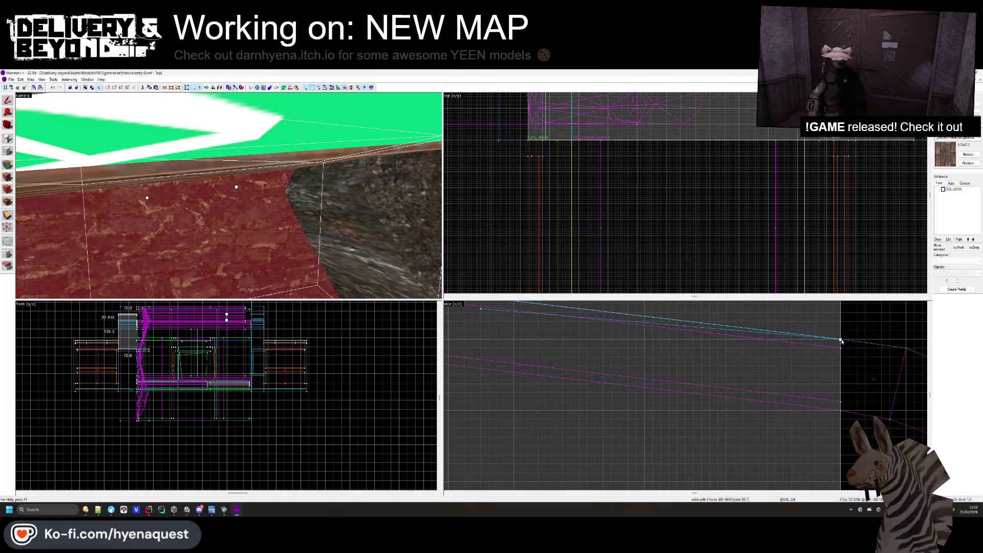
Fly the 3D camera around the mound room to inspect its glass skylights, floor, planter and doorways.
{"action": "left_click", "coordinate": [143, 195]}
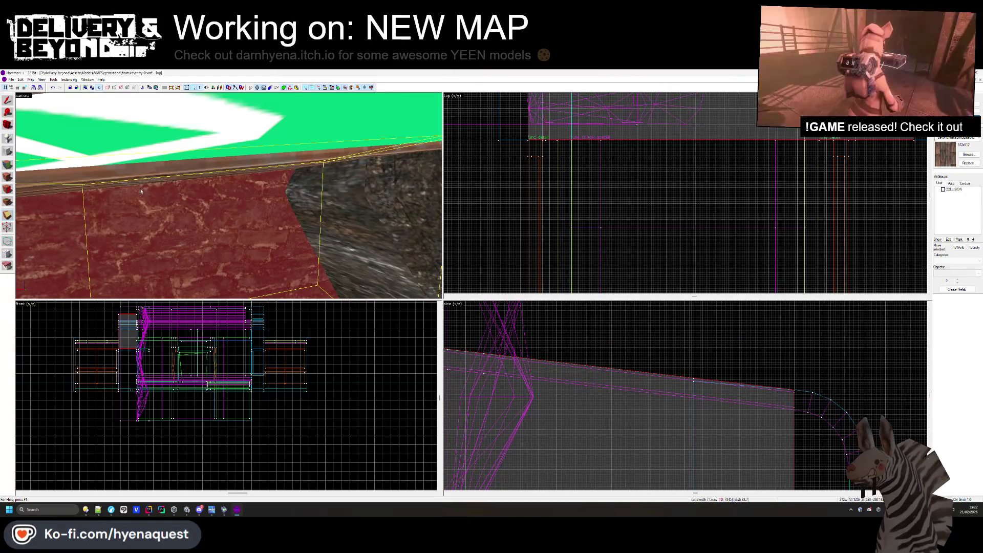
{"action": "key", "text": "Escape"}
{"action": "key", "text": "z"}
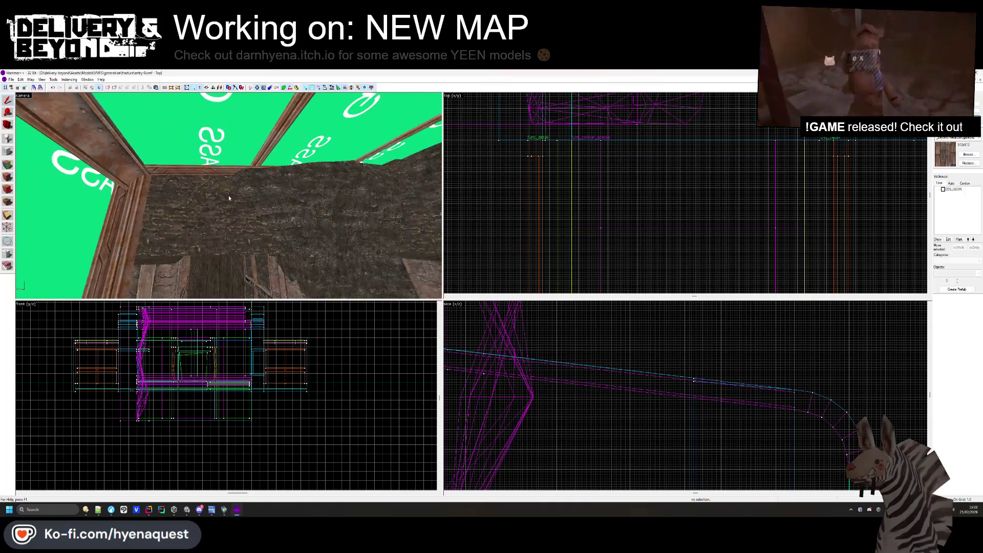
{"action": "key", "text": "w"}
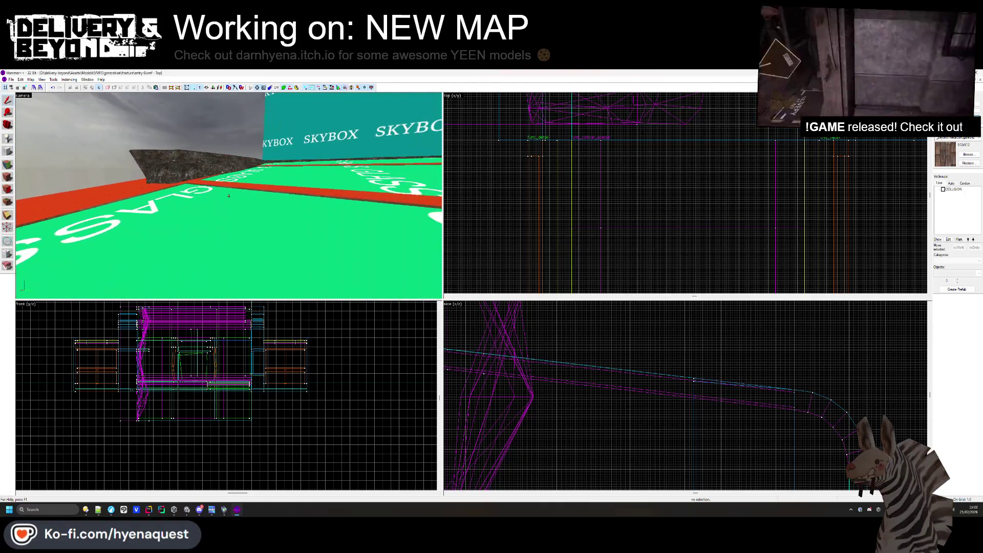
{"action": "key", "text": "w"}
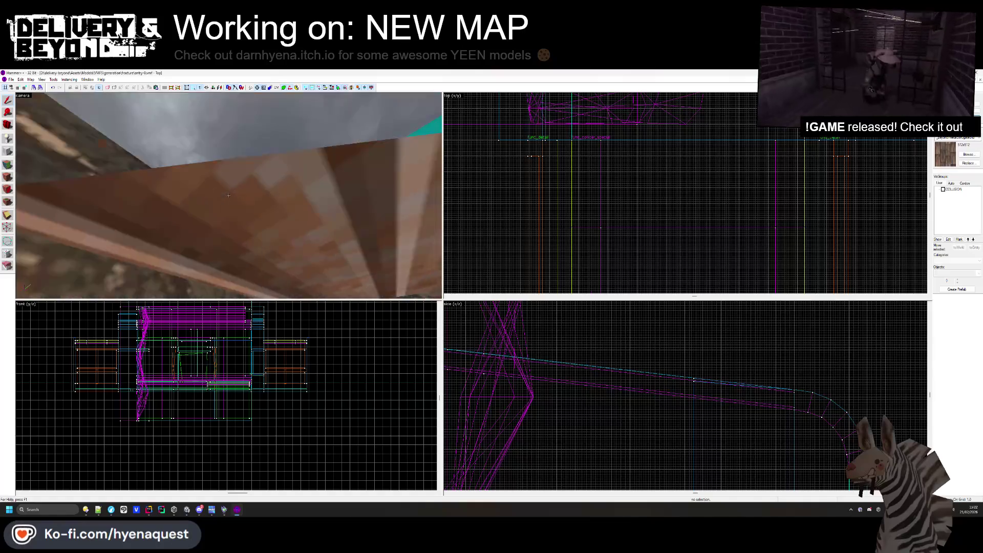
{"action": "key", "text": "w"}
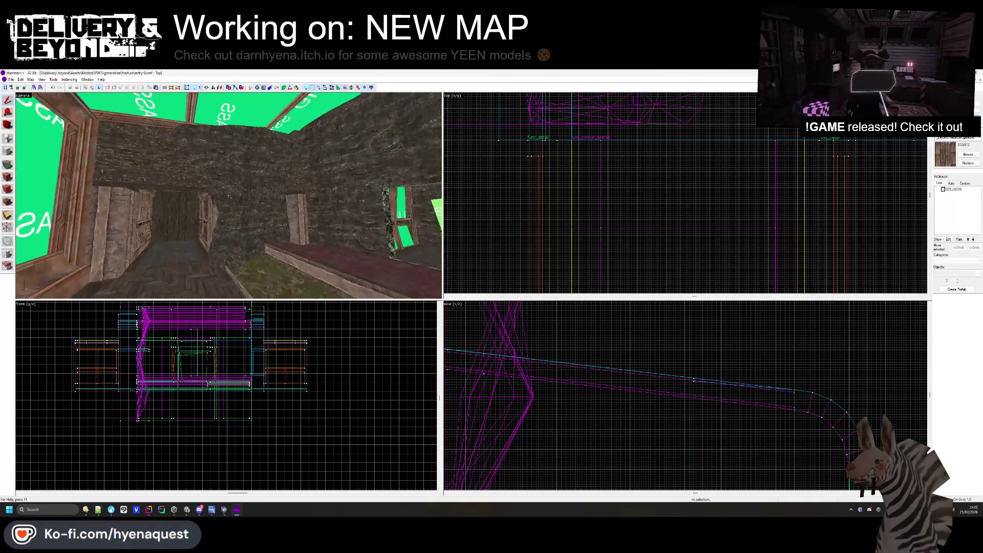
{"action": "key", "text": "w"}
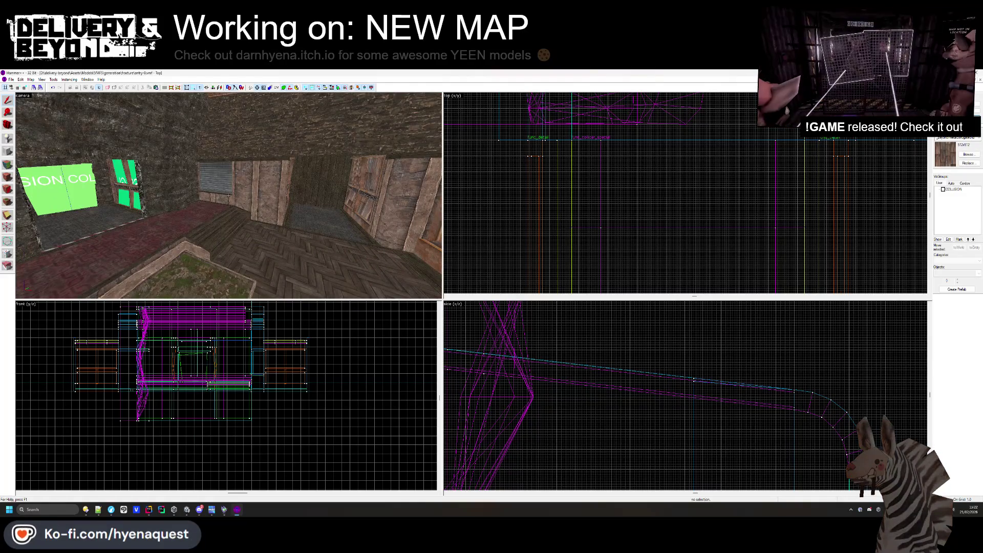
{"action": "key", "text": "w"}
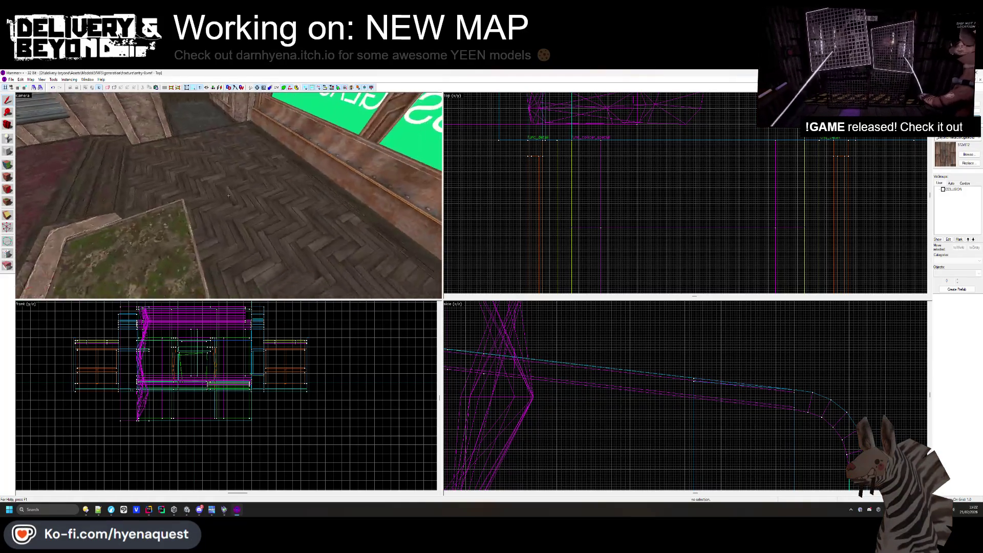
{"action": "key", "text": "w"}
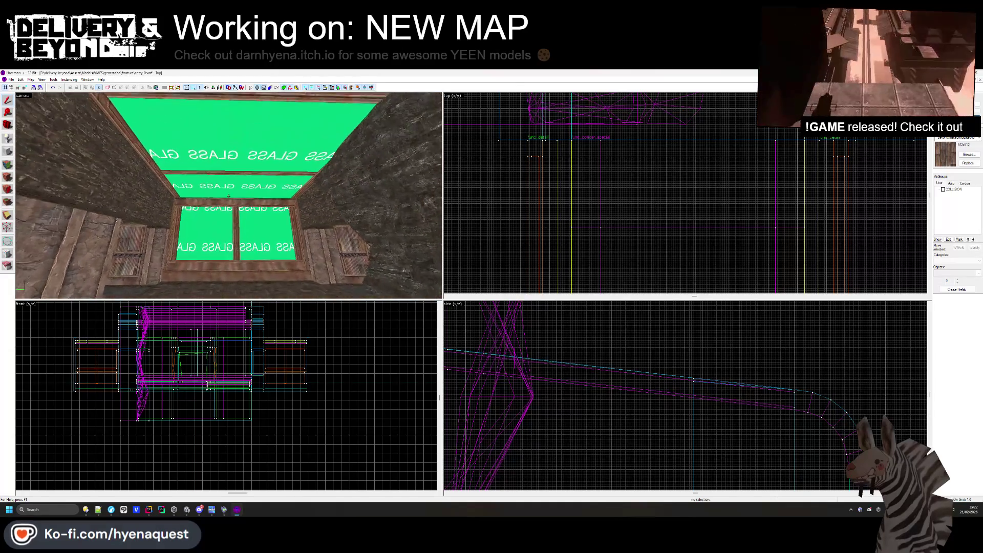
{"action": "key", "text": "w"}
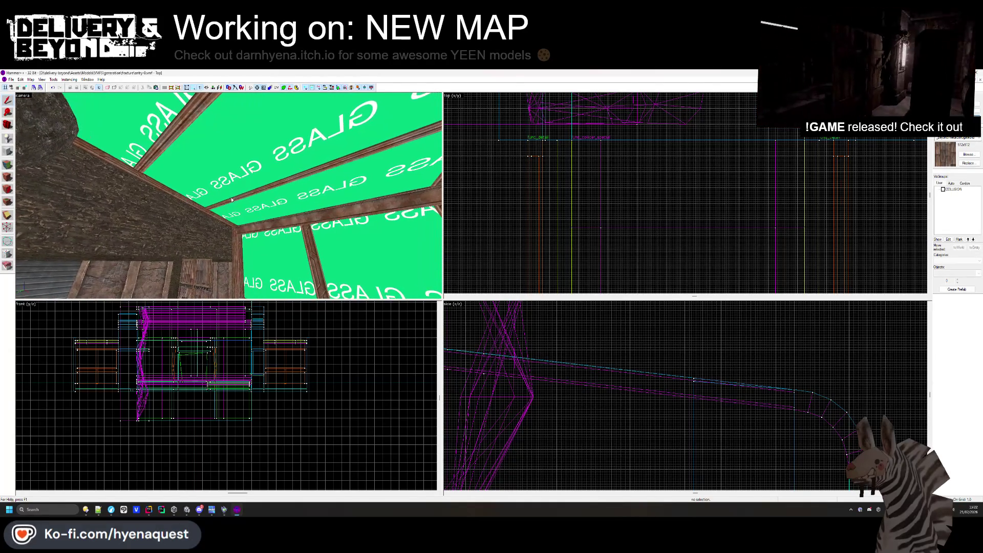
{"action": "key", "text": "z"}
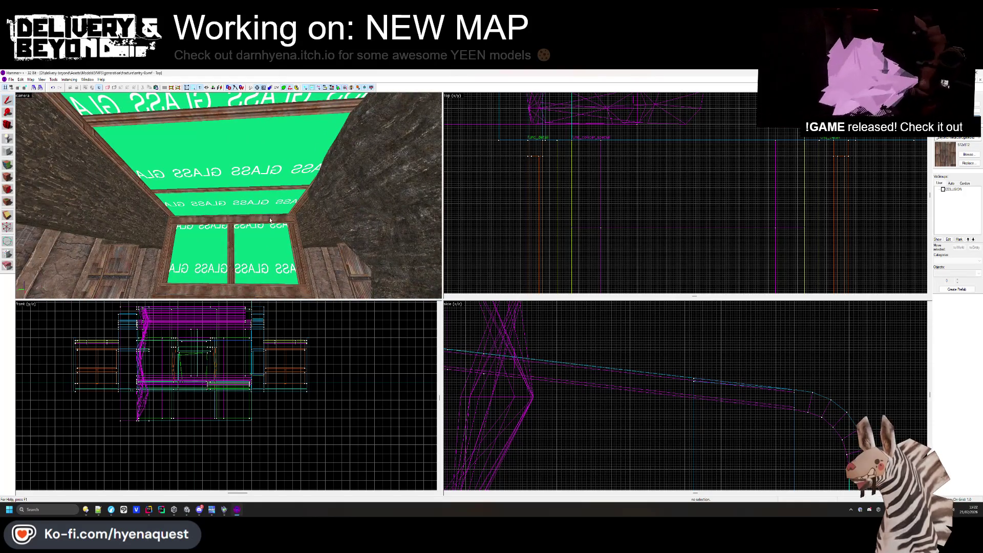
{"action": "key", "text": "z"}
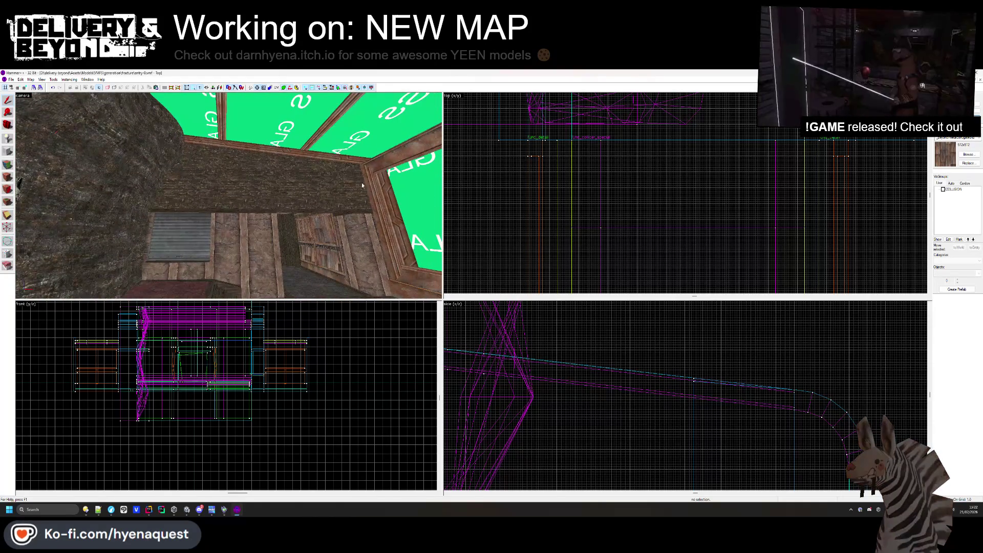
Open the Face Edit Sheet and pick a rock wall face.
{"action": "key", "text": "z"}
{"action": "key", "text": "shift+a"}
{"action": "left_click", "coordinate": [181, 200]}
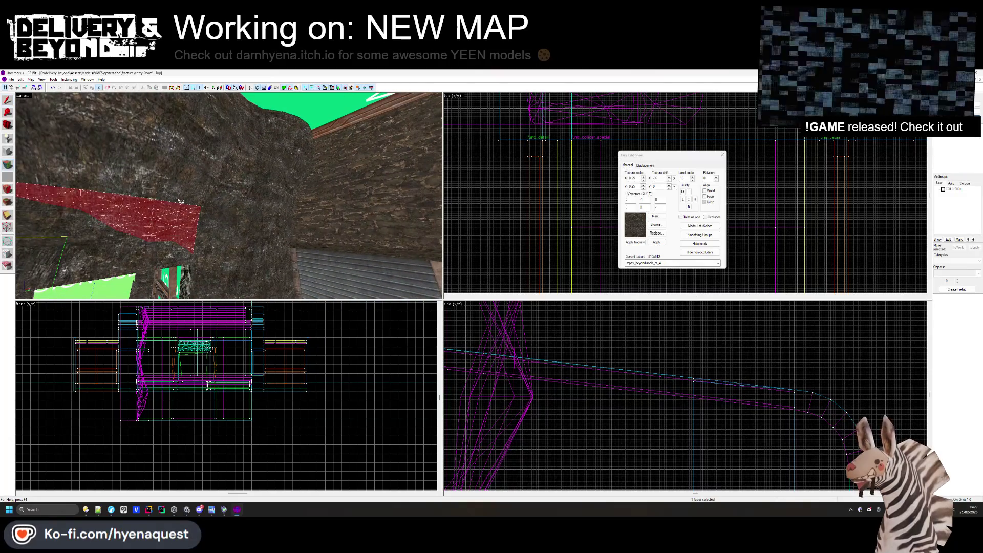
Add three more rock faces to the selection and view their displacement settings.
{"action": "left_click", "coordinate": [204, 169], "text": "ctrl"}
{"action": "left_click", "coordinate": [256, 236], "text": "ctrl"}
{"action": "left_click", "coordinate": [292, 209], "text": "ctrl"}
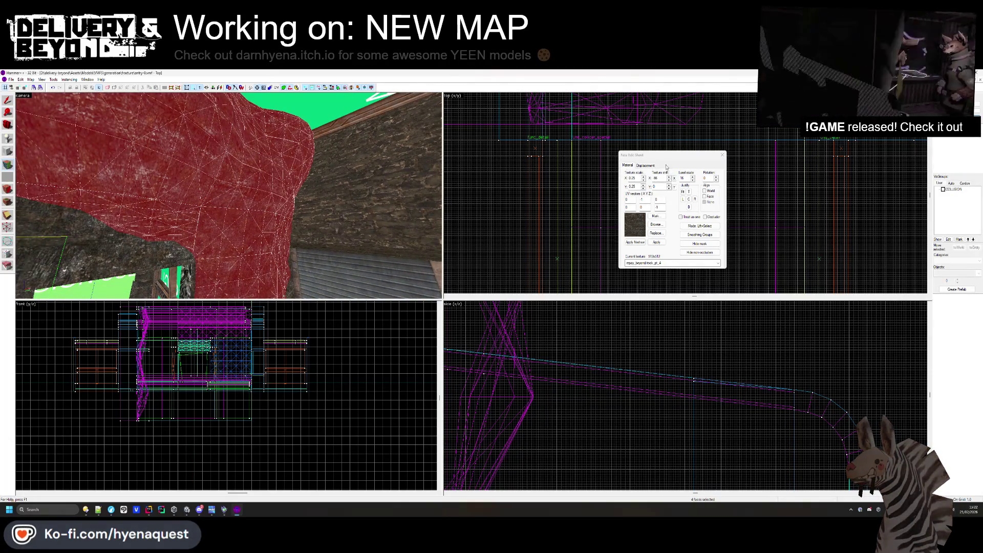
{"action": "left_click", "coordinate": [646, 166]}
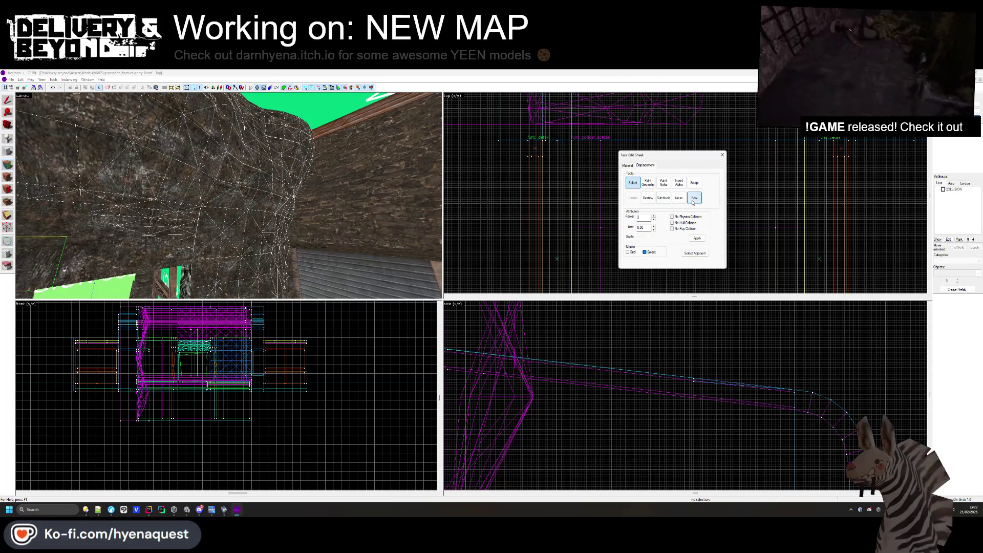
{"action": "scroll", "coordinate": [305, 204], "scroll_direction": "up", "scroll_amount": 10}
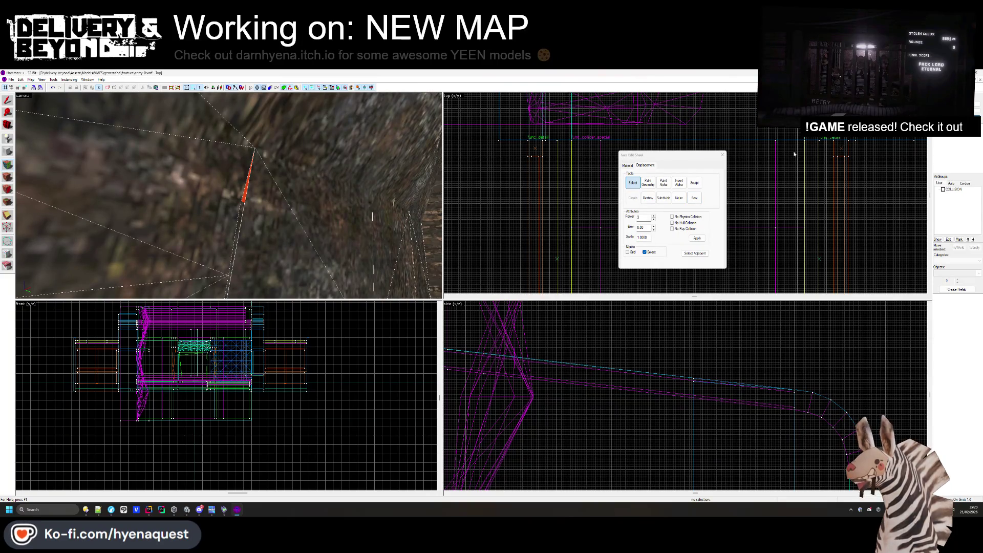
{"action": "scroll", "coordinate": [681, 142], "scroll_direction": "down", "scroll_amount": 2}
Close face editing and select a single rock wall solid in the front view.
{"action": "key", "text": "shift+s"}
{"action": "scroll", "coordinate": [235, 343], "scroll_direction": "up", "scroll_amount": 2}
{"action": "scroll", "coordinate": [210, 342], "scroll_direction": "up", "scroll_amount": 3}
{"action": "left_click", "coordinate": [163, 390]}
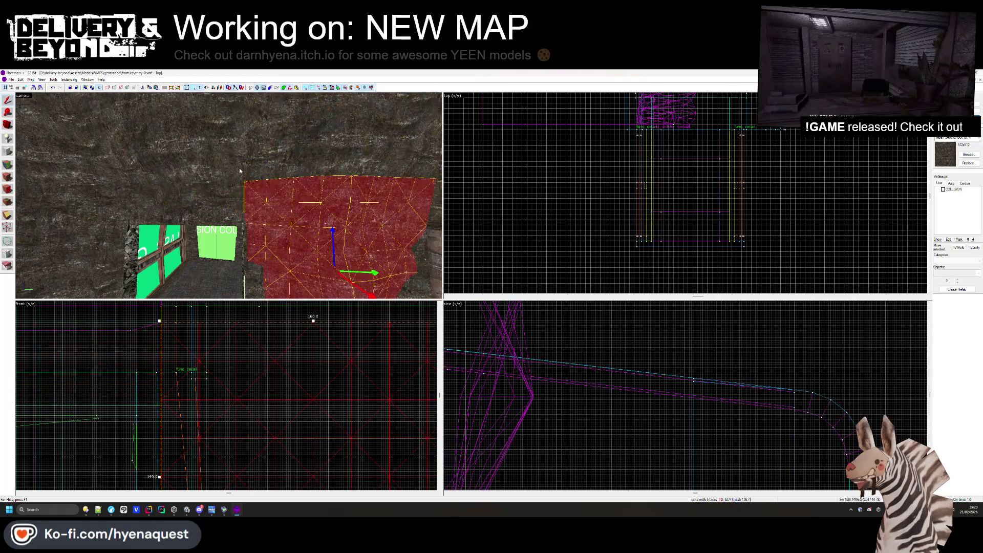
Select both rock walls and clip them horizontally, keeping the chosen side.
{"action": "left_click", "coordinate": [251, 194]}
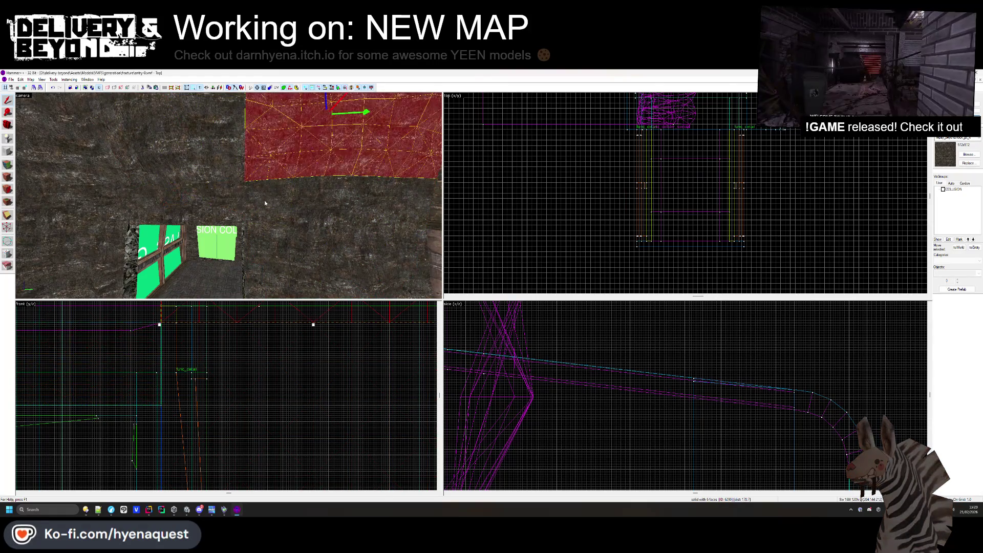
{"action": "left_click", "coordinate": [110, 210], "text": "ctrl"}
{"action": "key", "text": "s"}
{"action": "key", "text": "s"}
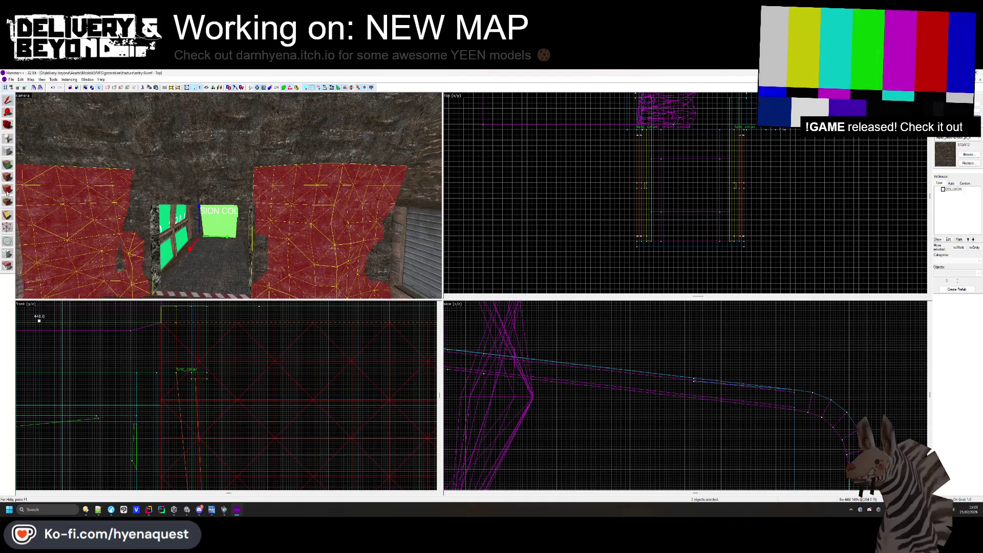
{"action": "left_click", "coordinate": [7, 215]}
{"action": "left_click_drag", "start_coordinate": [162, 307], "coordinate": [167, 376]}
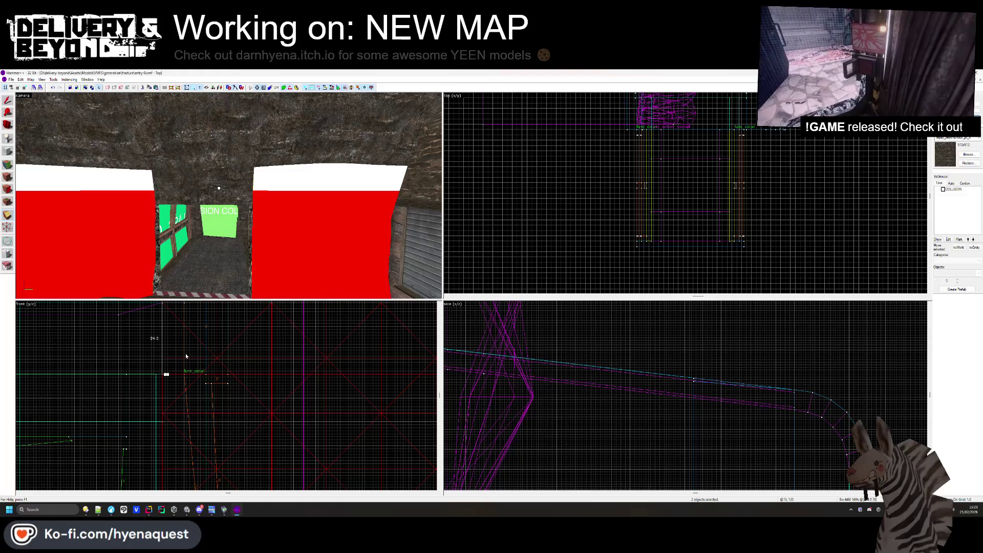
{"action": "key", "text": "shift+x"}
{"action": "key", "text": "Return"}
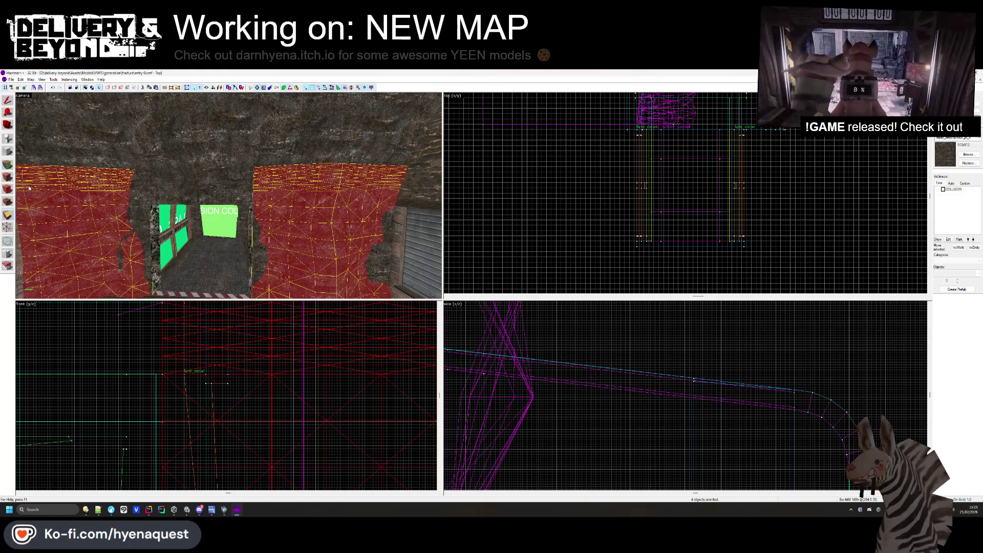
Pick the left and right wall faces of the cut walls in the Face Edit Sheet.
{"action": "key", "text": "shift+a"}
{"action": "left_click", "coordinate": [76, 231]}
{"action": "left_click", "coordinate": [163, 183], "text": "ctrl"}
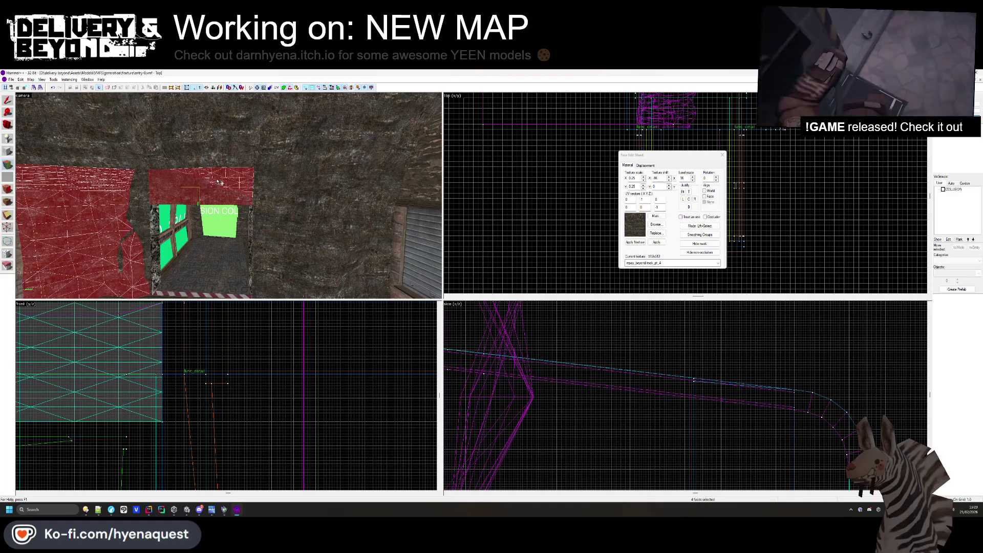
{"action": "left_click", "coordinate": [115, 215], "text": "ctrl"}
{"action": "left_click", "coordinate": [287, 226], "text": "ctrl"}
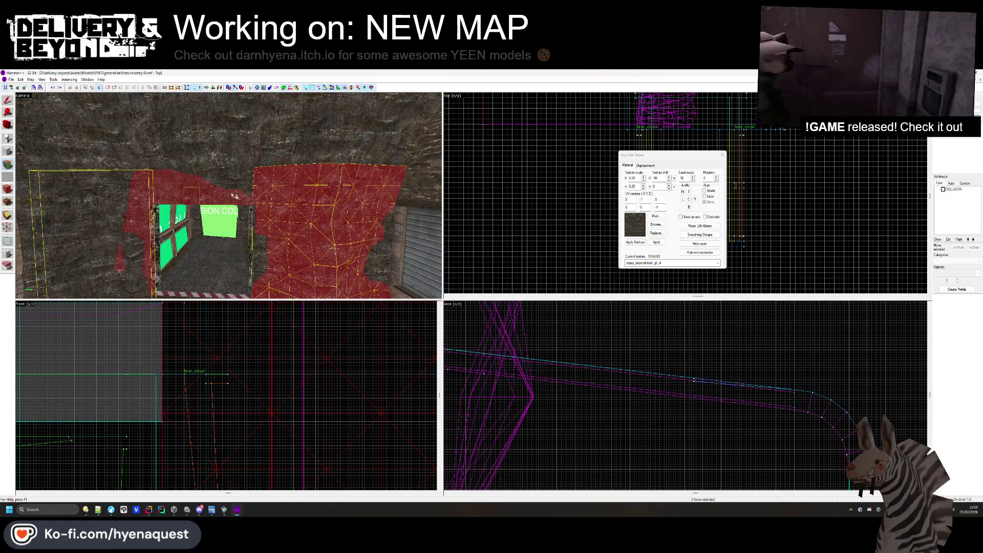
{"action": "left_click", "coordinate": [205, 184], "text": "ctrl"}
{"action": "left_click", "coordinate": [98, 215], "text": "ctrl"}
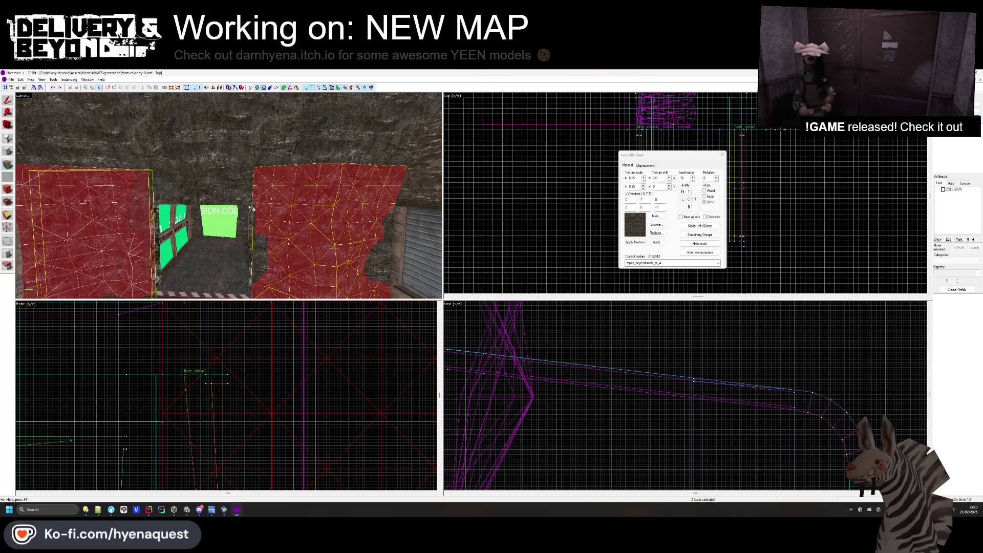
{"action": "left_click", "coordinate": [723, 154]}
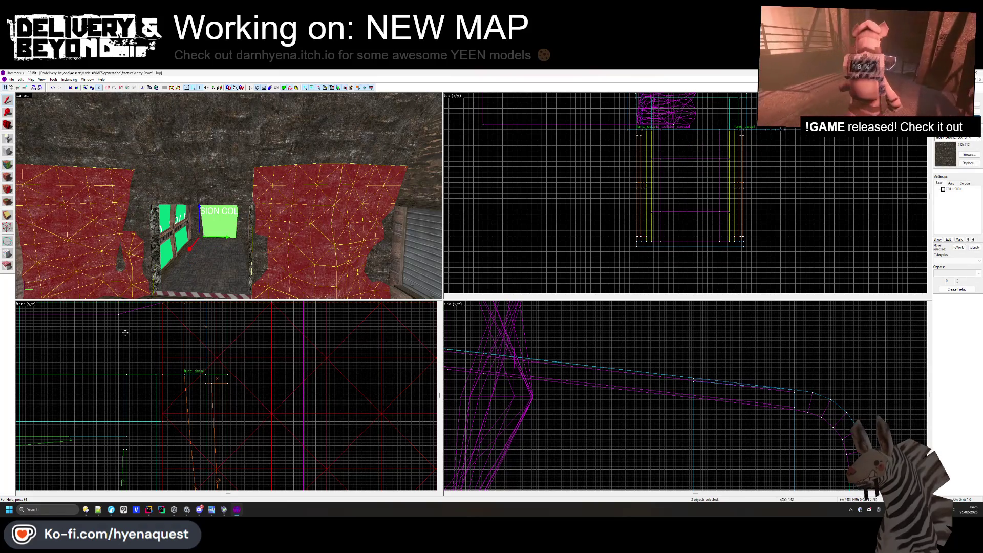
Move the walls' upper edge by 24 units and drag a vertex to reshape it.
{"action": "scroll", "coordinate": [172, 425], "scroll_direction": "up", "scroll_amount": 1}
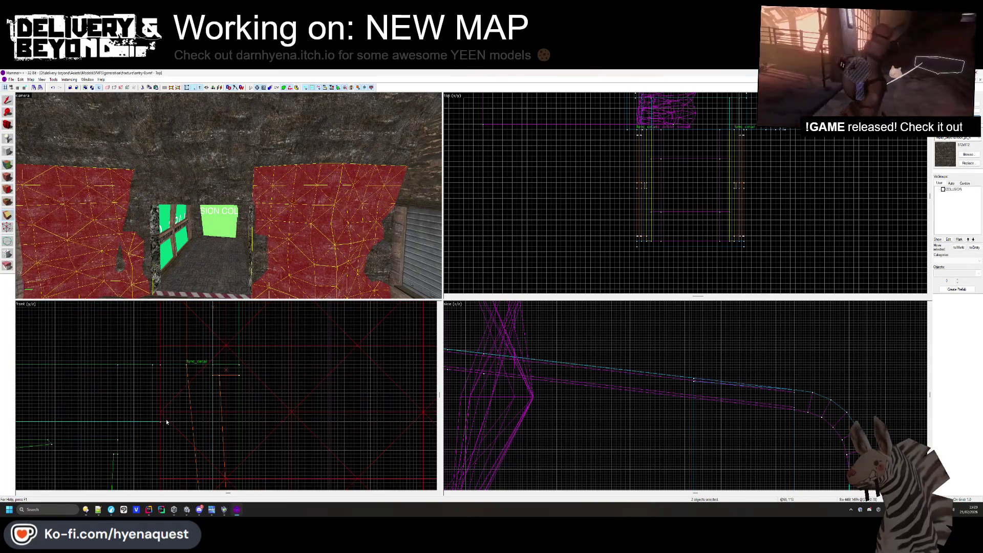
{"action": "mouse_move", "coordinate": [191, 366]}
{"action": "left_mouse_down"}
{"action": "mouse_move", "coordinate": [250, 352]}
{"action": "mouse_move", "coordinate": [254, 362]}
{"action": "mouse_move", "coordinate": [184, 377]}
{"action": "mouse_move", "coordinate": [286, 377]}
{"action": "mouse_move", "coordinate": [280, 384]}
{"action": "left_mouse_up"}
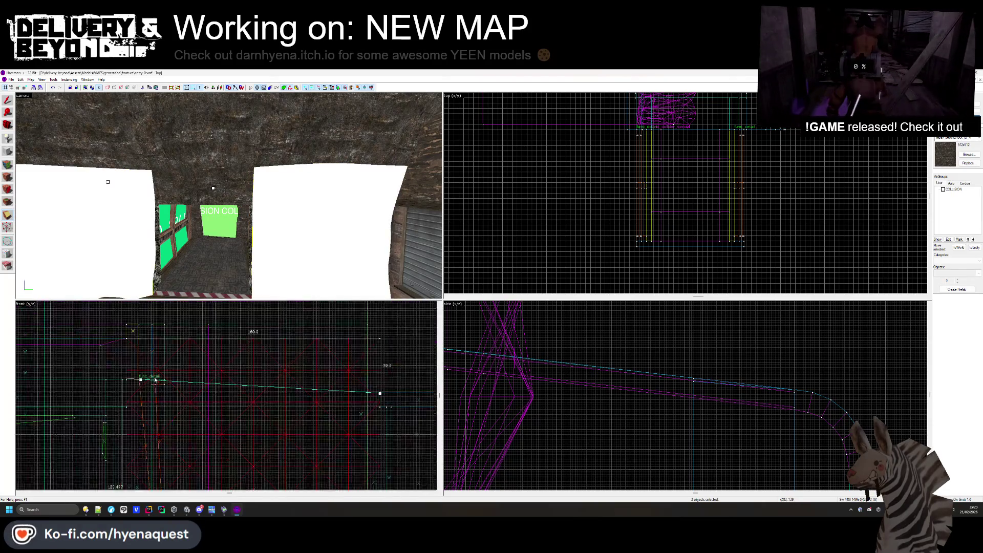
{"action": "left_click_drag", "start_coordinate": [137, 382], "coordinate": [116, 416]}
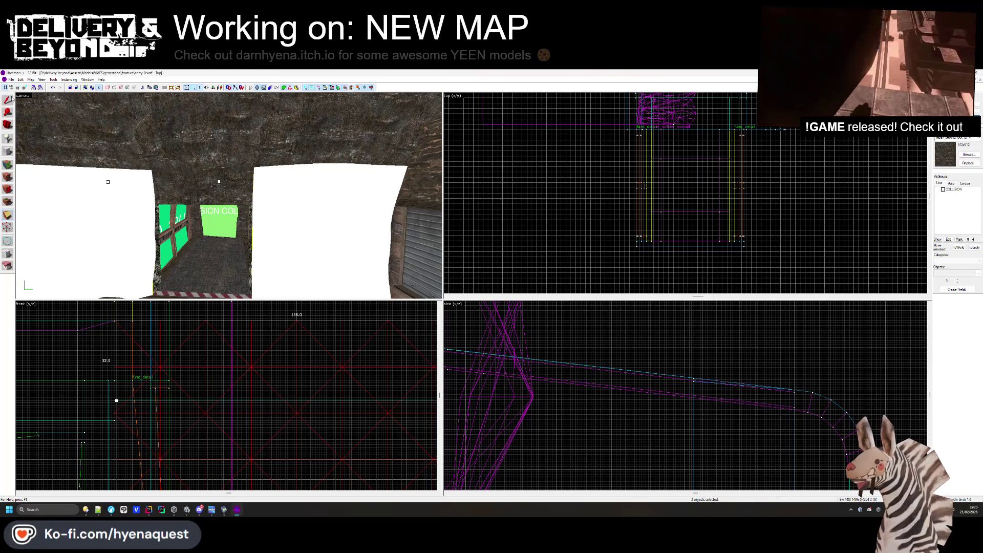
Leave vertex editing and select the left and right wall brushes beside the doorway.
{"action": "key", "text": "shift+v"}
{"action": "left_click", "coordinate": [176, 180]}
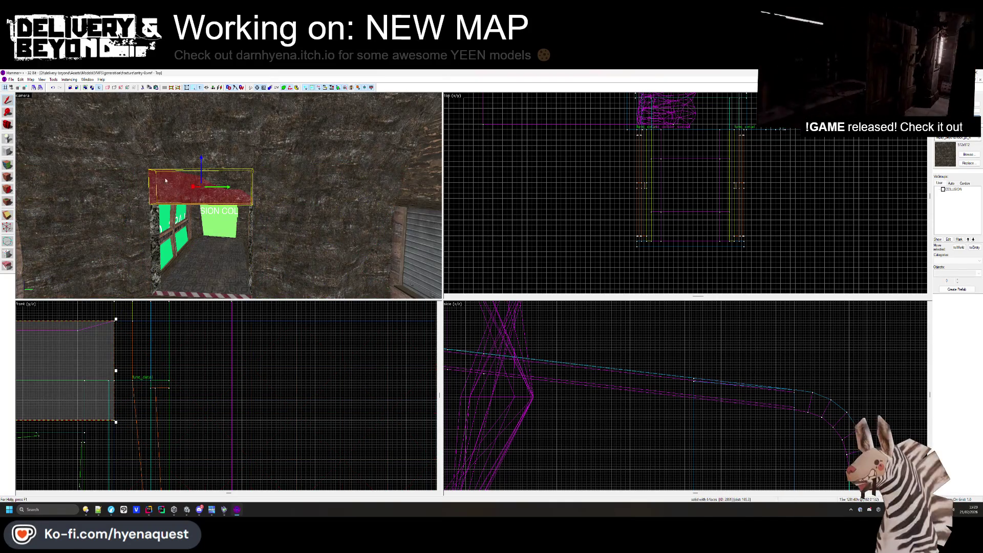
{"action": "left_click", "coordinate": [117, 205]}
{"action": "left_click", "coordinate": [300, 180], "text": "ctrl"}
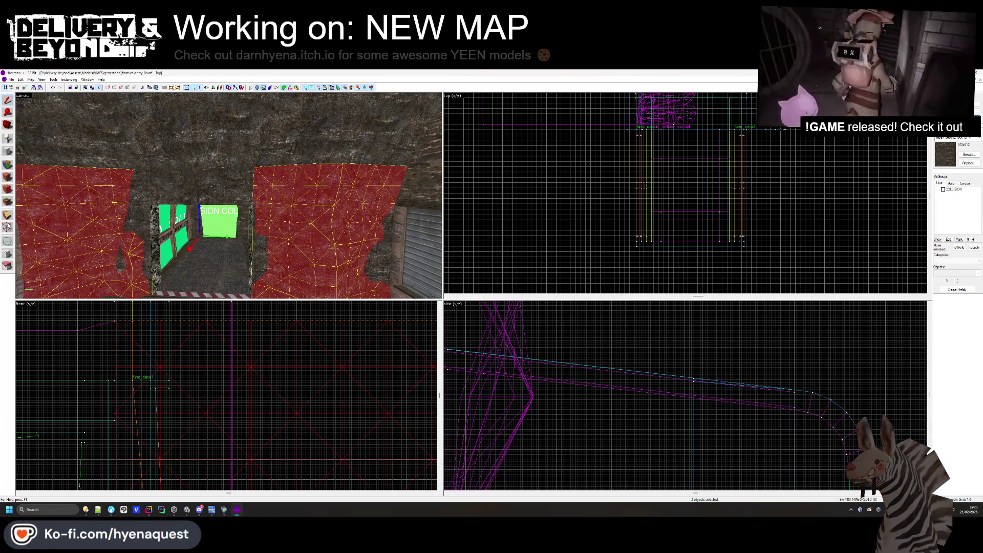
{"action": "scroll", "coordinate": [114, 421], "scroll_direction": "up", "scroll_amount": 2}
{"action": "key", "text": "shift+v"}
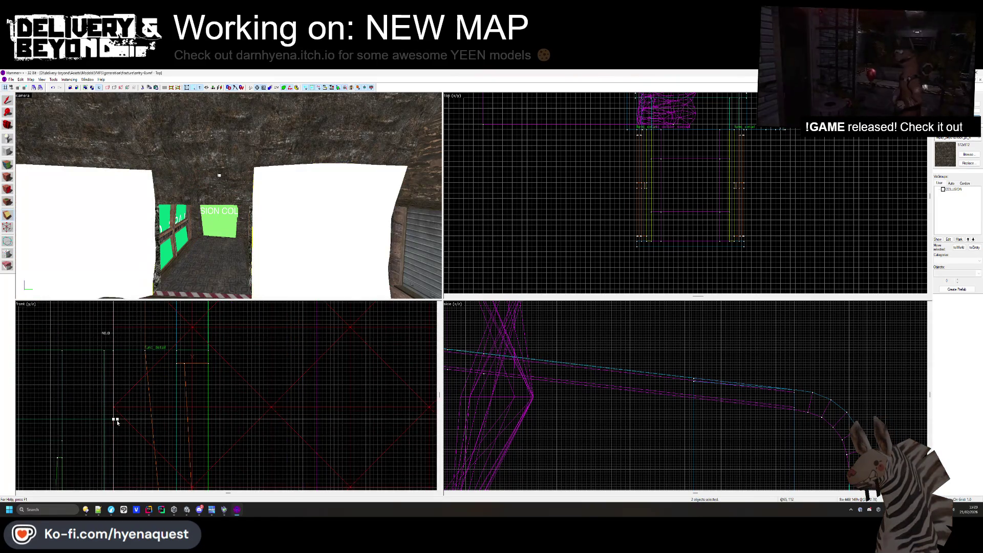
{"action": "key", "text": "shift+v"}
Check displacement settings of the cave faces around the doorway, then switch to Unity.
{"action": "key", "text": "shift+a"}
{"action": "left_click", "coordinate": [207, 189], "text": "ctrl"}
{"action": "mouse_move", "coordinate": [214, 188]}
{"action": "left_mouse_down"}
{"action": "mouse_move", "coordinate": [333, 189]}
{"action": "mouse_move", "coordinate": [318, 256]}
{"action": "mouse_move", "coordinate": [184, 128]}
{"action": "mouse_move", "coordinate": [156, 211]}
{"action": "left_mouse_up"}
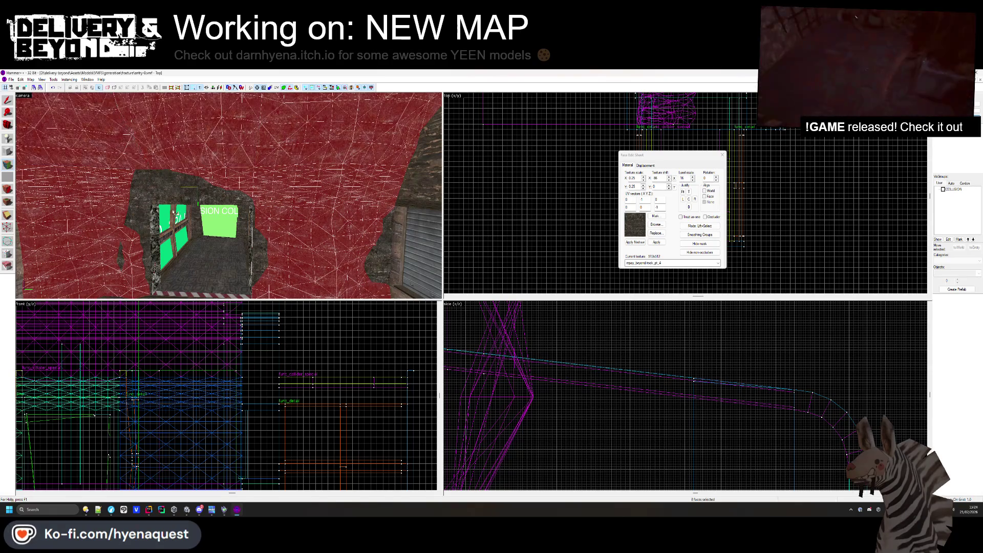
{"action": "left_click", "coordinate": [654, 166]}
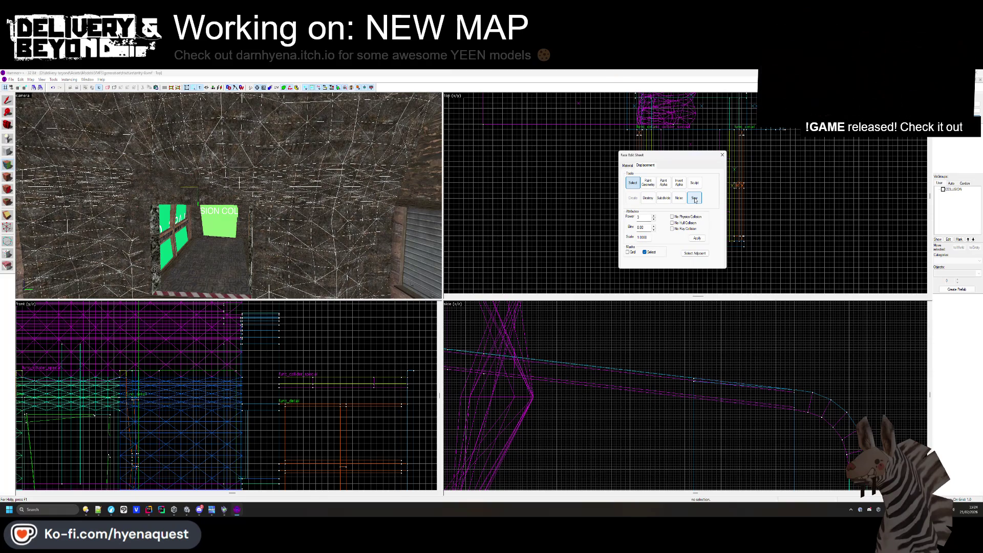
{"action": "key", "text": "w"}
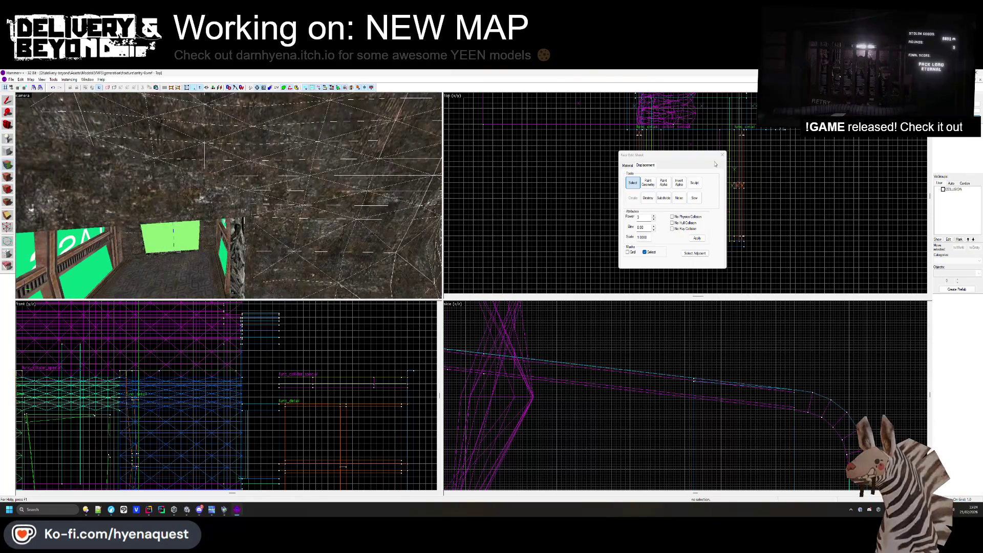
{"action": "left_click", "coordinate": [722, 154]}
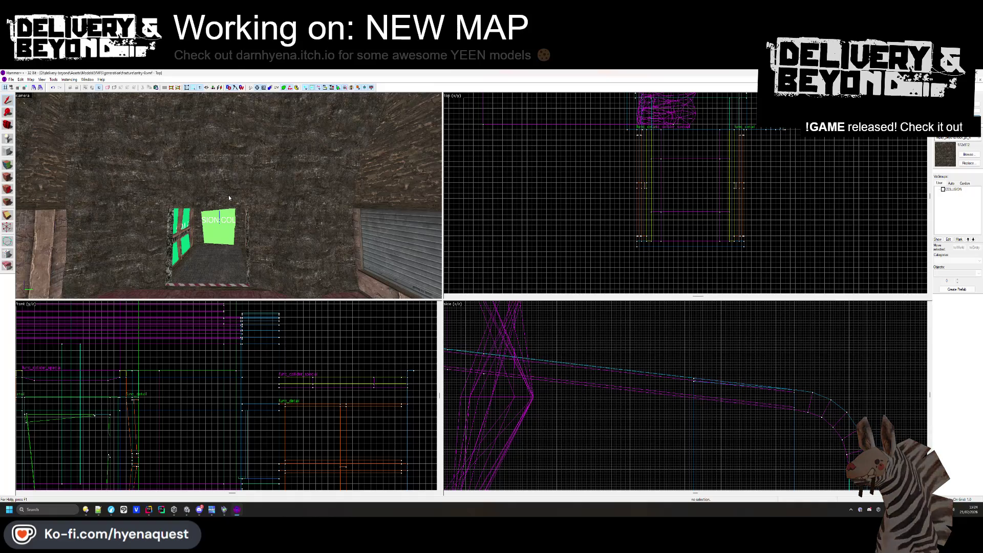
{"action": "key", "text": "alt+Tab"}
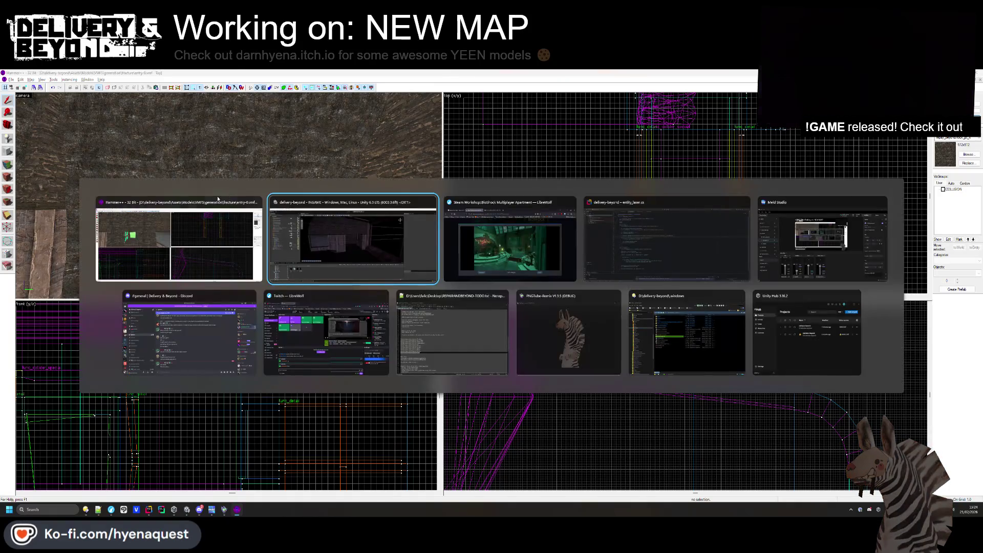
Fly the Unity Scene view over the doorway triggers and wall base, then return to Hammer++.
{"action": "mouse_move", "coordinate": [404, 211]}
{"action": "left_mouse_down"}
{"action": "mouse_move", "coordinate": [445, 254]}
{"action": "mouse_move", "coordinate": [489, 266]}
{"action": "mouse_move", "coordinate": [716, 278]}
{"action": "mouse_move", "coordinate": [732, 264]}
{"action": "mouse_move", "coordinate": [522, 240]}
{"action": "mouse_move", "coordinate": [553, 237]}
{"action": "mouse_move", "coordinate": [334, 354]}
{"action": "mouse_move", "coordinate": [506, 273]}
{"action": "left_mouse_up"}
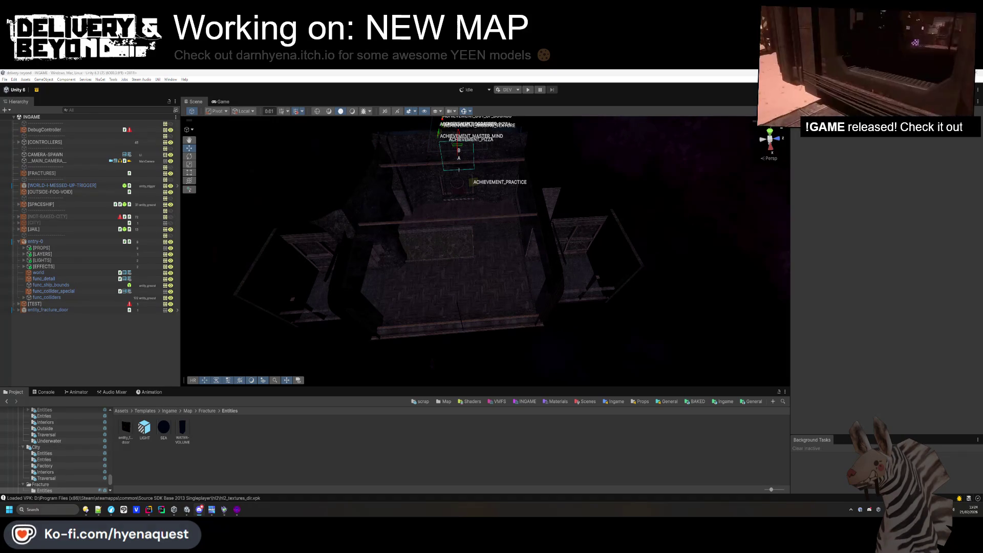
{"action": "mouse_move", "coordinate": [464, 308]}
{"action": "left_mouse_down"}
{"action": "mouse_move", "coordinate": [459, 298]}
{"action": "mouse_move", "coordinate": [450, 336]}
{"action": "mouse_move", "coordinate": [449, 205]}
{"action": "mouse_move", "coordinate": [338, 220]}
{"action": "left_mouse_up"}
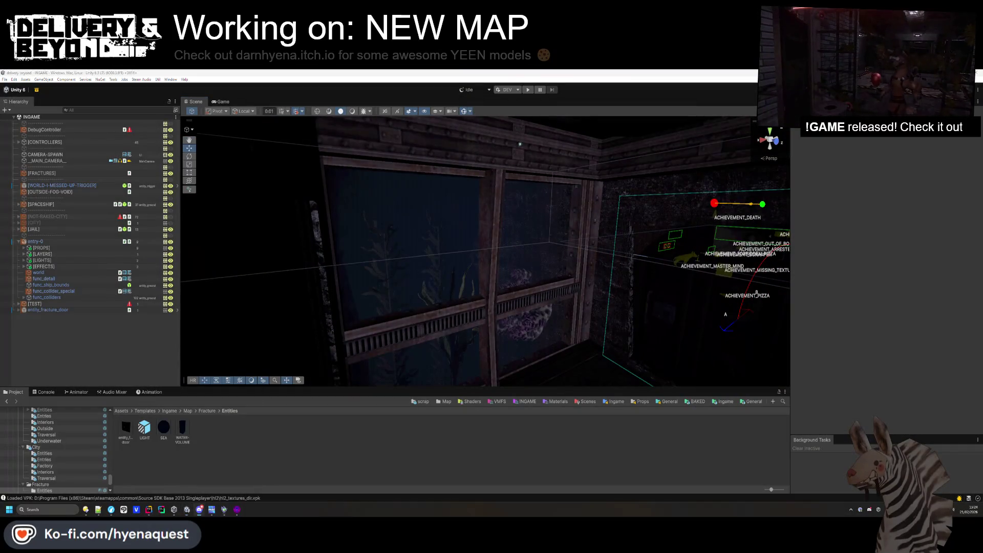
{"action": "mouse_move", "coordinate": [415, 359]}
{"action": "left_mouse_down"}
{"action": "mouse_move", "coordinate": [450, 292]}
{"action": "mouse_move", "coordinate": [536, 285]}
{"action": "mouse_move", "coordinate": [474, 268]}
{"action": "mouse_move", "coordinate": [434, 352]}
{"action": "mouse_move", "coordinate": [452, 144]}
{"action": "left_mouse_up"}
{"action": "scroll", "coordinate": [452, 143], "scroll_direction": "down", "scroll_amount": 10}
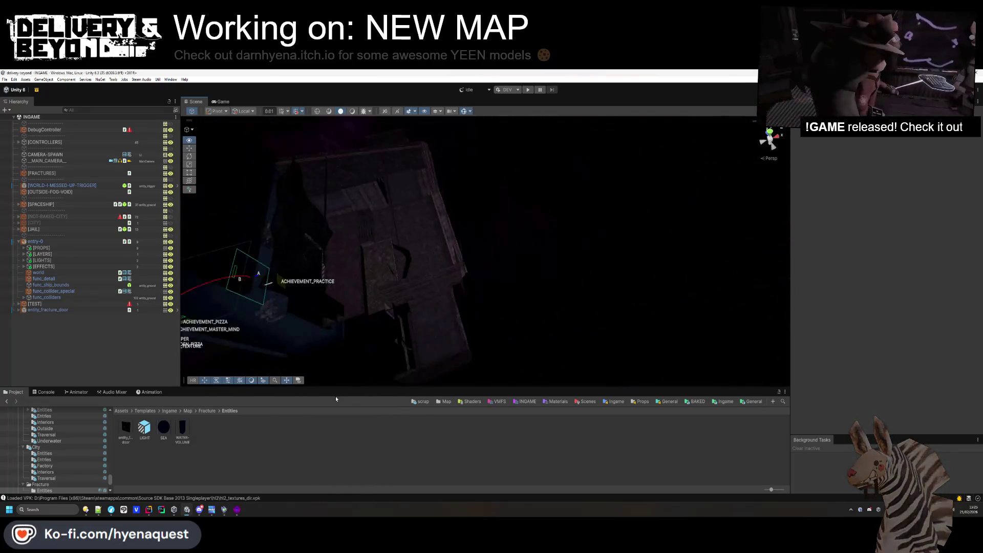
{"action": "key", "text": "alt+Tab"}
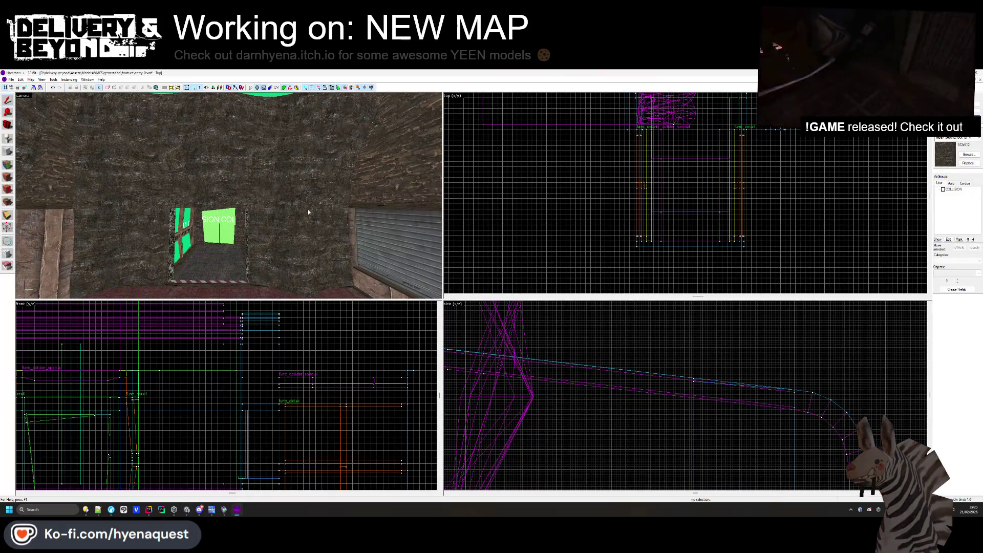
Stretch the skybox brush above the glass boxes further left in the Top view.
{"action": "key", "text": "z"}
{"action": "key", "text": "w"}
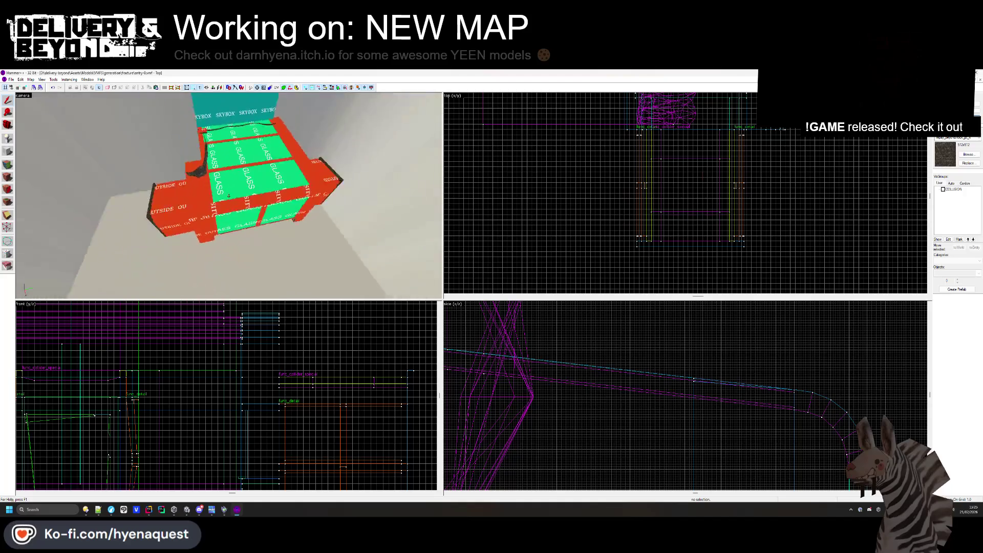
{"action": "left_click", "coordinate": [282, 143]}
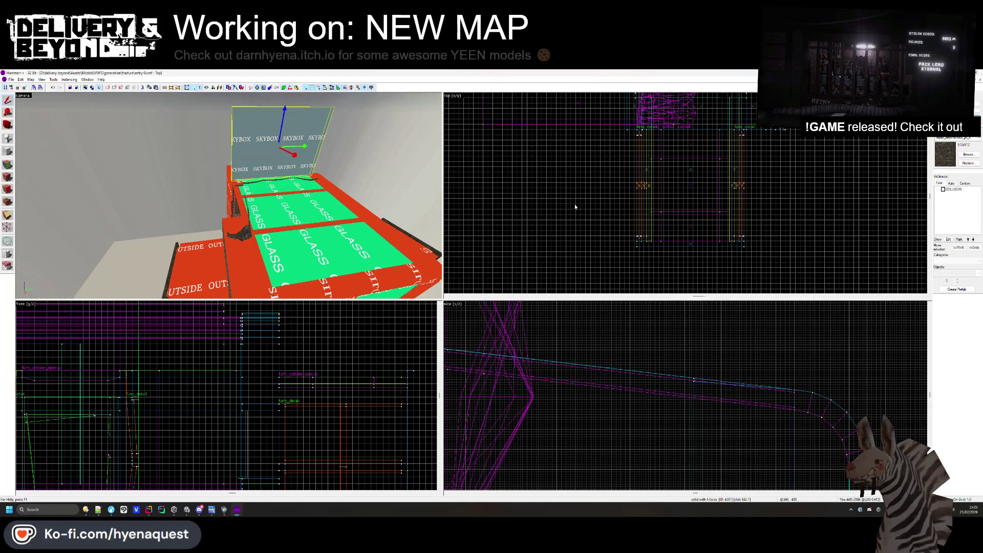
{"action": "scroll", "coordinate": [559, 212], "scroll_direction": "down", "scroll_amount": 4}
{"action": "scroll", "coordinate": [577, 177], "scroll_direction": "up", "scroll_amount": 3}
{"action": "mouse_move", "coordinate": [577, 178]}
{"action": "left_mouse_down"}
{"action": "mouse_move", "coordinate": [589, 164]}
{"action": "mouse_move", "coordinate": [643, 255]}
{"action": "mouse_move", "coordinate": [496, 279]}
{"action": "mouse_move", "coordinate": [546, 254]}
{"action": "left_mouse_up"}
{"action": "scroll", "coordinate": [563, 259], "scroll_direction": "down", "scroll_amount": 3}
{"action": "scroll", "coordinate": [567, 230], "scroll_direction": "up", "scroll_amount": 2}
{"action": "left_click_drag", "start_coordinate": [568, 213], "coordinate": [589, 137]}
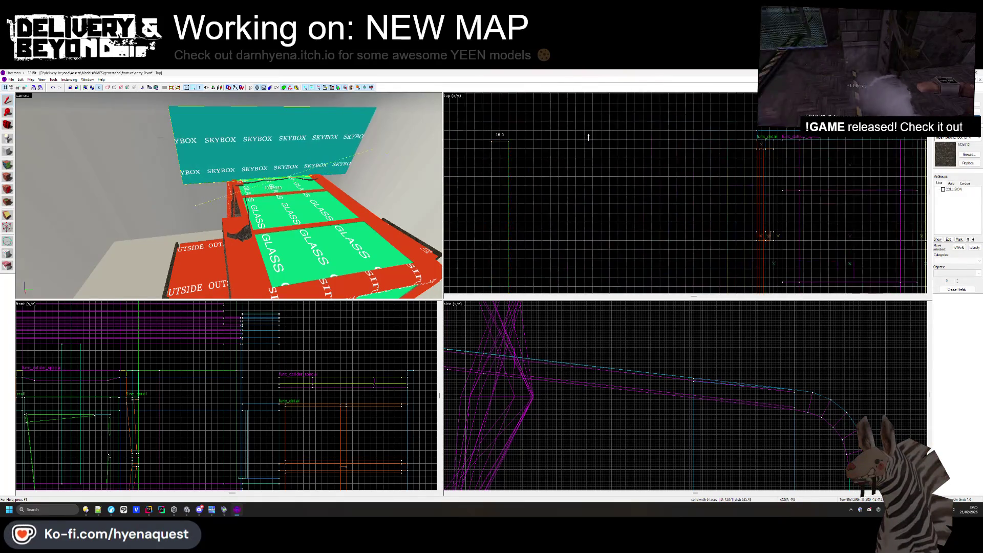
{"action": "scroll", "coordinate": [588, 137], "scroll_direction": "up", "scroll_amount": 1}
{"action": "left_click", "coordinate": [571, 140]}
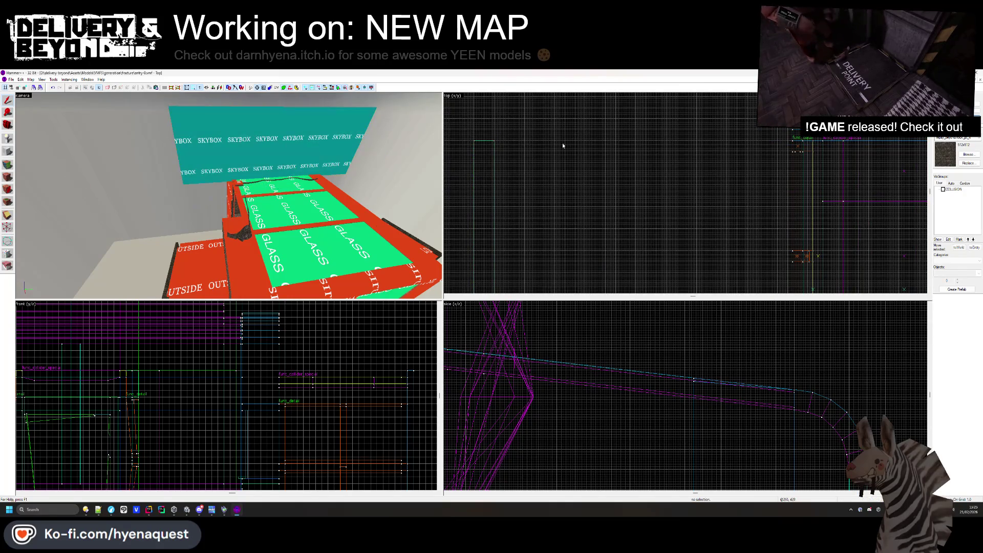
{"action": "left_click", "coordinate": [295, 147]}
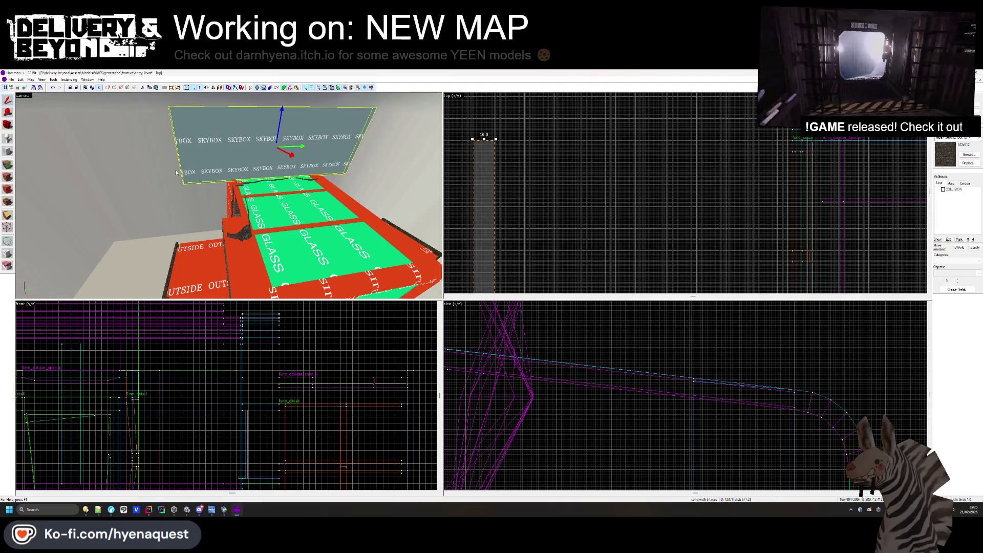
Pick the Block tool and browse the wood, tile and brick textures.
{"action": "left_click", "coordinate": [8, 152]}
{"action": "scroll", "coordinate": [530, 342], "scroll_direction": "down", "scroll_amount": 3}
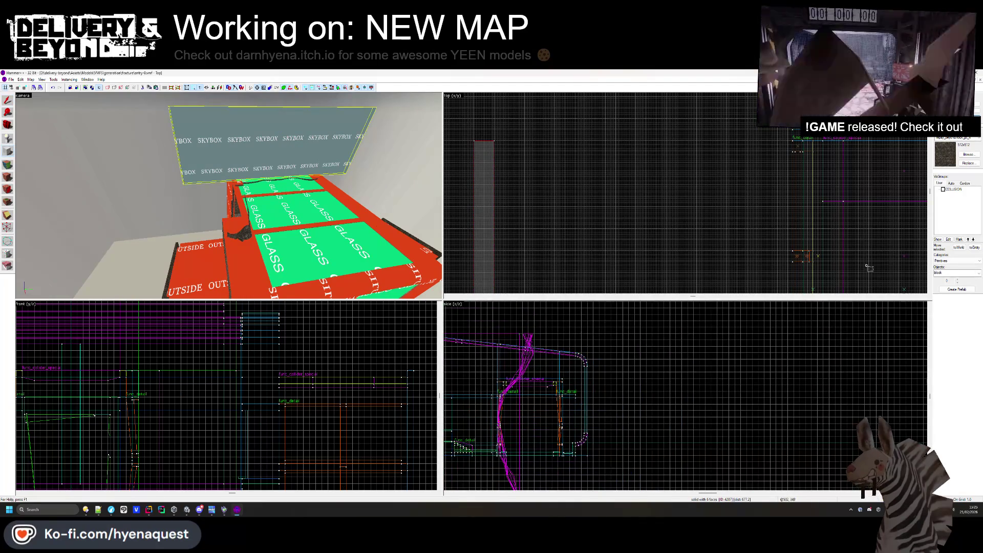
{"action": "left_click", "coordinate": [965, 154]}
{"action": "scroll", "coordinate": [622, 286], "scroll_direction": "down", "scroll_amount": 10}
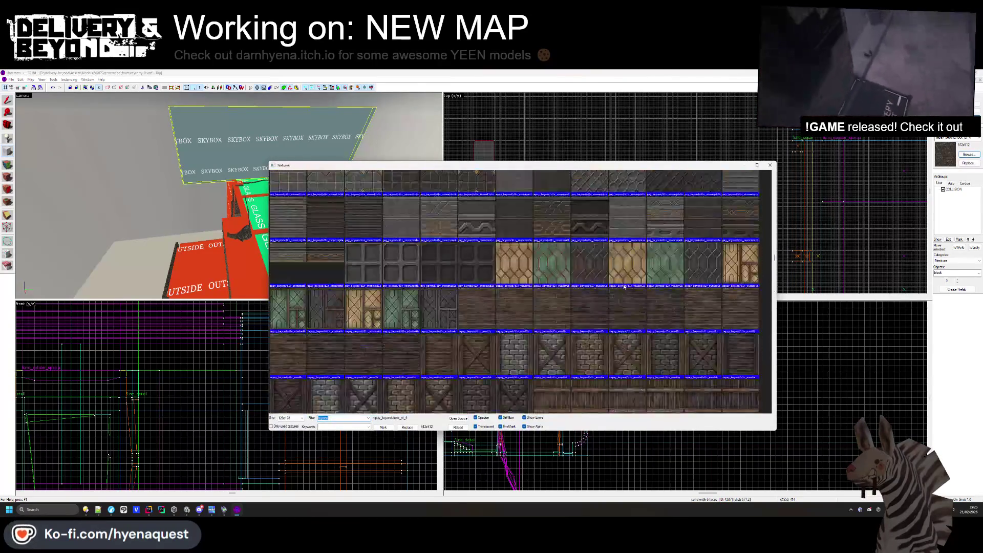
Draw a tall SKYBOX-textured block beside the glass boxes and create it.
{"action": "scroll", "coordinate": [631, 275], "scroll_direction": "up", "scroll_amount": 15}
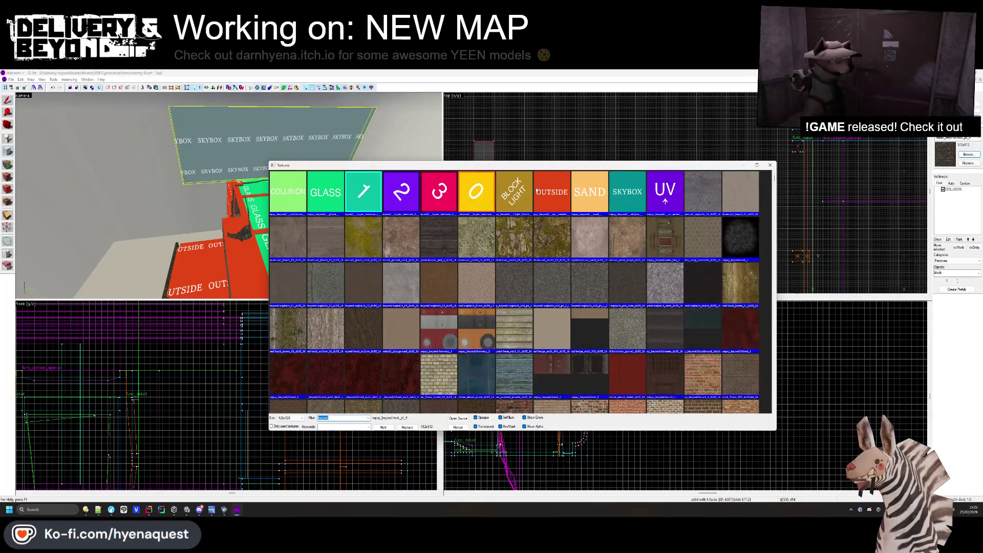
{"action": "double_click", "coordinate": [634, 197]}
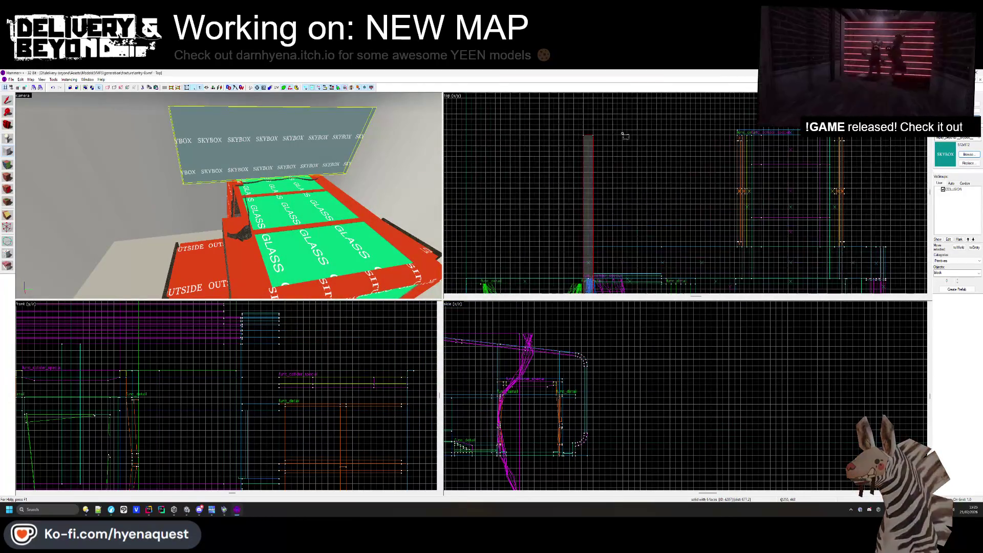
{"action": "mouse_move", "coordinate": [793, 137]}
{"action": "left_mouse_down"}
{"action": "mouse_move", "coordinate": [871, 141]}
{"action": "mouse_move", "coordinate": [547, 145]}
{"action": "mouse_move", "coordinate": [717, 154]}
{"action": "left_mouse_up"}
{"action": "scroll", "coordinate": [610, 155], "scroll_direction": "up", "scroll_amount": 3}
{"action": "scroll", "coordinate": [311, 377], "scroll_direction": "down", "scroll_amount": 4}
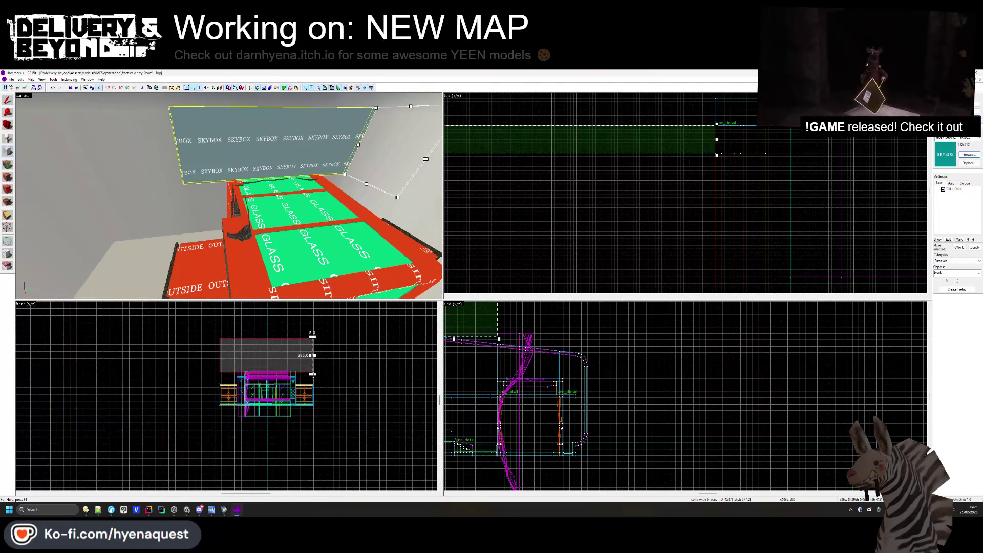
{"action": "left_click_drag", "start_coordinate": [313, 375], "coordinate": [314, 407]}
{"action": "scroll", "coordinate": [323, 414], "scroll_direction": "up", "scroll_amount": 5}
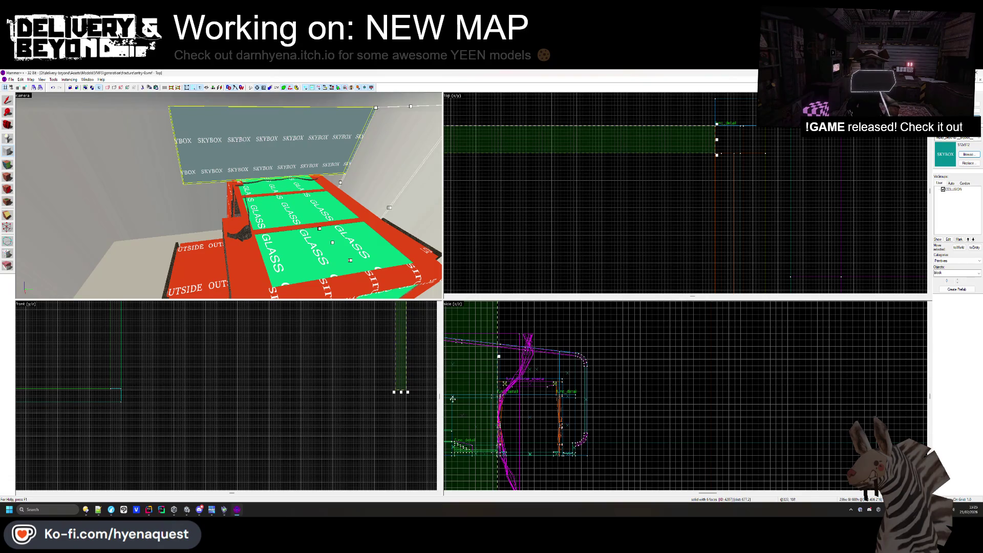
{"action": "scroll", "coordinate": [425, 398], "scroll_direction": "up", "scroll_amount": 3}
{"action": "key", "text": "Return"}
Fly to the gap by the stone wall and select the brush there.
{"action": "key", "text": "z"}
{"action": "key", "text": "w"}
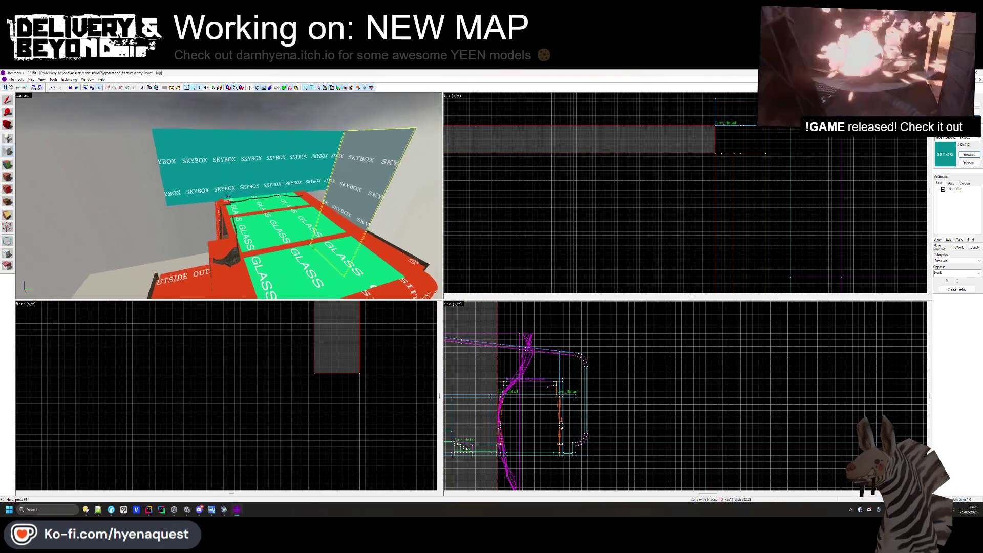
{"action": "key", "text": "w"}
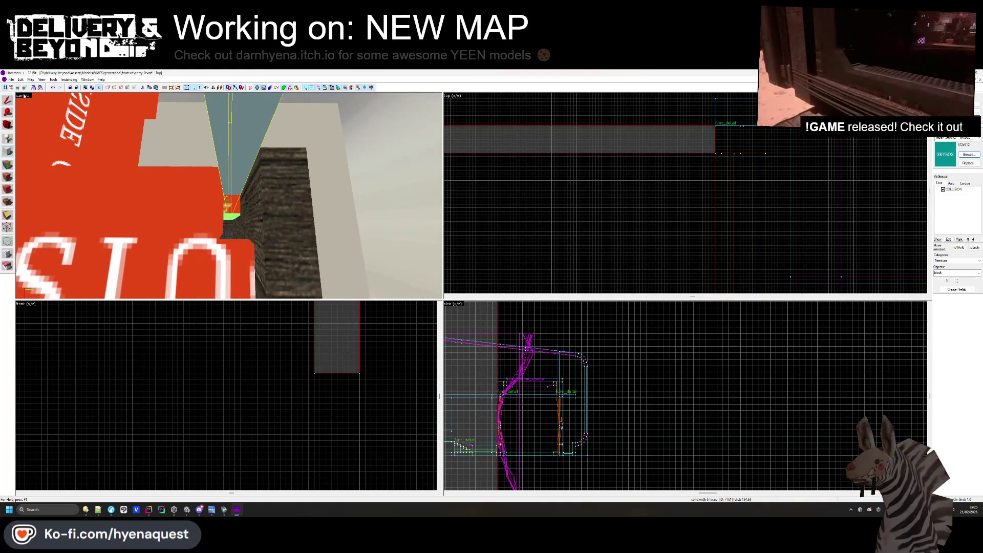
{"action": "left_click", "coordinate": [91, 149]}
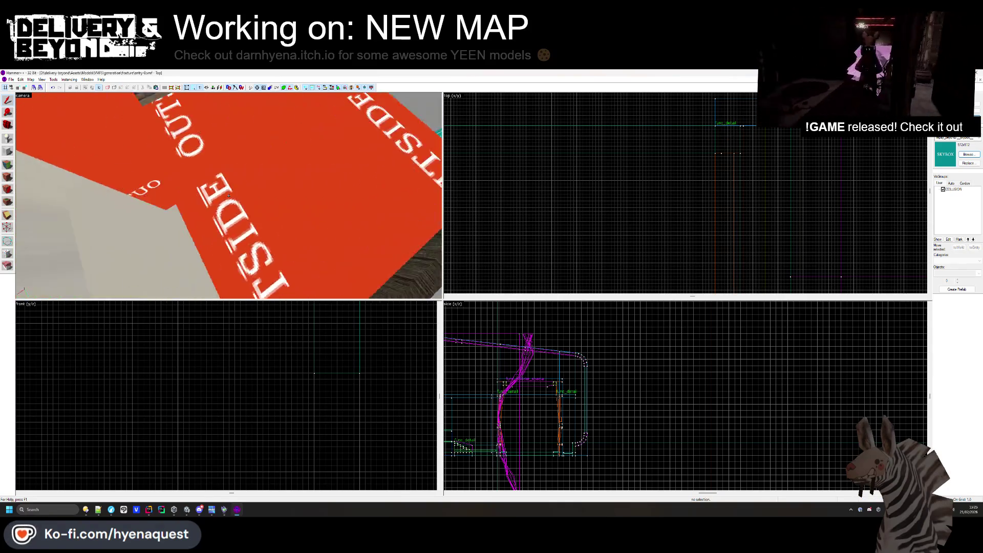
{"action": "left_click", "coordinate": [246, 226]}
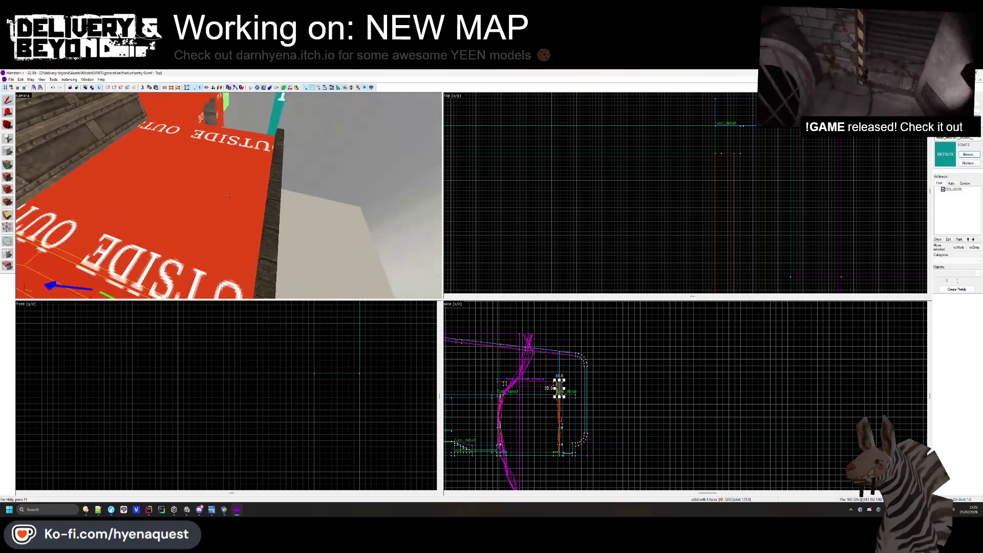
{"action": "left_click", "coordinate": [228, 196]}
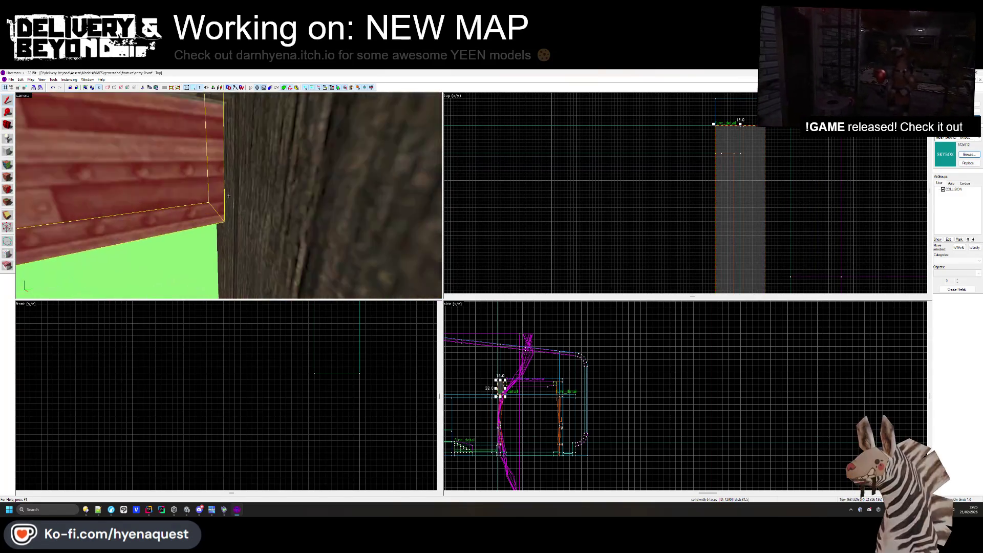
{"action": "key", "text": "z"}
{"action": "left_click", "coordinate": [235, 205]}
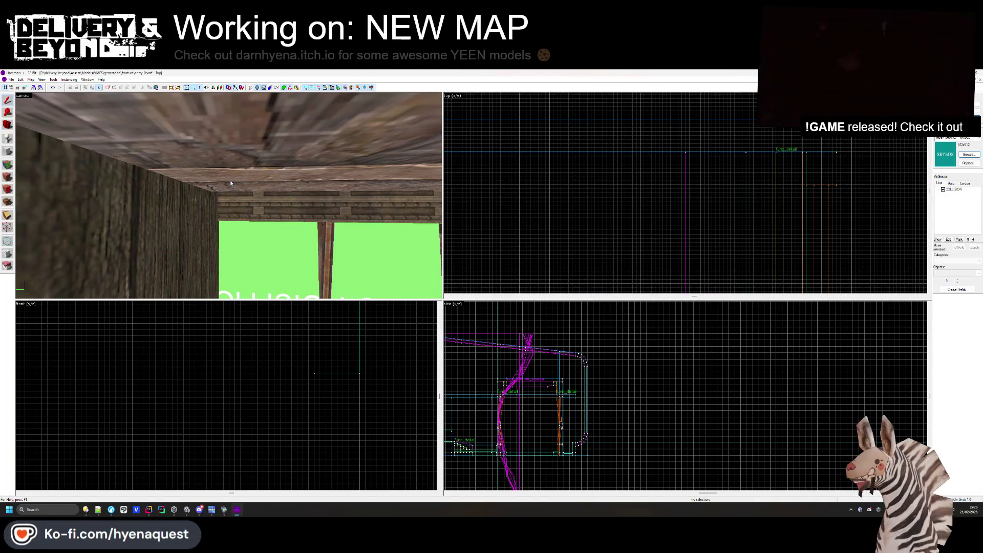
{"action": "key", "text": "z"}
{"action": "key", "text": "w"}
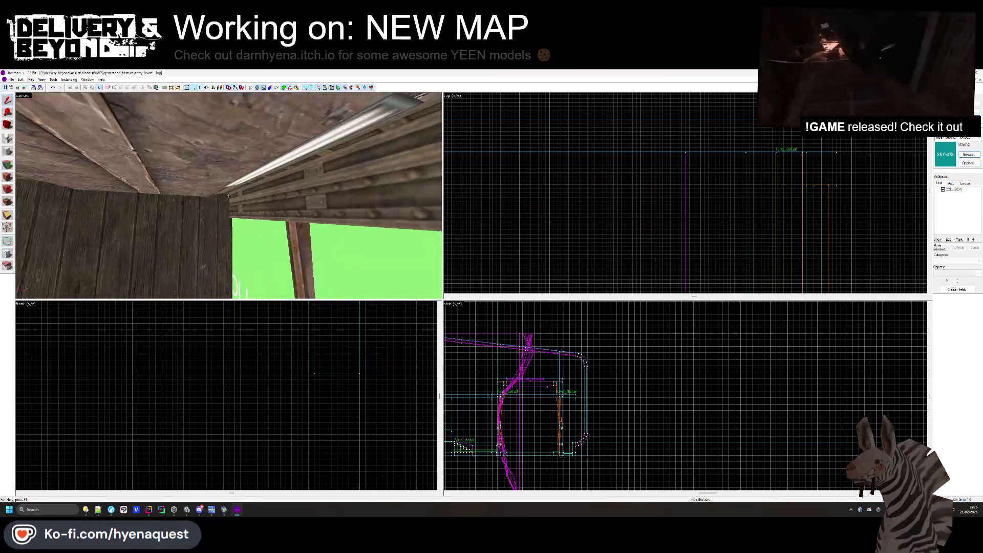
{"action": "scroll", "coordinate": [704, 178], "scroll_direction": "down", "scroll_amount": 5}
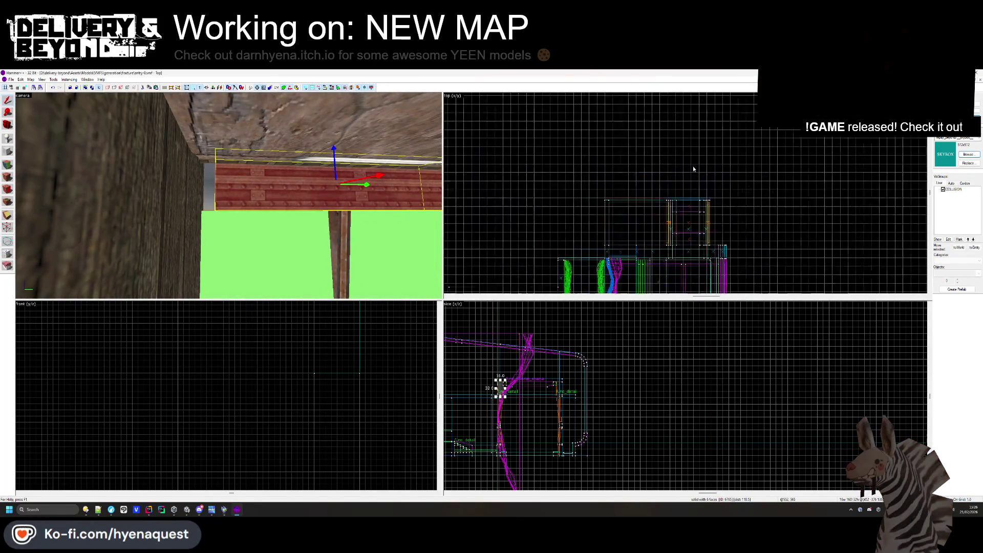
{"action": "scroll", "coordinate": [674, 236], "scroll_direction": "up", "scroll_amount": 6}
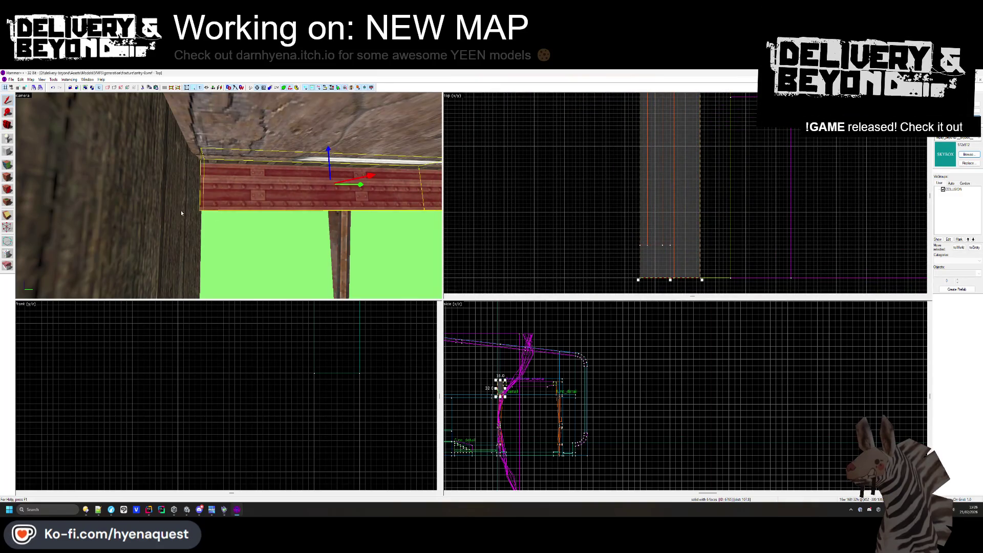
{"action": "left_click_drag", "start_coordinate": [182, 213], "coordinate": [229, 195]}
{"action": "scroll", "coordinate": [655, 175], "scroll_direction": "down", "scroll_amount": 4}
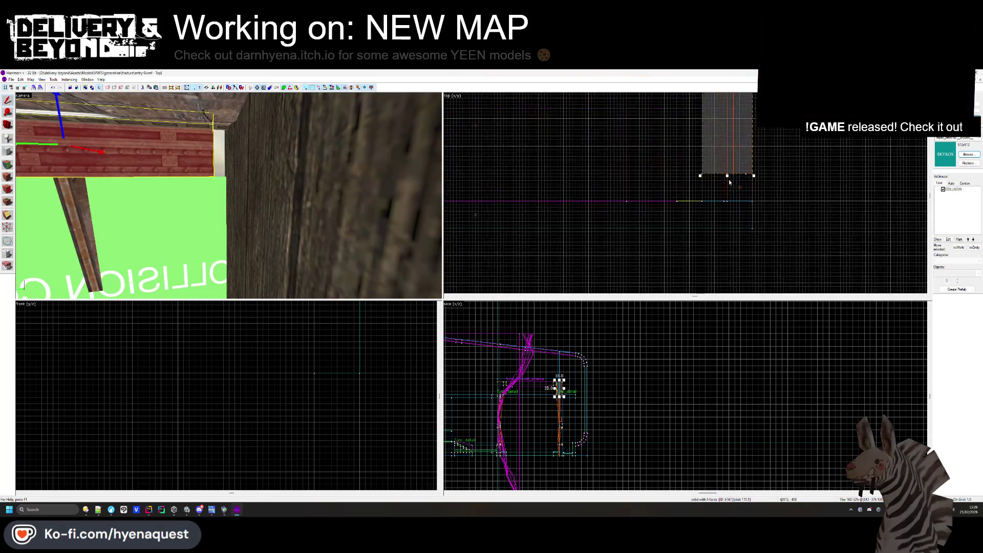
{"action": "left_click", "coordinate": [708, 218]}
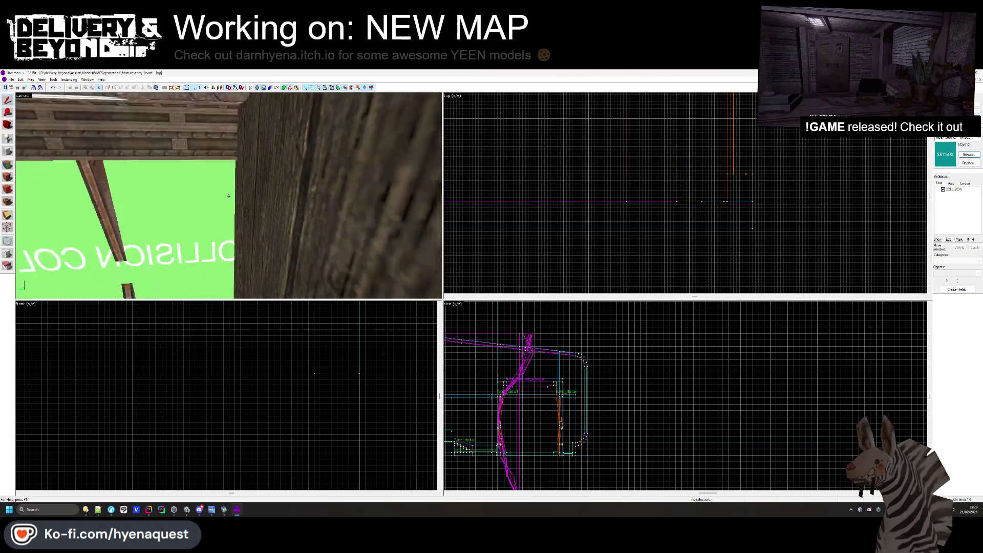
{"action": "scroll", "coordinate": [229, 195], "scroll_direction": "down", "scroll_amount": 10}
{"action": "scroll", "coordinate": [228, 195], "scroll_direction": "up", "scroll_amount": 10}
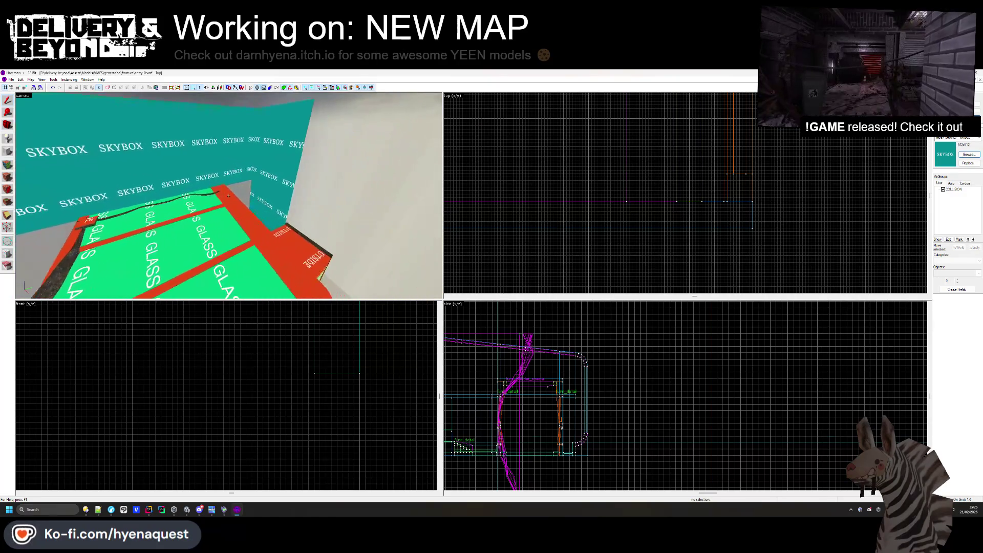
Select the brush on the OUTSIDE floor and pull the camera above the SKYBOX slab over the glass roof.
{"action": "left_click_drag", "start_coordinate": [229, 195], "coordinate": [229, 195]}
{"action": "left_click", "coordinate": [228, 195]}
{"action": "scroll", "coordinate": [551, 133], "scroll_direction": "up", "scroll_amount": 3}
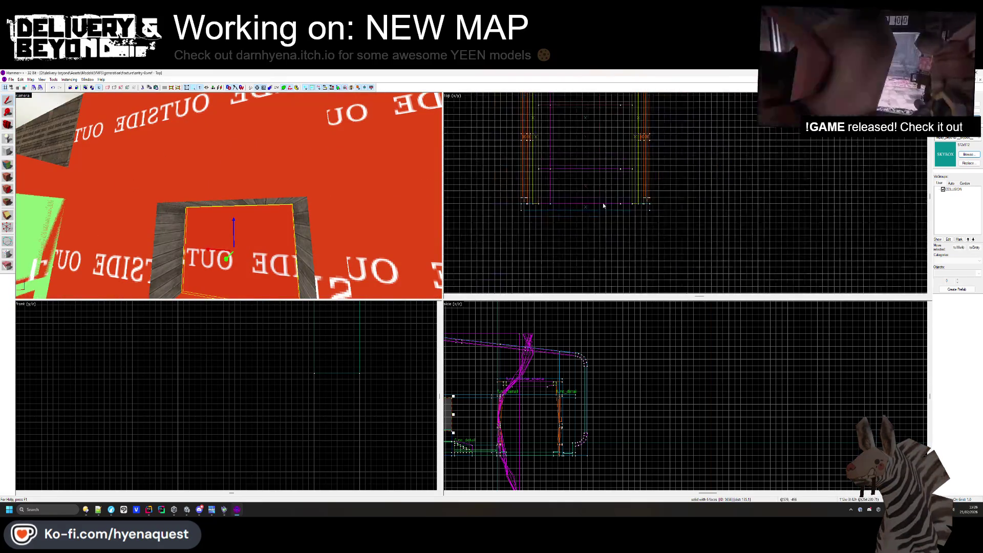
{"action": "scroll", "coordinate": [552, 133], "scroll_direction": "up", "scroll_amount": 5}
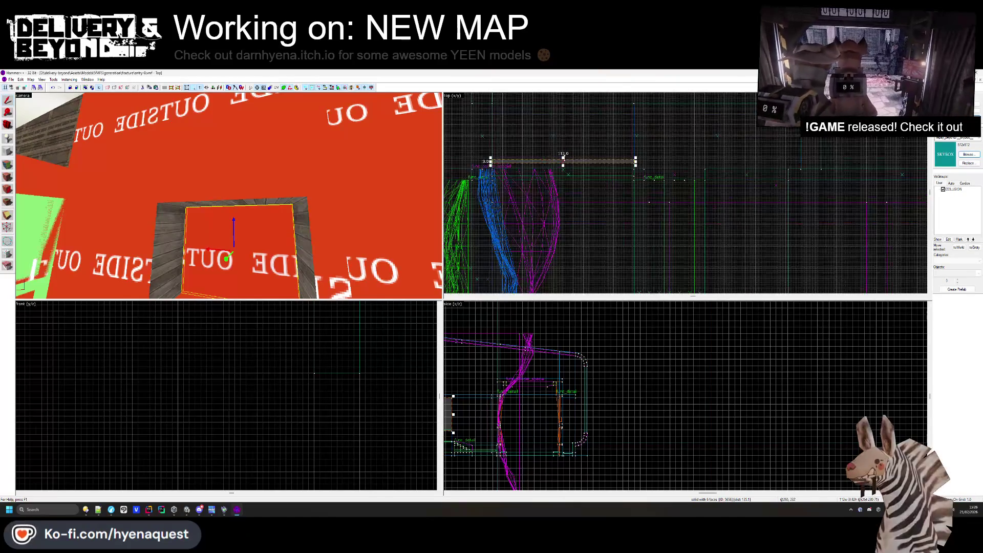
{"action": "scroll", "coordinate": [528, 105], "scroll_direction": "up", "scroll_amount": 3}
{"action": "key", "text": "z"}
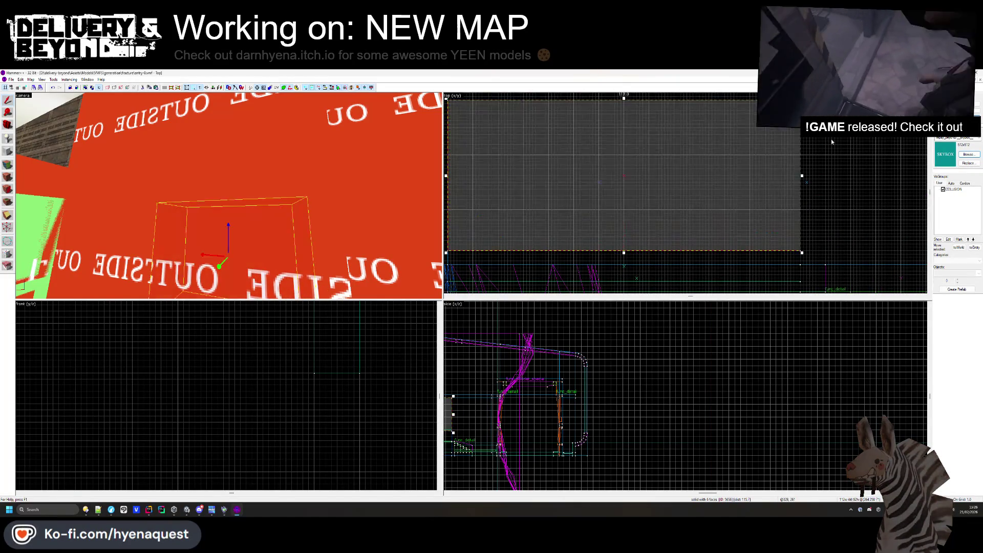
{"action": "key", "text": "Escape"}
{"action": "key", "text": "s"}
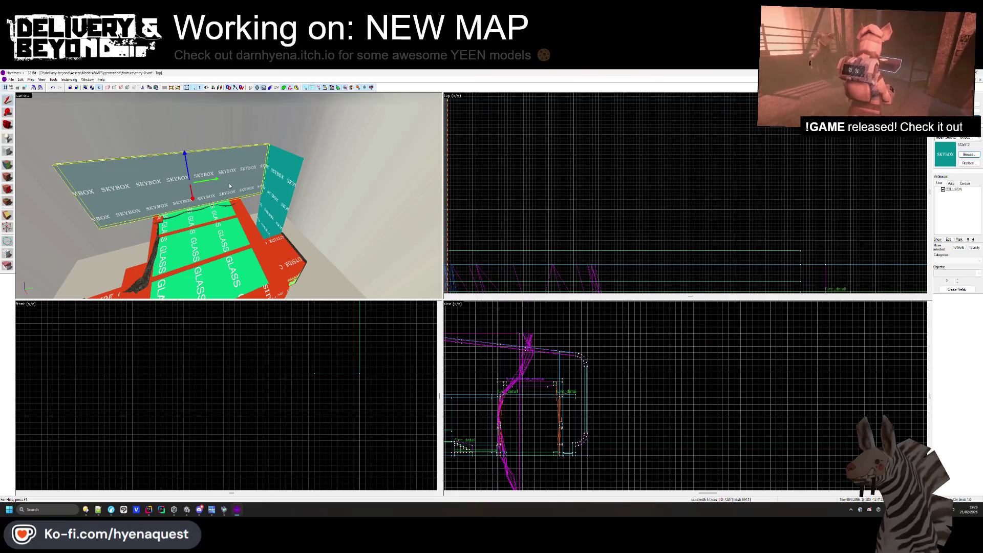
Select the vertical SKYBOX side panel and drag its resize handle in the zoomed Front view.
{"action": "left_click", "coordinate": [270, 202]}
{"action": "scroll", "coordinate": [542, 177], "scroll_direction": "down", "scroll_amount": 2}
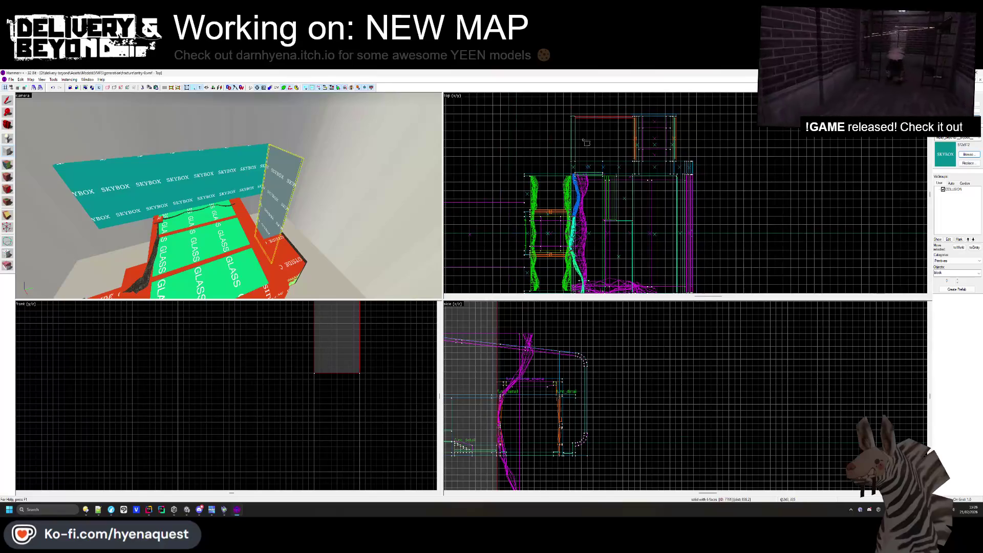
{"action": "scroll", "coordinate": [579, 124], "scroll_direction": "up", "scroll_amount": 3}
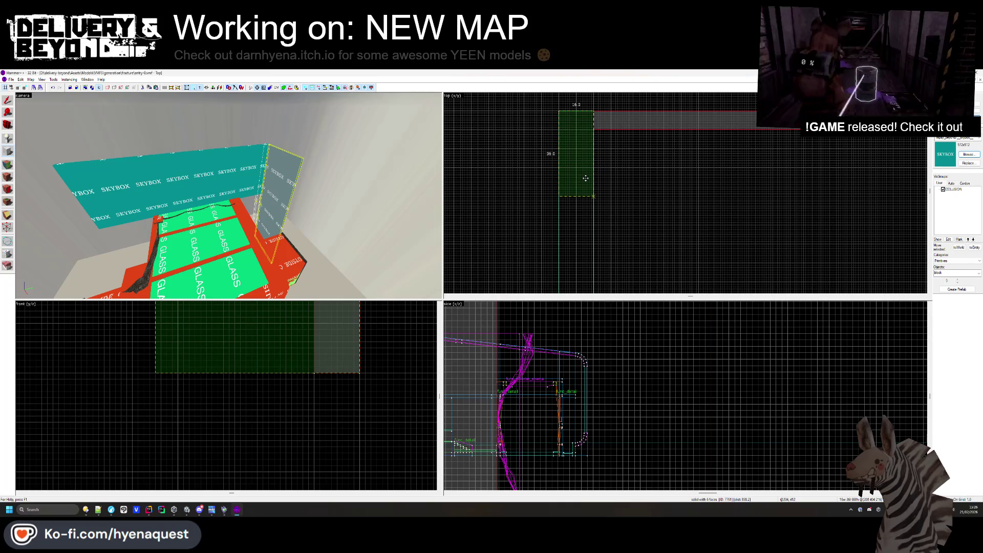
{"action": "scroll", "coordinate": [585, 178], "scroll_direction": "down", "scroll_amount": 2}
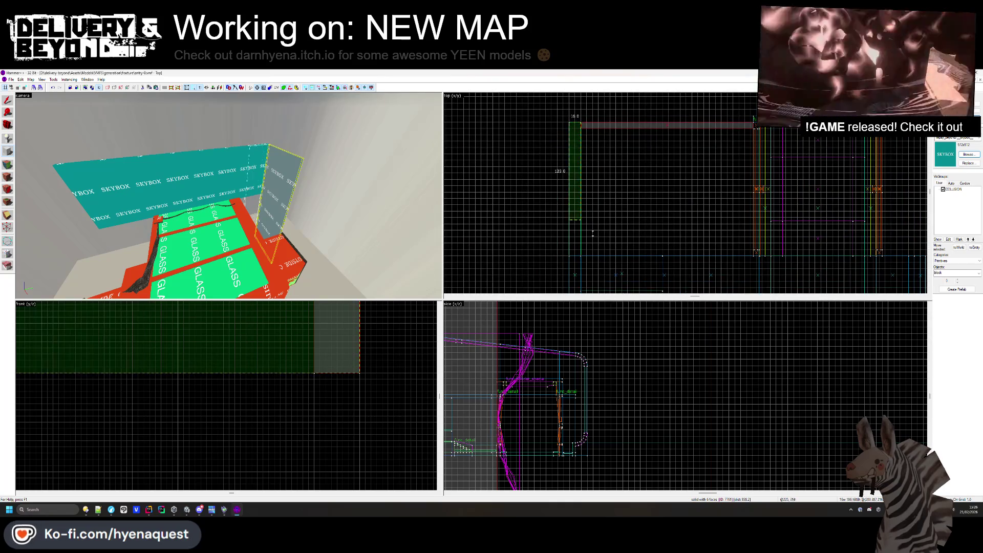
{"action": "scroll", "coordinate": [589, 236], "scroll_direction": "up", "scroll_amount": 2}
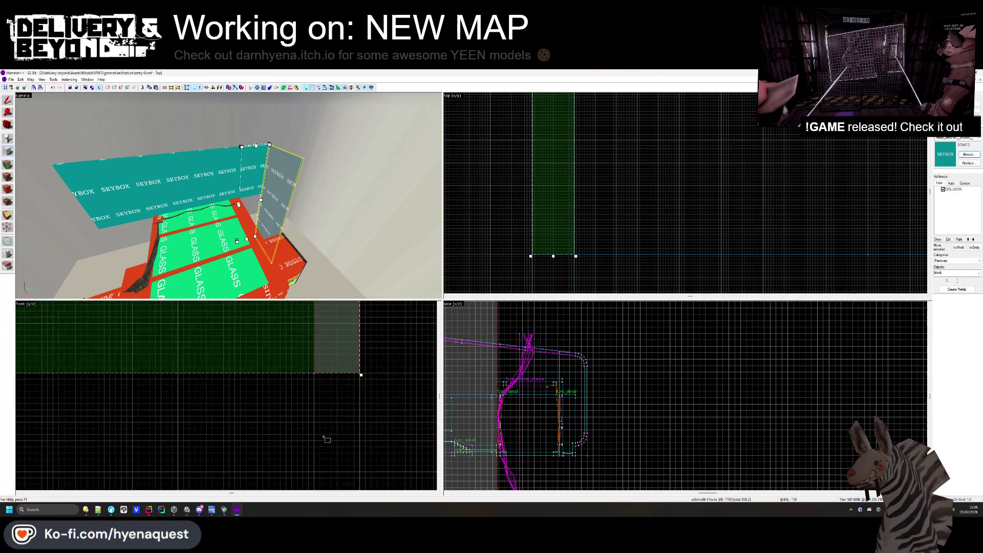
{"action": "scroll", "coordinate": [331, 434], "scroll_direction": "down", "scroll_amount": 2}
{"action": "scroll", "coordinate": [286, 390], "scroll_direction": "down", "scroll_amount": 4}
{"action": "scroll", "coordinate": [289, 328], "scroll_direction": "up", "scroll_amount": 3}
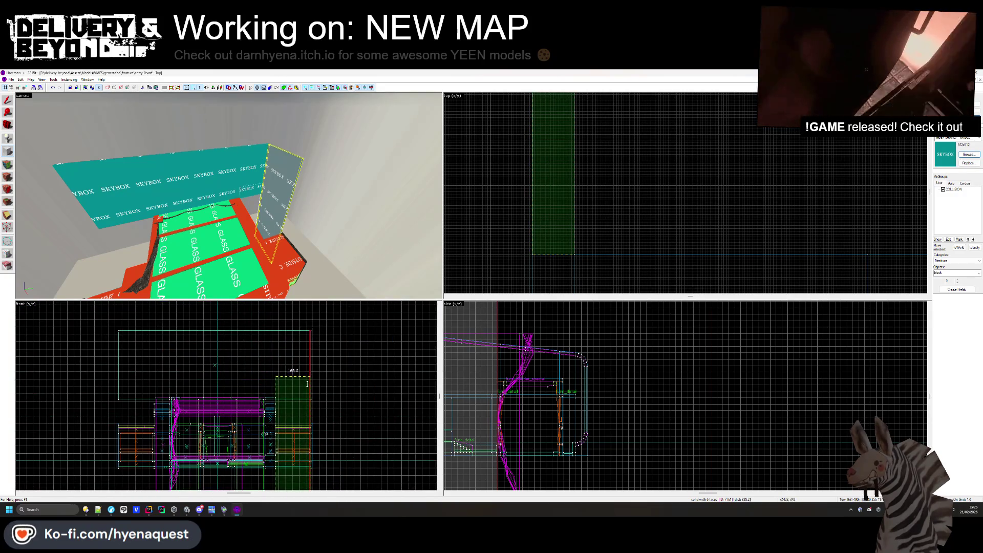
{"action": "scroll", "coordinate": [294, 389], "scroll_direction": "up", "scroll_amount": 4}
{"action": "left_click_drag", "start_coordinate": [294, 369], "coordinate": [294, 369]}
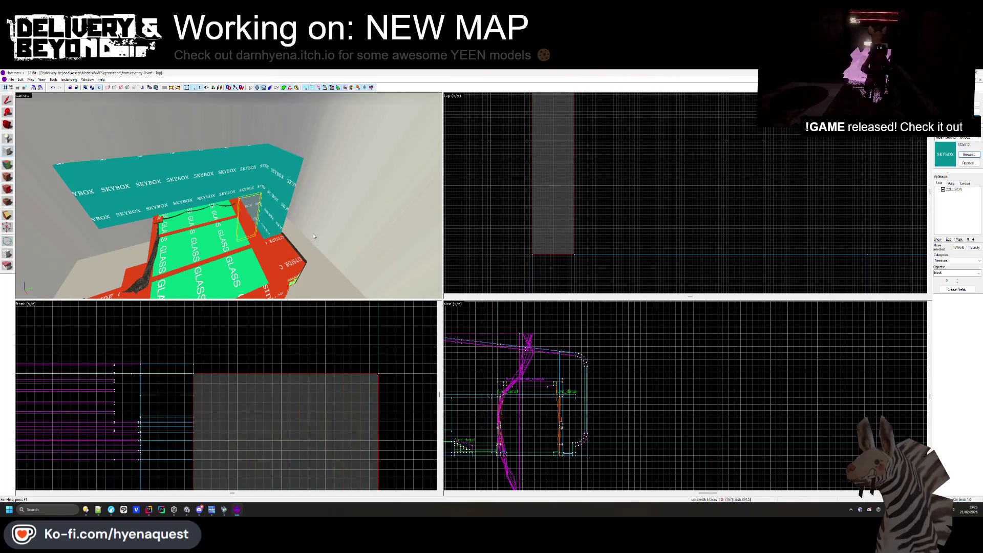
{"action": "key", "text": "w"}
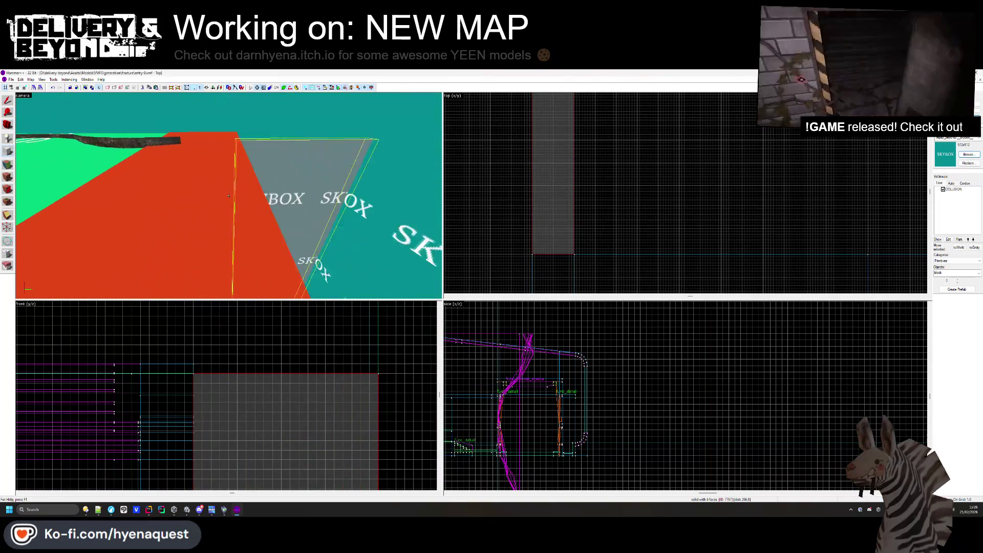
{"action": "key", "text": "w"}
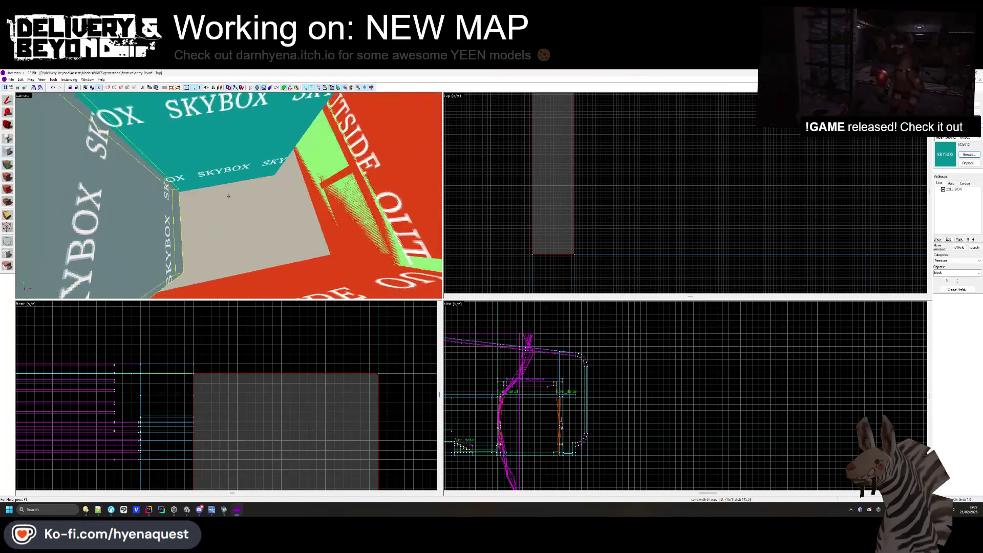
{"action": "key", "text": "w"}
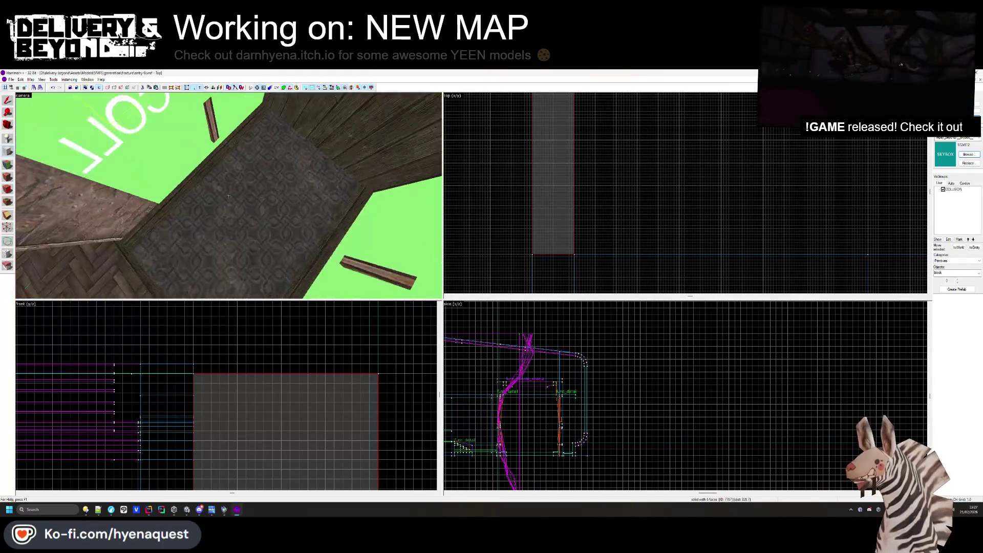
{"action": "key", "text": "w"}
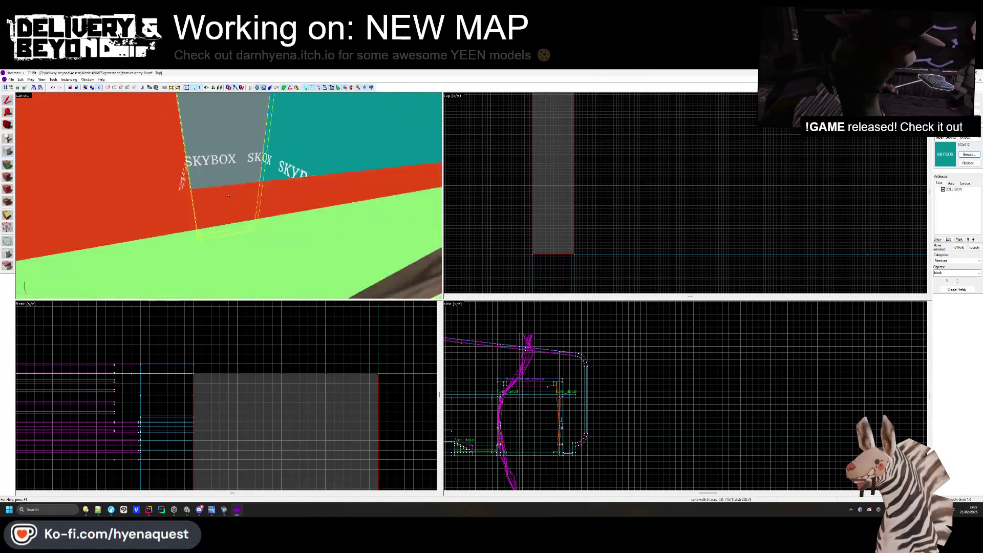
{"action": "key", "text": "s"}
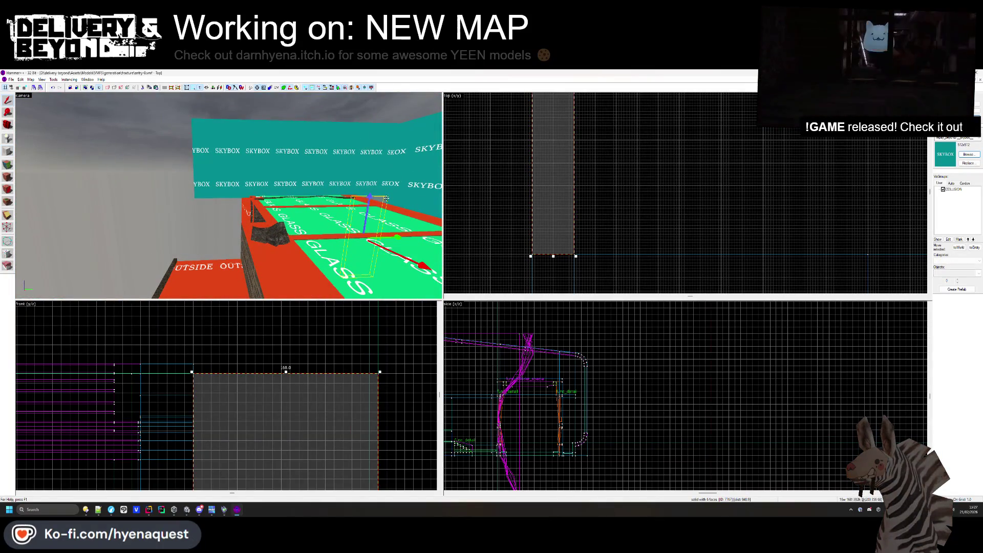
{"action": "scroll", "coordinate": [563, 215], "scroll_direction": "down", "scroll_amount": 10}
{"action": "scroll", "coordinate": [564, 215], "scroll_direction": "up", "scroll_amount": 10}
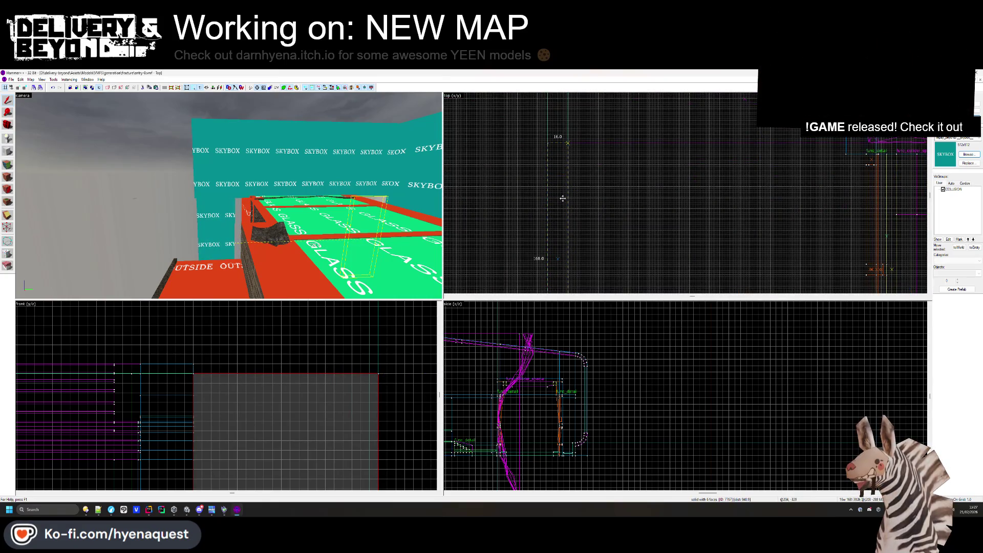
{"action": "left_click", "coordinate": [563, 199]}
{"action": "scroll", "coordinate": [558, 141], "scroll_direction": "down", "scroll_amount": 5}
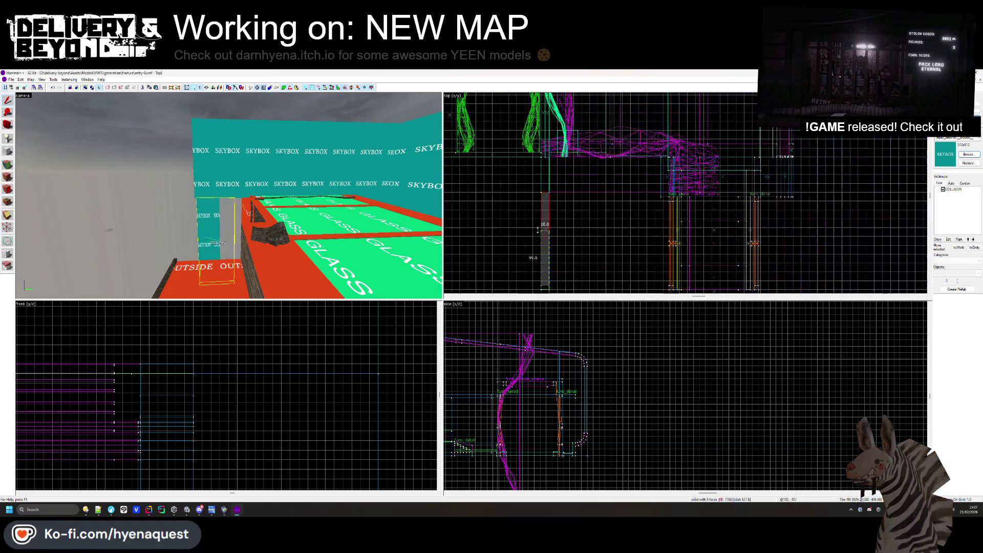
Lengthen the side SKYBOX wall to about y=430 and inspect its face texture.
{"action": "scroll", "coordinate": [549, 163], "scroll_direction": "up", "scroll_amount": 4}
{"action": "left_click_drag", "start_coordinate": [219, 221], "coordinate": [228, 195]}
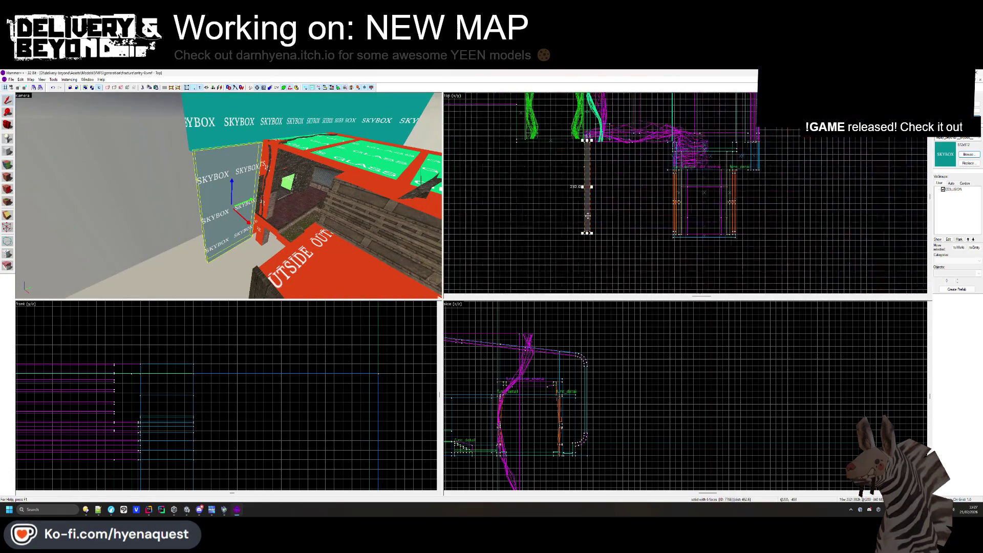
{"action": "left_click_drag", "start_coordinate": [608, 195], "coordinate": [608, 222]}
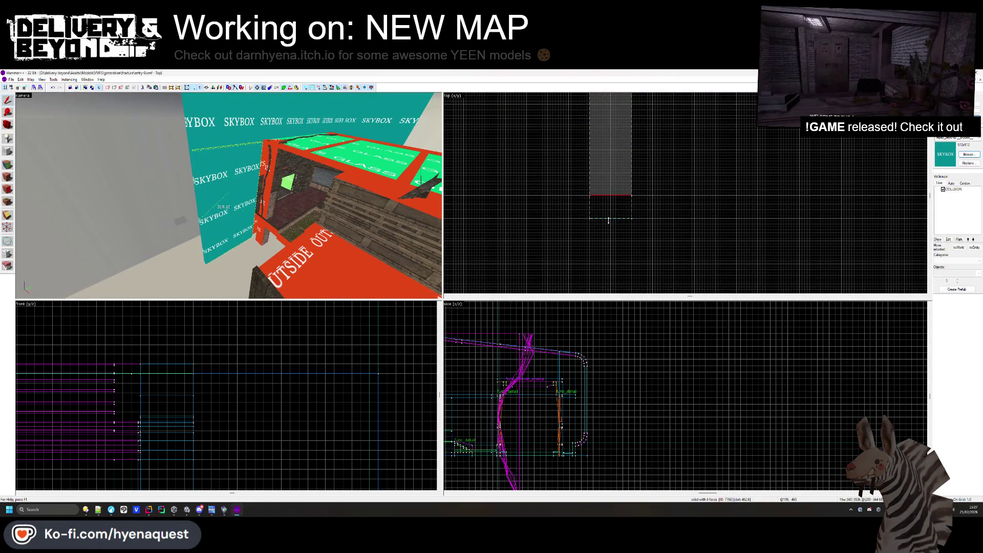
{"action": "left_click", "coordinate": [8, 177]}
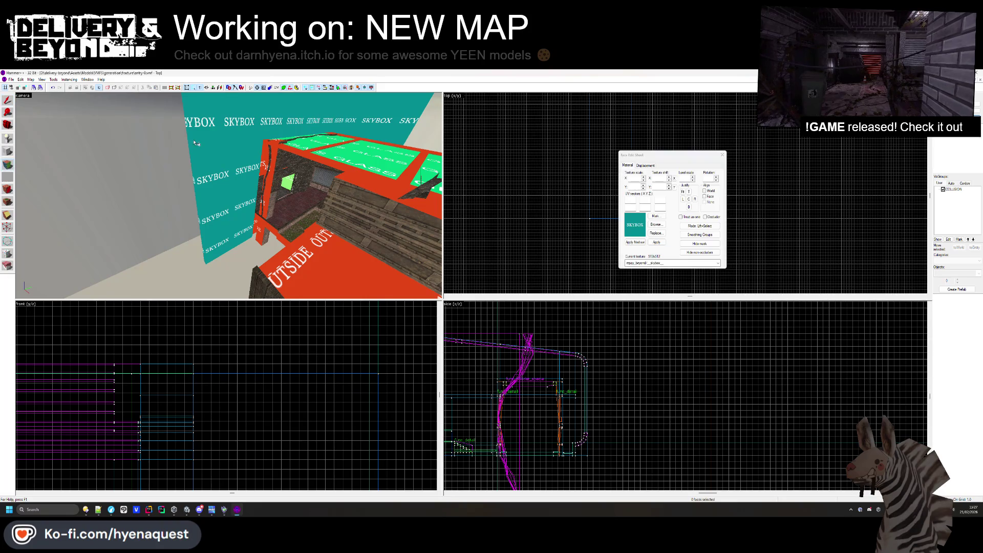
{"action": "left_click", "coordinate": [216, 184]}
{"action": "mouse_move", "coordinate": [357, 117]}
{"action": "left_mouse_down"}
{"action": "mouse_move", "coordinate": [228, 195]}
{"action": "mouse_move", "coordinate": [227, 207]}
{"action": "mouse_move", "coordinate": [291, 139]}
{"action": "left_mouse_up"}
{"action": "key", "text": "shift+s"}
Center the 3D view on the large skybox wall, then check the small side wall's selection.
{"action": "left_click", "coordinate": [291, 140]}
{"action": "key", "text": "ctrl+shift+e"}
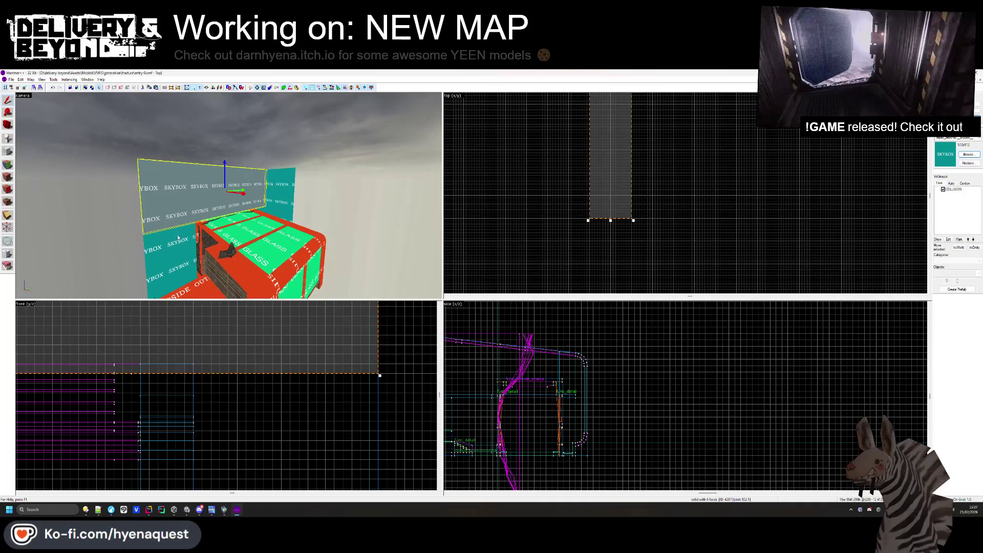
{"action": "left_click", "coordinate": [268, 200]}
{"action": "scroll", "coordinate": [570, 213], "scroll_direction": "down", "scroll_amount": 3}
{"action": "scroll", "coordinate": [568, 146], "scroll_direction": "up", "scroll_amount": 2}
{"action": "scroll", "coordinate": [569, 146], "scroll_direction": "up", "scroll_amount": 2}
{"action": "scroll", "coordinate": [566, 205], "scroll_direction": "down", "scroll_amount": 2}
{"action": "scroll", "coordinate": [563, 270], "scroll_direction": "up", "scroll_amount": 3}
{"action": "scroll", "coordinate": [563, 270], "scroll_direction": "up", "scroll_amount": 2}
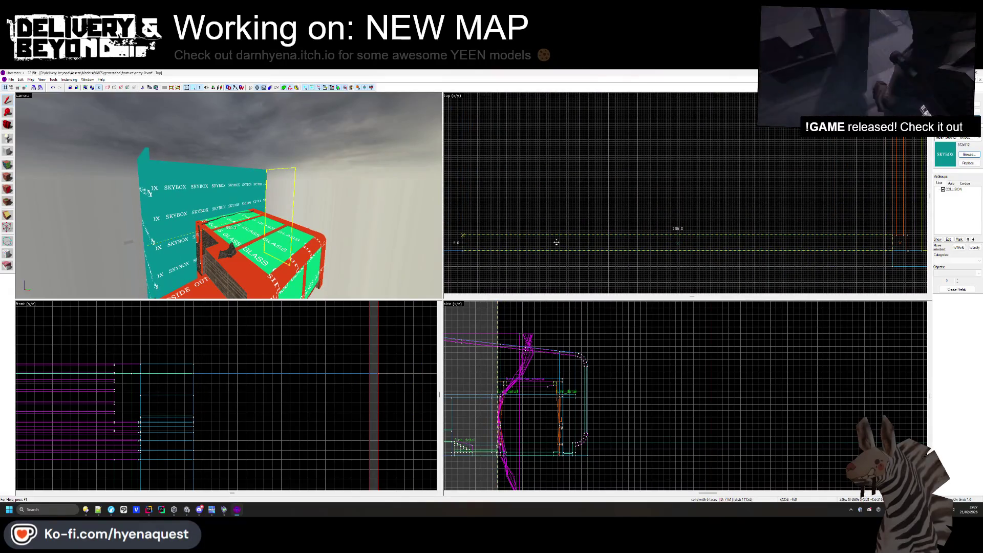
{"action": "left_click", "coordinate": [690, 275]}
Check the skybox wall face's texture, then select the long thin SKYBOX brush by the OUTSIDE block.
{"action": "key", "text": "w"}
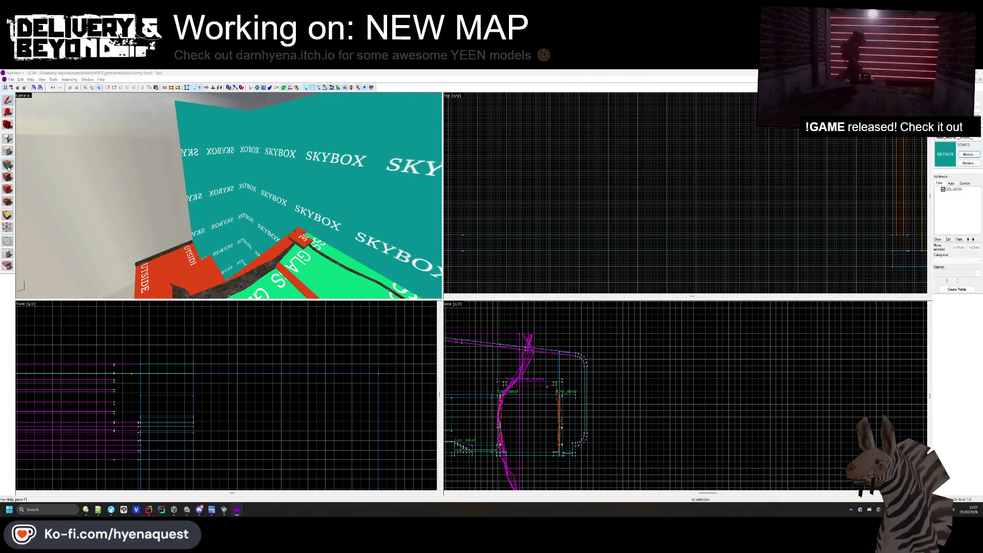
{"action": "left_click", "coordinate": [8, 165]}
{"action": "left_click", "coordinate": [317, 213]}
{"action": "key", "text": "w"}
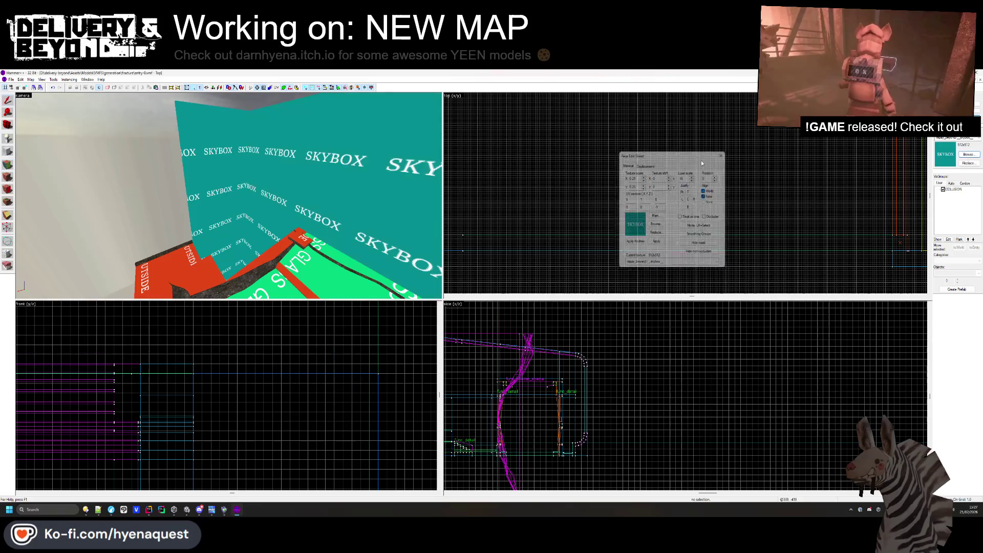
{"action": "left_click", "coordinate": [723, 154]}
{"action": "key", "text": "w"}
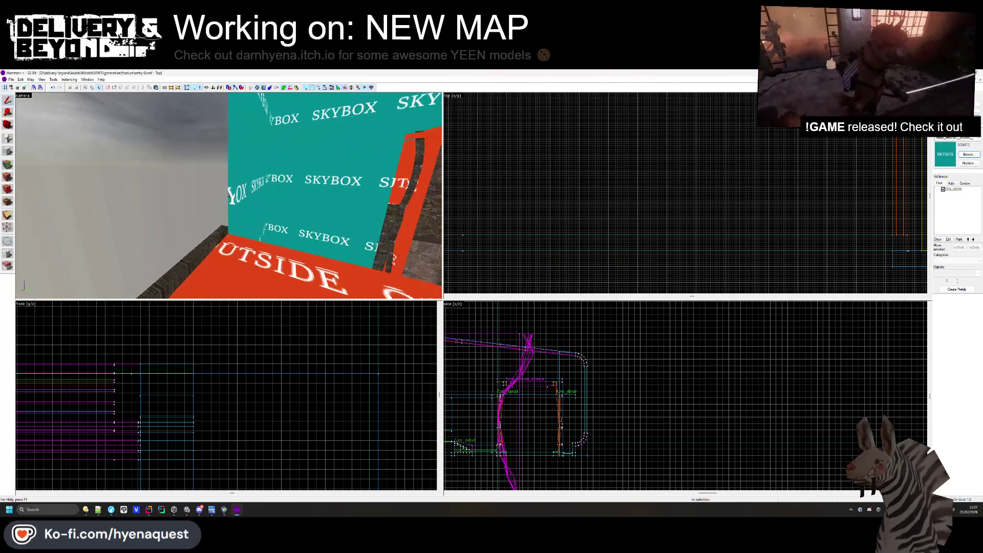
{"action": "key", "text": "w"}
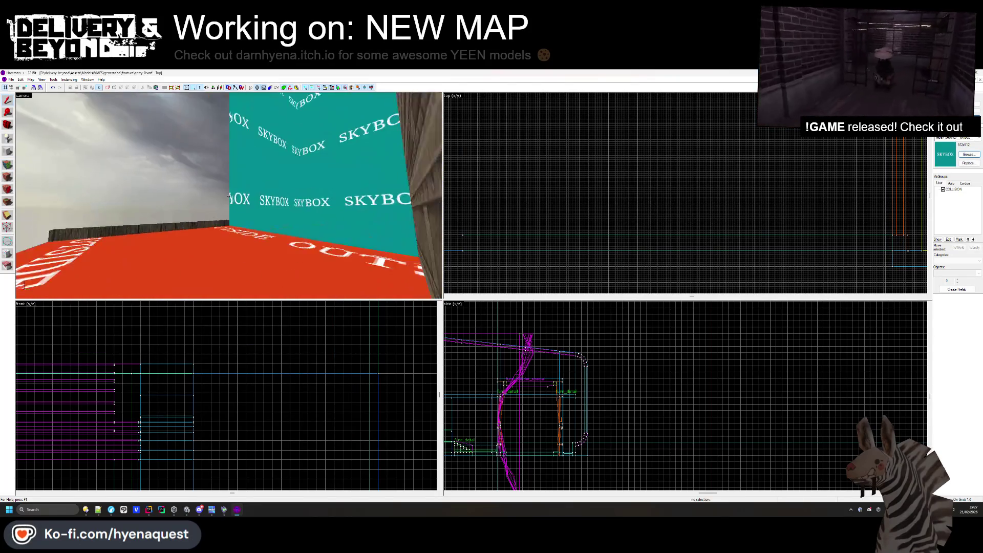
{"action": "key", "text": "w"}
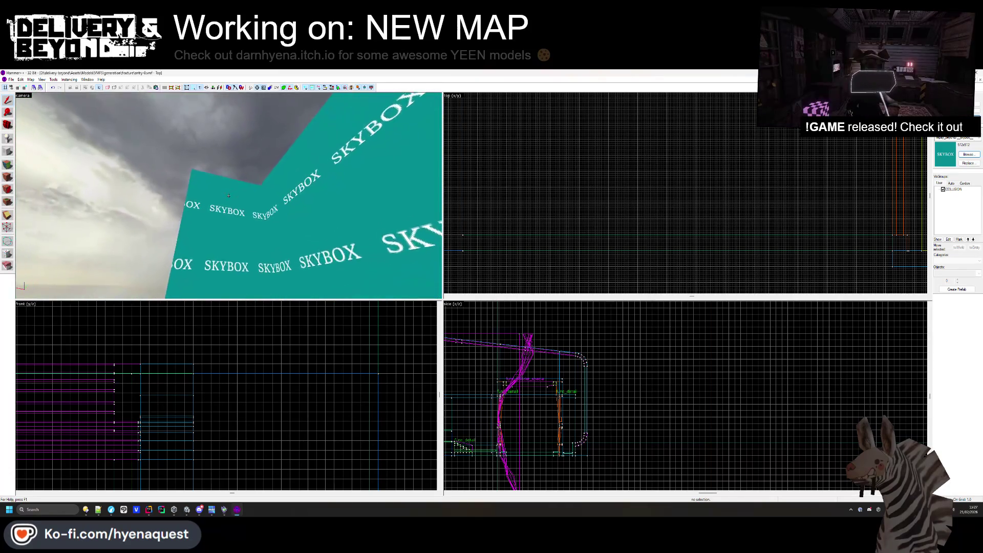
{"action": "left_click", "coordinate": [207, 215]}
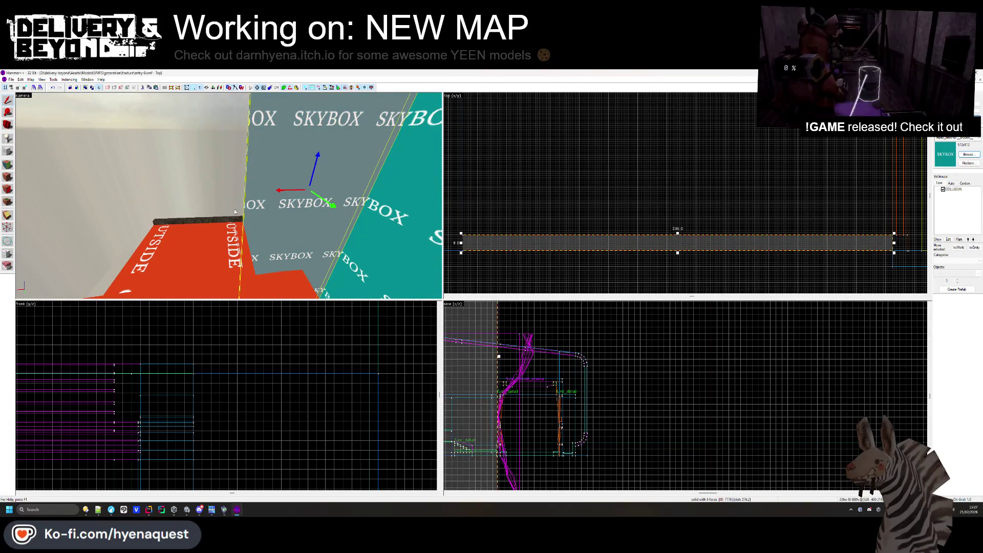
Select the red OUTSIDE block, raise its top edge in the Top view, then deselect it.
{"action": "left_click", "coordinate": [220, 231]}
{"action": "key", "text": "w"}
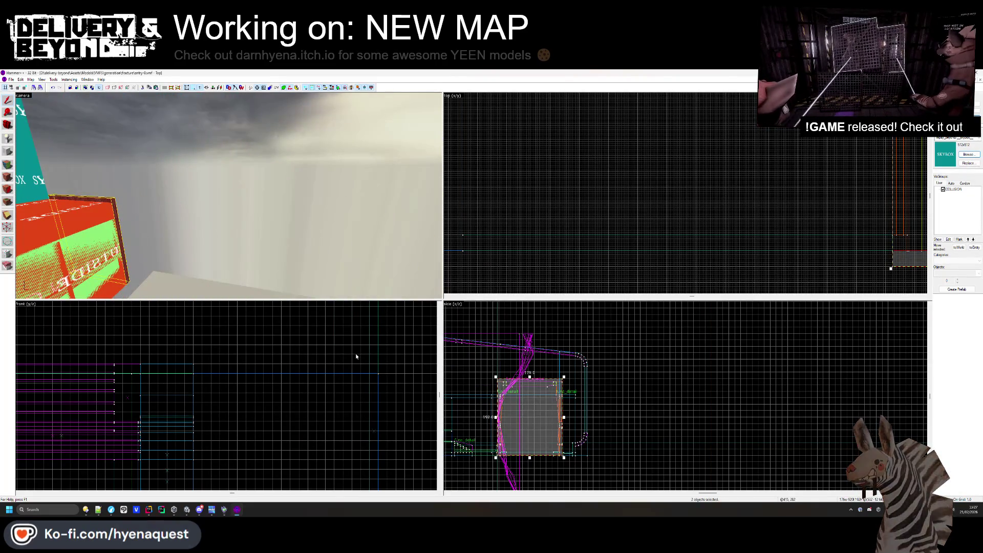
{"action": "scroll", "coordinate": [520, 379], "scroll_direction": "up", "scroll_amount": 5}
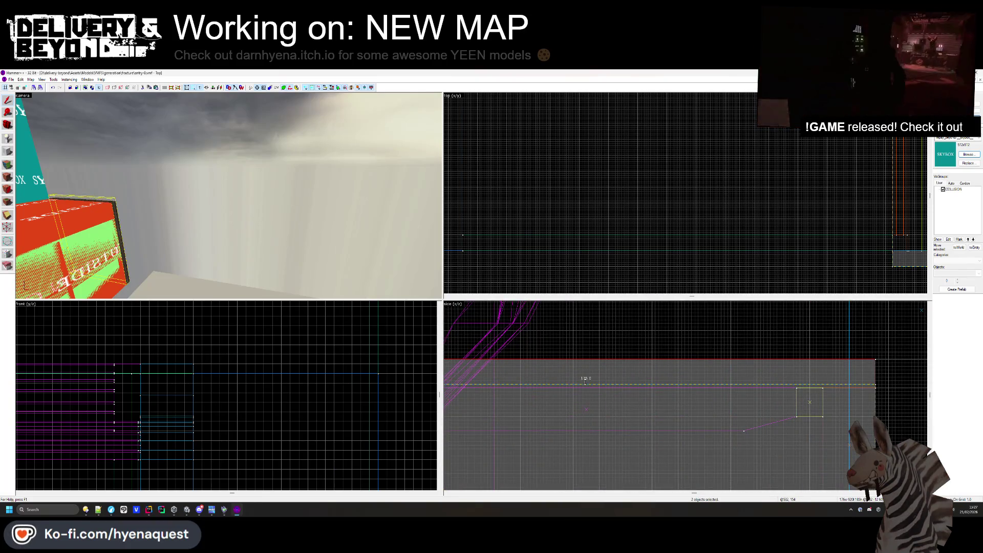
{"action": "left_click_drag", "start_coordinate": [861, 270], "coordinate": [679, 238]}
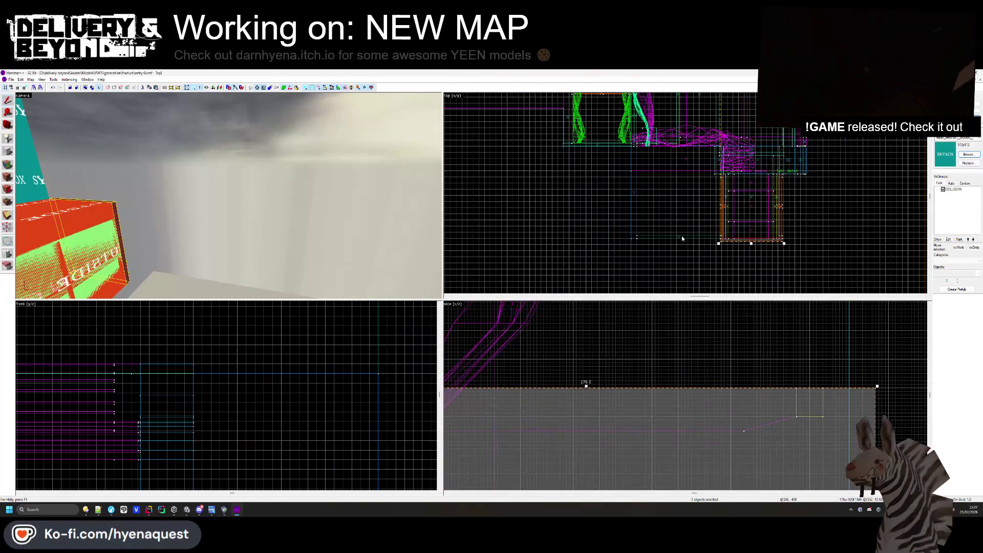
{"action": "key", "text": "Up"}
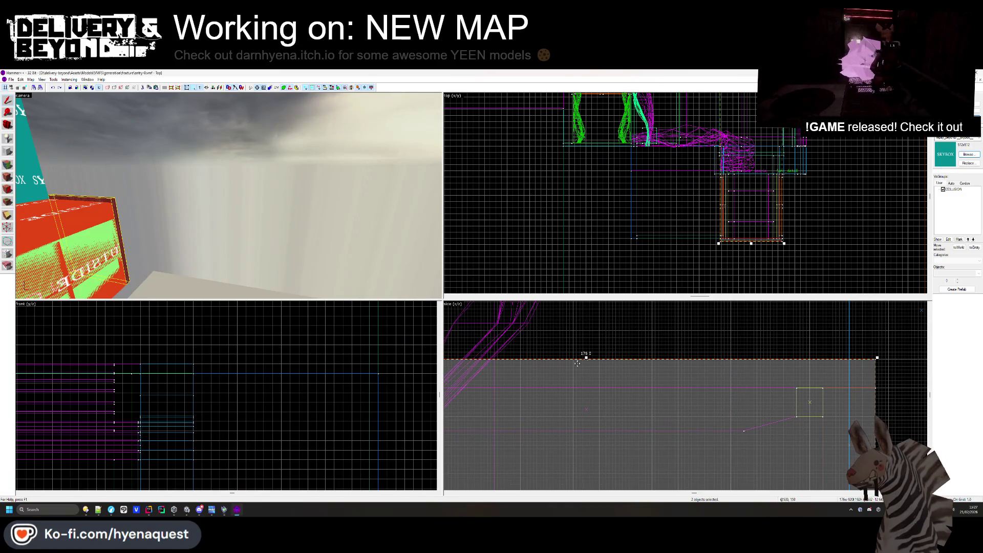
{"action": "key", "text": "Escape"}
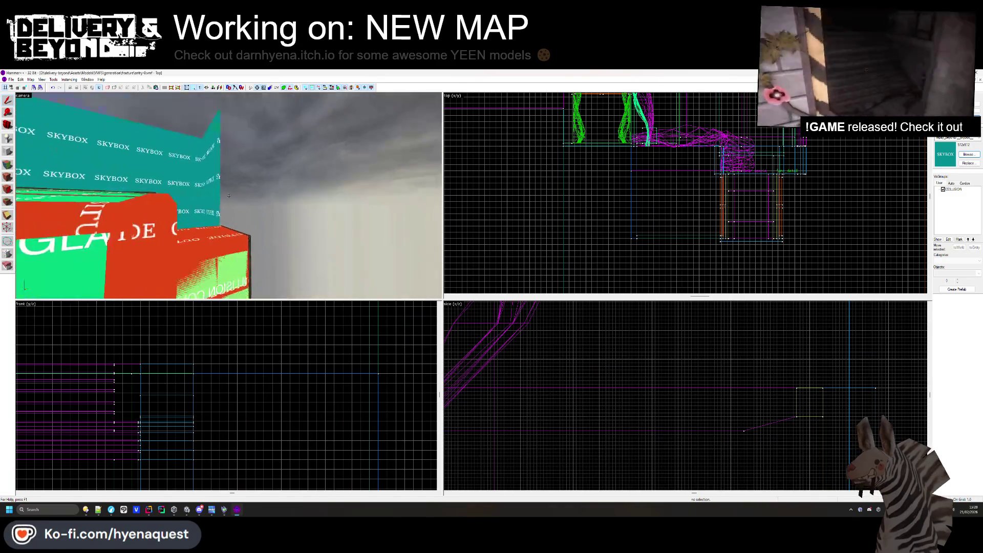
Stretch the thin brush beside the room to 176 units wide in the Top view.
{"action": "scroll", "coordinate": [675, 183], "scroll_direction": "down", "scroll_amount": 4}
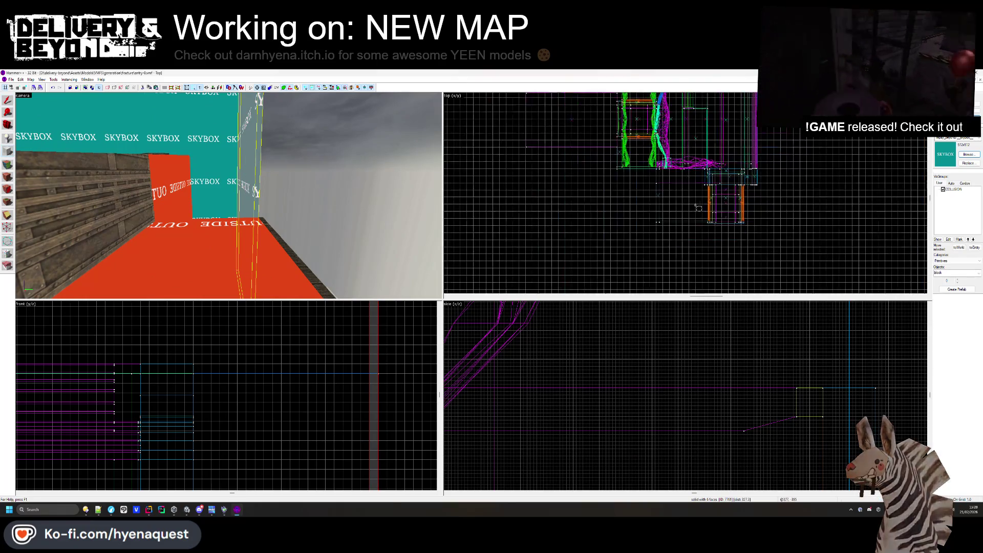
{"action": "scroll", "coordinate": [675, 183], "scroll_direction": "up", "scroll_amount": 5}
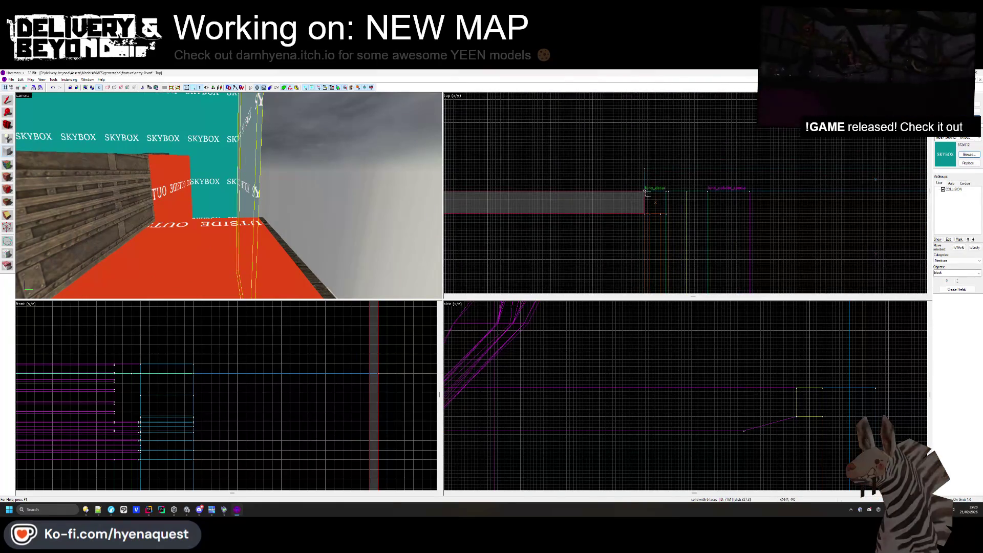
{"action": "left_click_drag", "start_coordinate": [783, 203], "coordinate": [810, 195]}
{"action": "scroll", "coordinate": [685, 412], "scroll_direction": "down", "scroll_amount": 5}
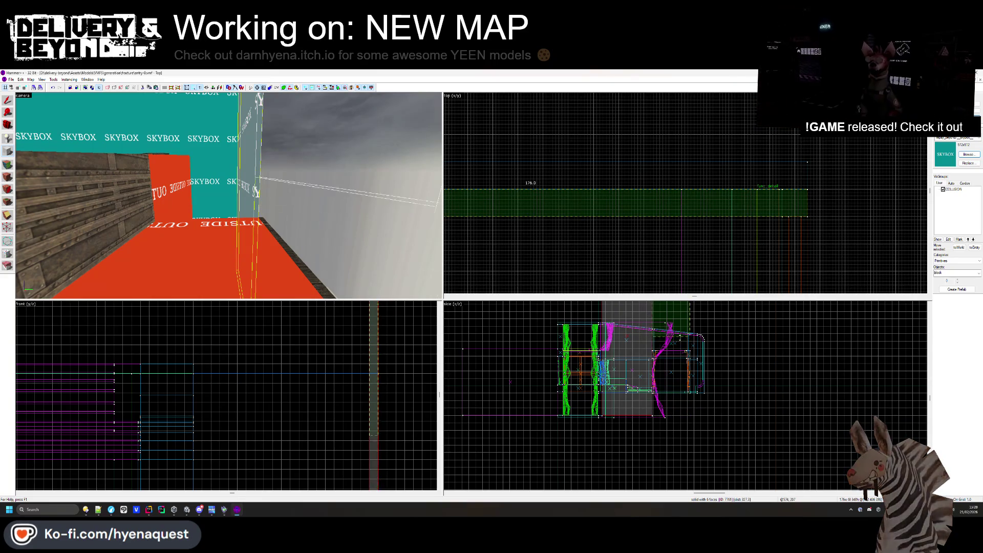
{"action": "scroll", "coordinate": [683, 351], "scroll_direction": "up", "scroll_amount": 4}
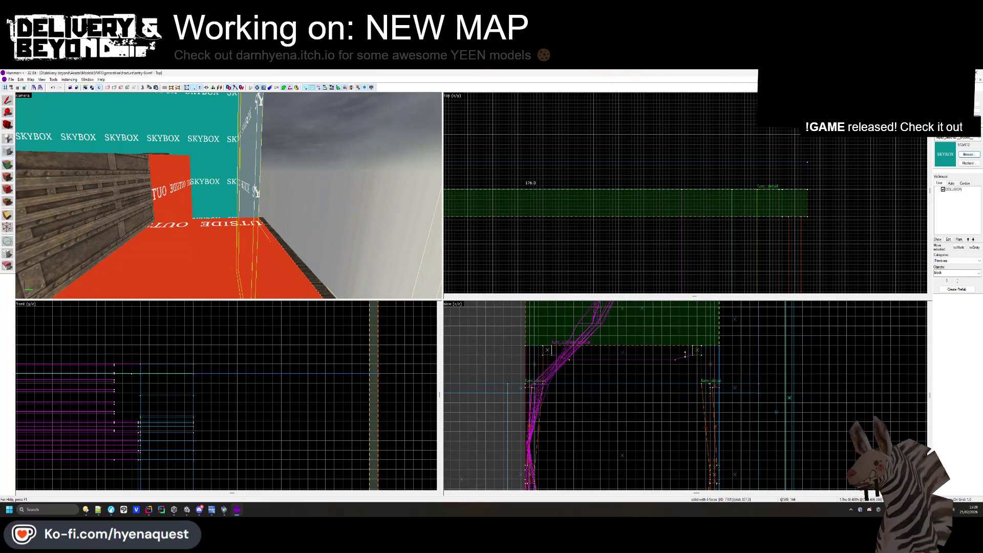
{"action": "scroll", "coordinate": [685, 353], "scroll_direction": "down", "scroll_amount": 3}
Inspect the neighbouring grey brush and other wall brushes from above, then clear the selection.
{"action": "left_click", "coordinate": [643, 347]}
{"action": "mouse_move", "coordinate": [170, 177]}
{"action": "left_mouse_down"}
{"action": "mouse_move", "coordinate": [229, 195]}
{"action": "mouse_move", "coordinate": [132, 182]}
{"action": "left_mouse_up"}
{"action": "left_click", "coordinate": [30, 107]}
{"action": "scroll", "coordinate": [577, 164], "scroll_direction": "up", "scroll_amount": 3}
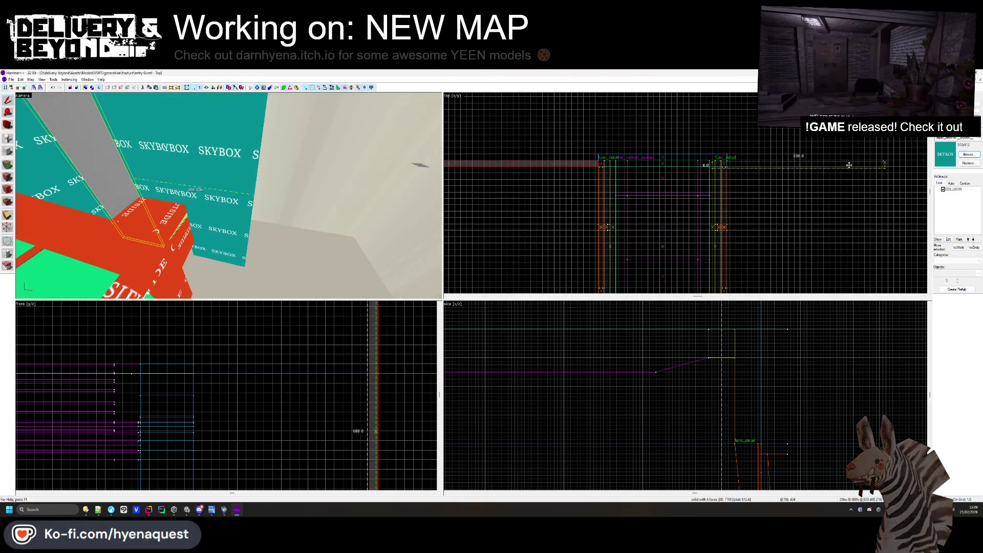
{"action": "left_click", "coordinate": [849, 164]}
{"action": "scroll", "coordinate": [753, 181], "scroll_direction": "up", "scroll_amount": 3}
{"action": "key", "text": "Escape"}
Pick the right skybox wall brush and move it to the glass box's front-left.
{"action": "key", "text": "z"}
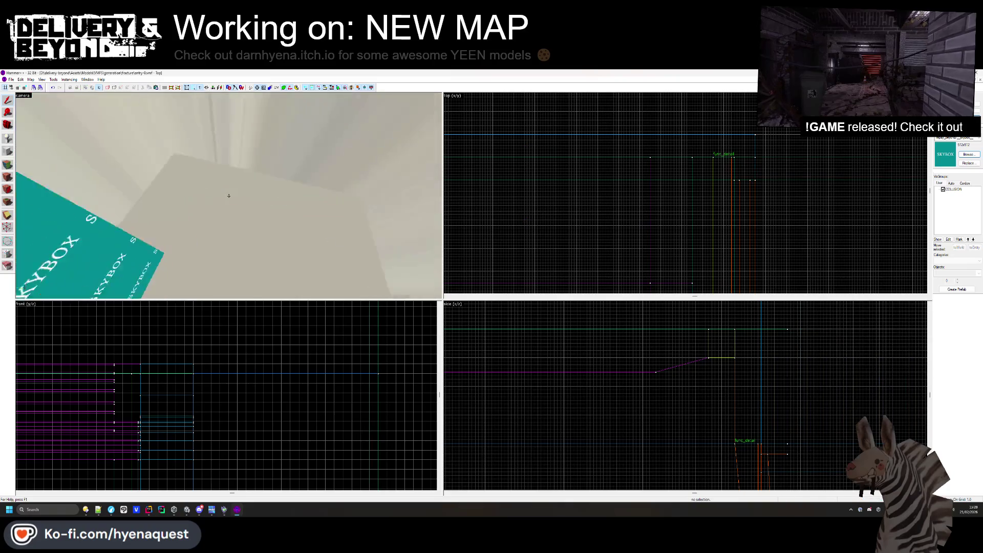
{"action": "key", "text": "z"}
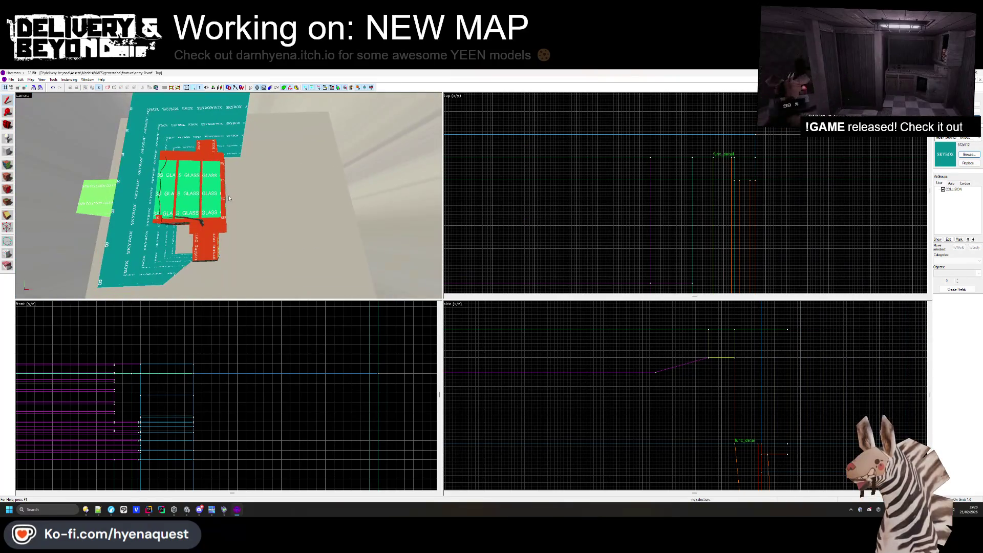
{"action": "left_click_drag", "start_coordinate": [256, 168], "coordinate": [229, 198]}
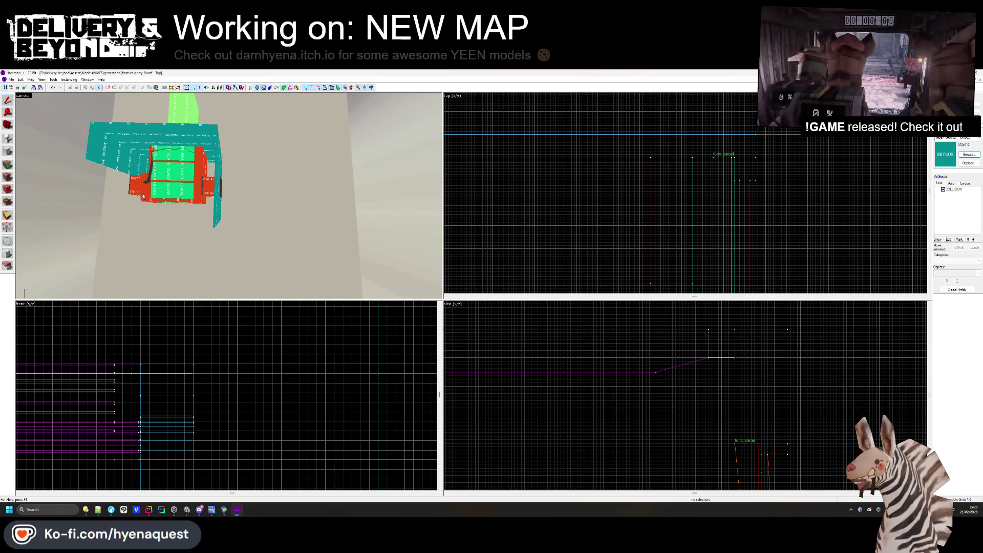
{"action": "mouse_move", "coordinate": [128, 135]}
{"action": "left_mouse_down"}
{"action": "mouse_move", "coordinate": [228, 196]}
{"action": "mouse_move", "coordinate": [276, 153]}
{"action": "left_mouse_up"}
{"action": "scroll", "coordinate": [588, 168], "scroll_direction": "up", "scroll_amount": 2}
{"action": "mouse_move", "coordinate": [607, 164]}
{"action": "left_mouse_down"}
{"action": "mouse_move", "coordinate": [644, 168]}
{"action": "mouse_move", "coordinate": [822, 139]}
{"action": "left_mouse_up"}
{"action": "key", "text": "Escape"}
{"action": "left_click_drag", "start_coordinate": [215, 185], "coordinate": [228, 193]}
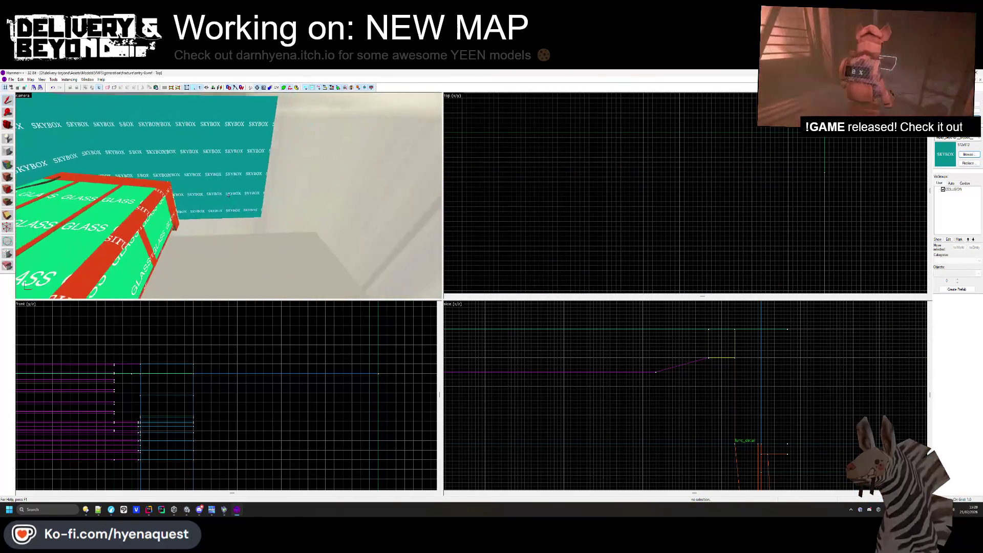
{"action": "scroll", "coordinate": [229, 195], "scroll_direction": "down", "scroll_amount": 10}
{"action": "left_click", "coordinate": [317, 194]}
{"action": "scroll", "coordinate": [530, 198], "scroll_direction": "down", "scroll_amount": 5}
{"action": "mouse_move", "coordinate": [512, 134]}
{"action": "left_mouse_down"}
{"action": "mouse_move", "coordinate": [581, 202]}
{"action": "mouse_move", "coordinate": [595, 179]}
{"action": "left_mouse_up"}
Inspect the 176-unit brush and grey wall, then select both skybox walls flanking the glass room.
{"action": "left_click", "coordinate": [595, 179]}
{"action": "scroll", "coordinate": [547, 152], "scroll_direction": "up", "scroll_amount": 5}
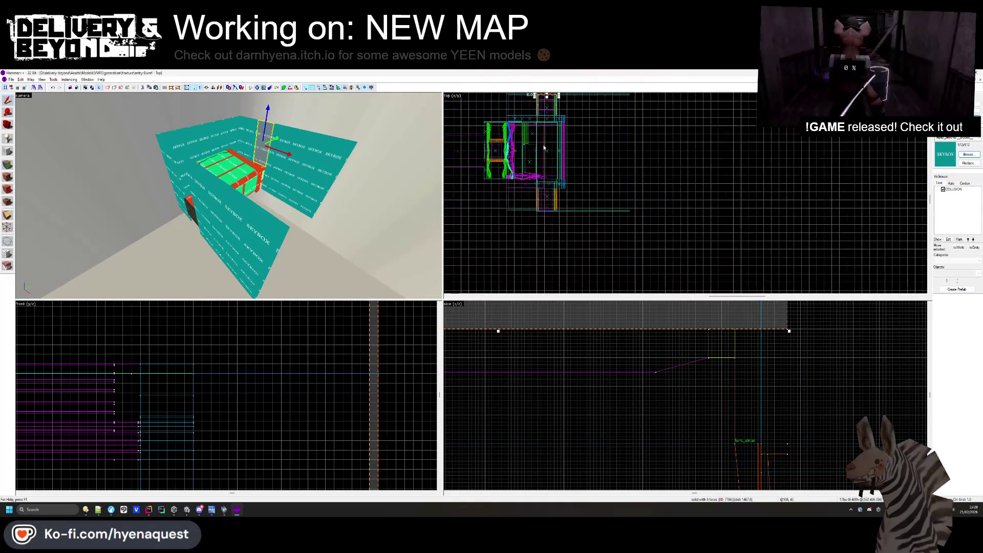
{"action": "scroll", "coordinate": [546, 138], "scroll_direction": "up", "scroll_amount": 3}
{"action": "scroll", "coordinate": [574, 130], "scroll_direction": "up", "scroll_amount": 2}
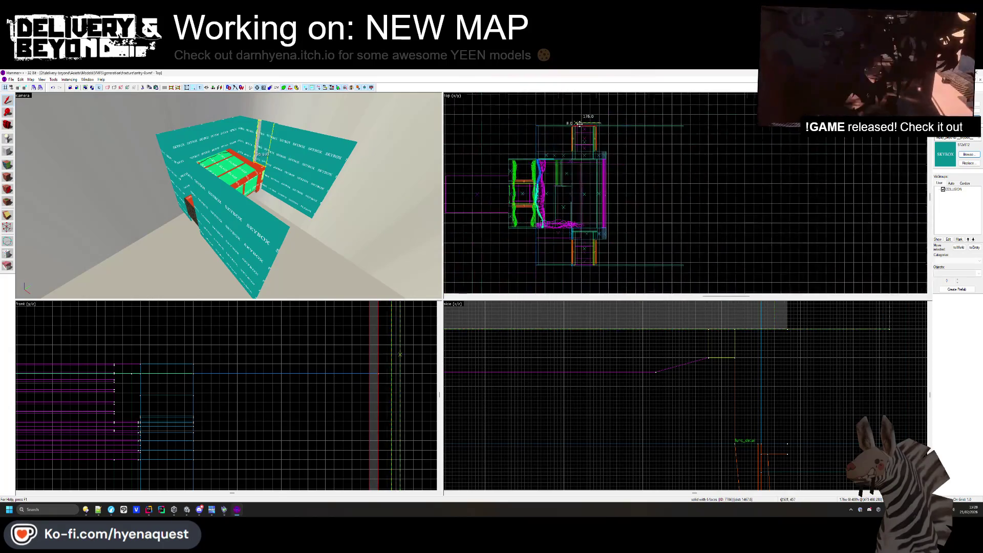
{"action": "scroll", "coordinate": [585, 175], "scroll_direction": "up", "scroll_amount": 1}
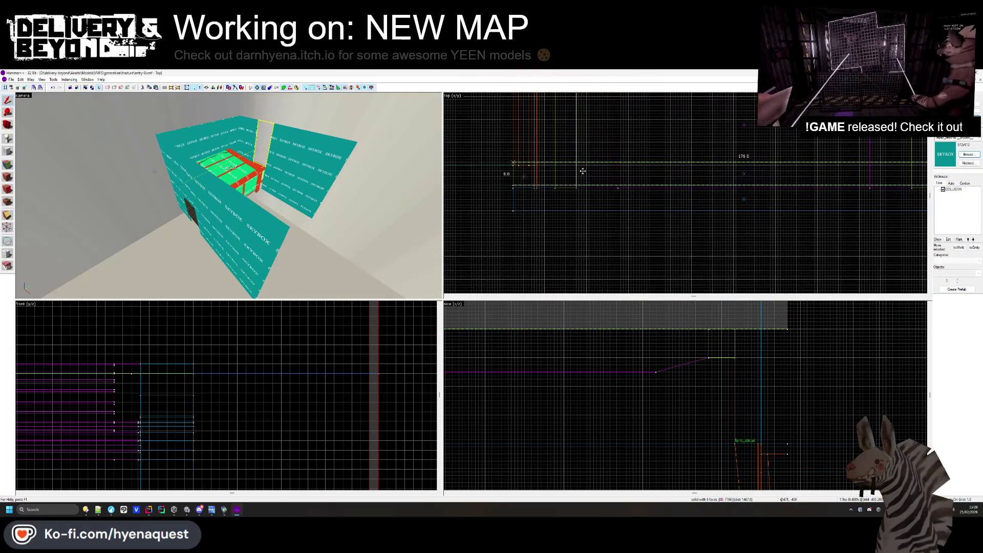
{"action": "key", "text": "w"}
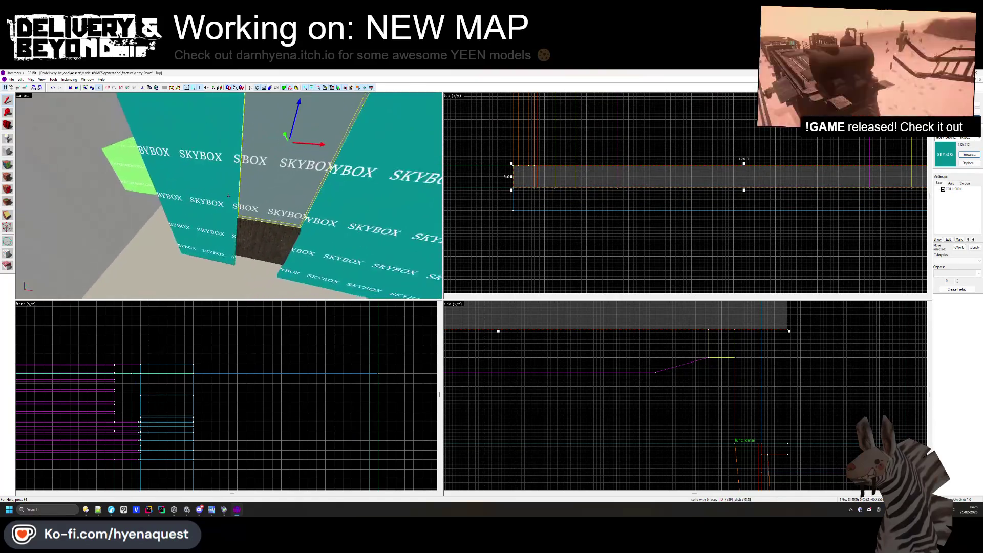
{"action": "left_click", "coordinate": [254, 183]}
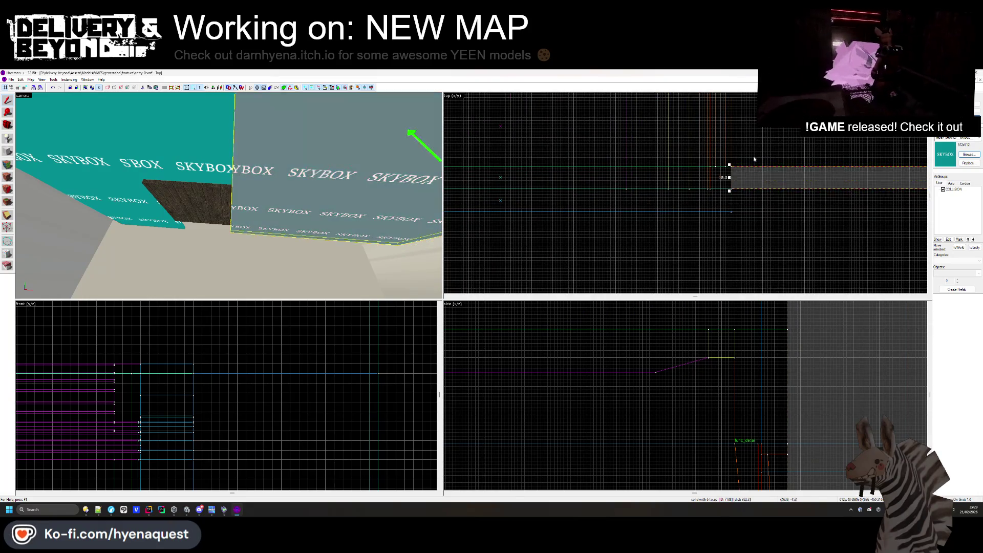
{"action": "key", "text": "Escape"}
{"action": "left_click_drag", "start_coordinate": [229, 195], "coordinate": [228, 196]}
{"action": "left_click", "coordinate": [731, 189]}
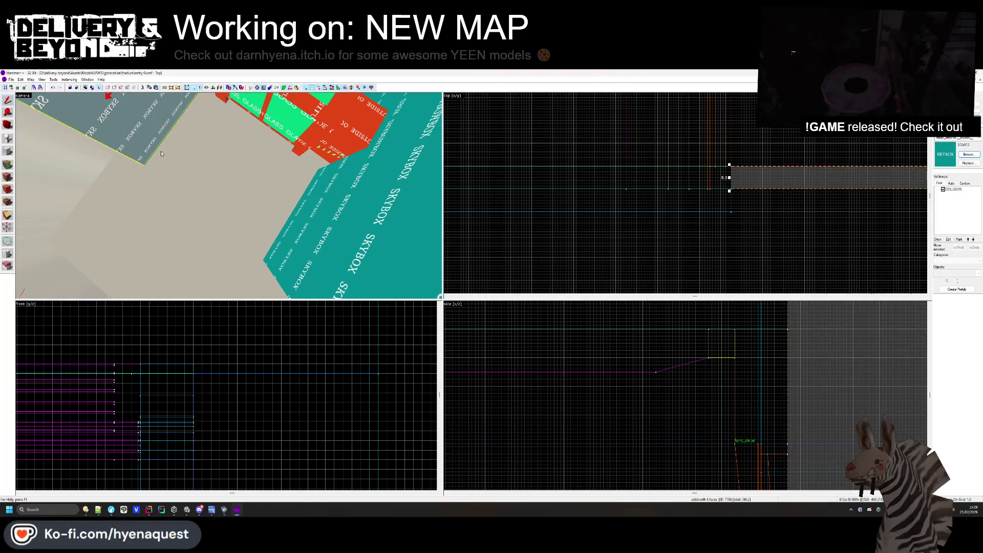
{"action": "scroll", "coordinate": [730, 189], "scroll_direction": "down", "scroll_amount": 3}
{"action": "scroll", "coordinate": [704, 139], "scroll_direction": "up", "scroll_amount": 4}
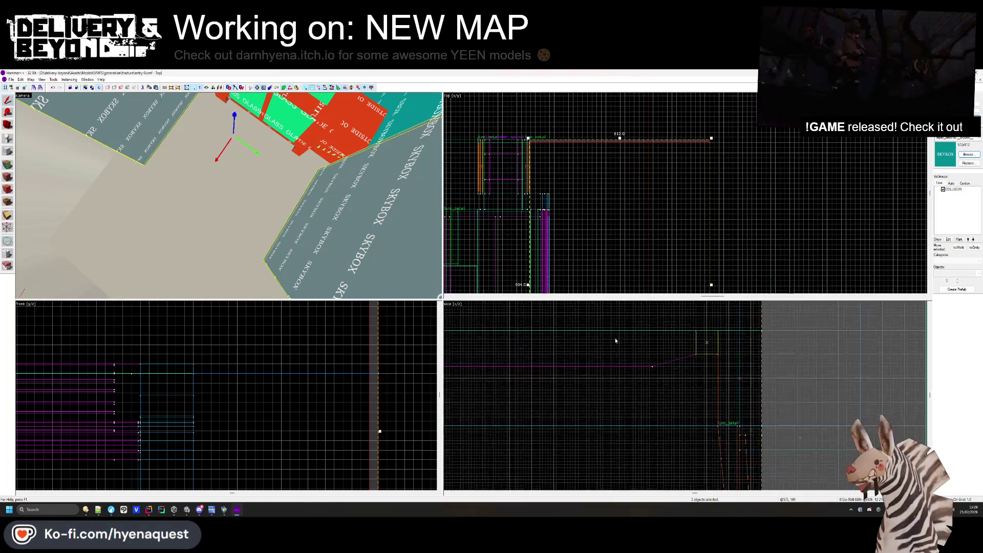
{"action": "scroll", "coordinate": [665, 336], "scroll_direction": "up", "scroll_amount": 5}
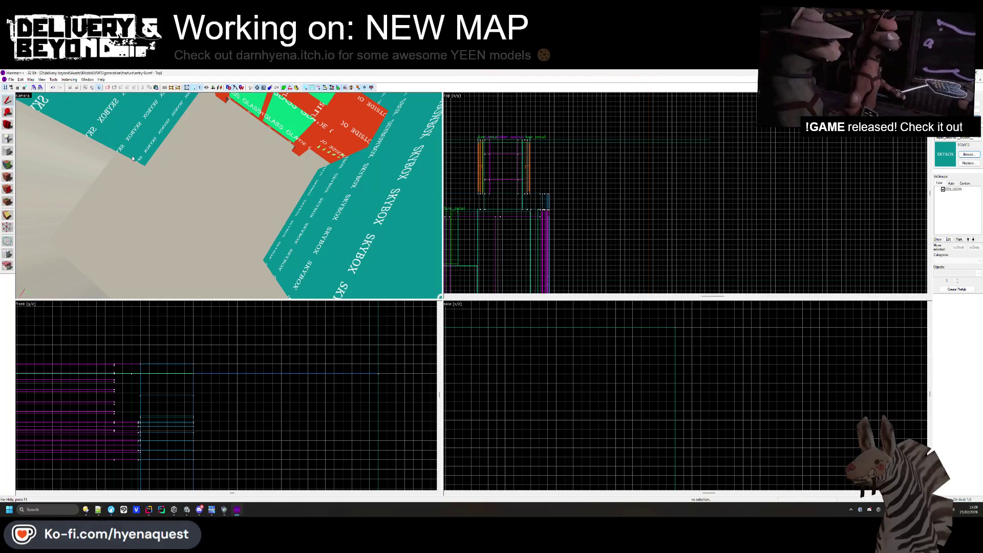
Draw a new long block in empty space and create it as a solid.
{"action": "left_click", "coordinate": [130, 161]}
{"action": "scroll", "coordinate": [713, 134], "scroll_direction": "up", "scroll_amount": 5}
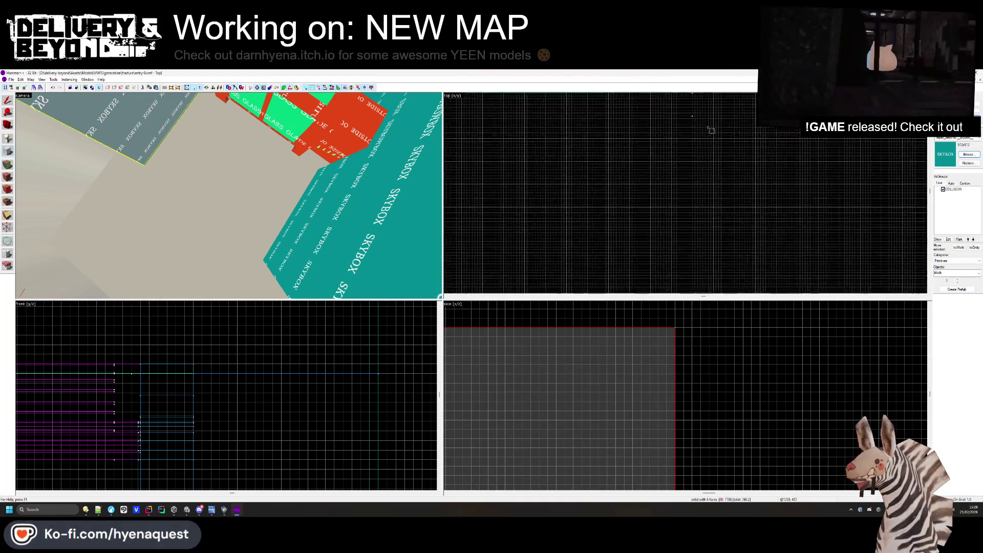
{"action": "left_click_drag", "start_coordinate": [693, 112], "coordinate": [716, 173]}
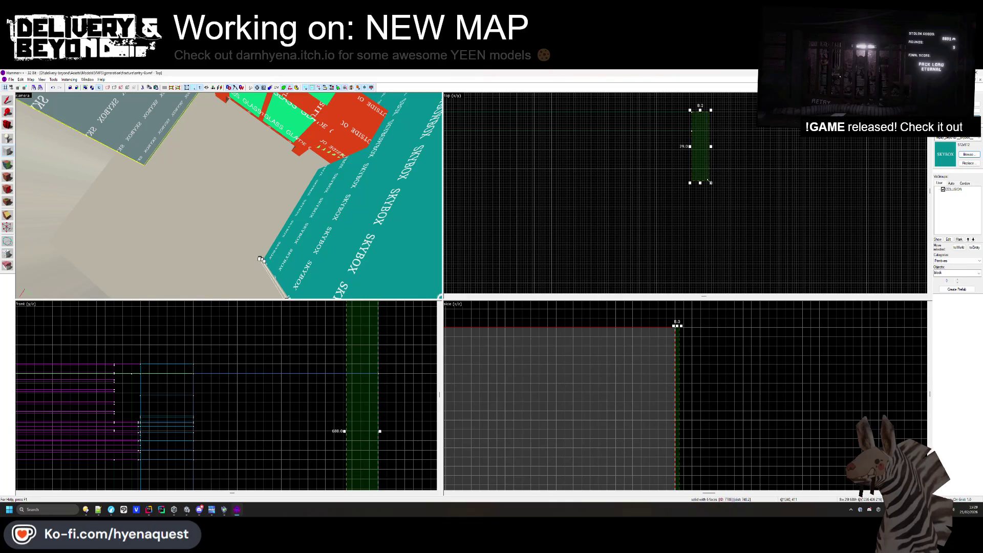
{"action": "left_click_drag", "start_coordinate": [701, 184], "coordinate": [703, 198]}
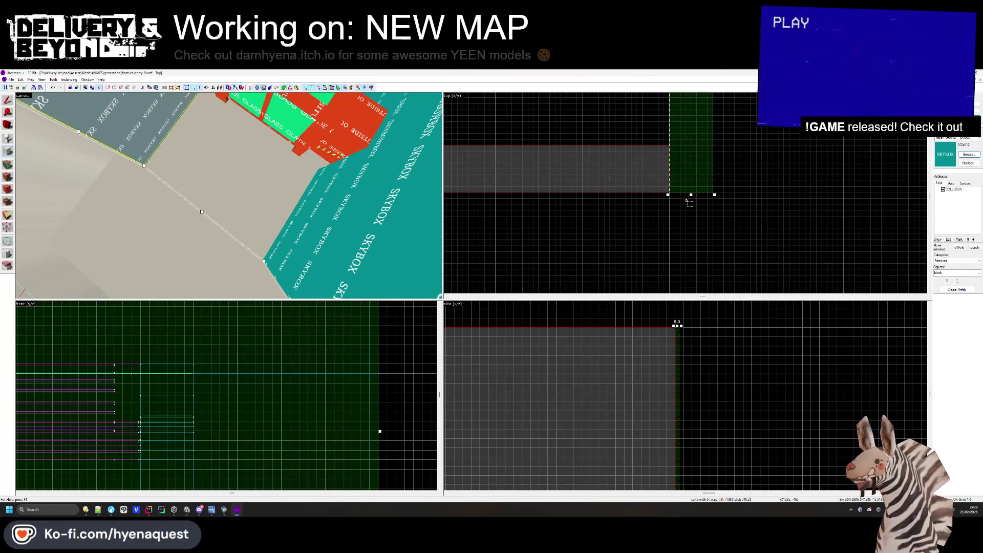
{"action": "key", "text": "Return"}
{"action": "key", "text": "z"}
{"action": "key", "text": "s"}
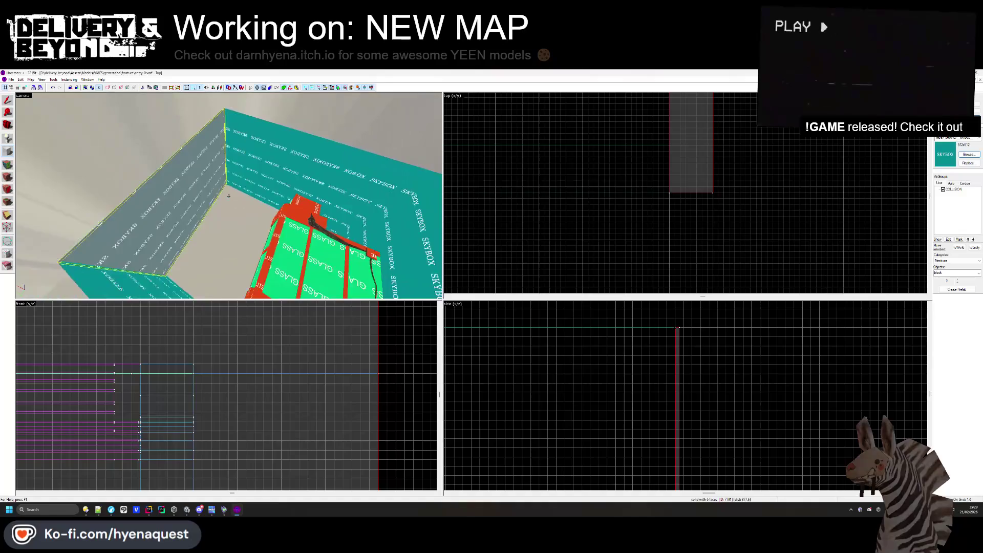
{"action": "key", "text": "z"}
Delete the flat 1048-unit slab and open the Face Edit Sheet.
{"action": "scroll", "coordinate": [648, 224], "scroll_direction": "down", "scroll_amount": 2}
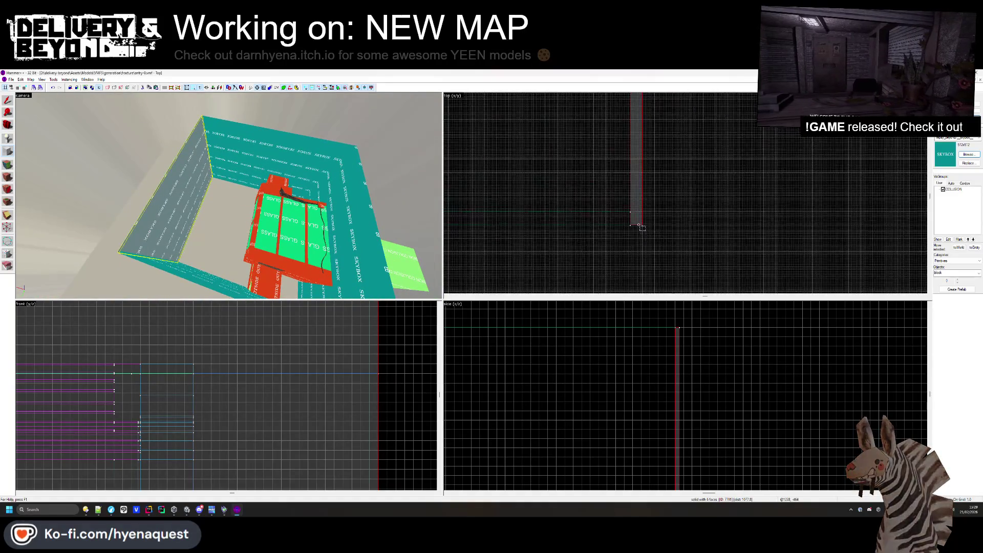
{"action": "scroll", "coordinate": [736, 266], "scroll_direction": "down", "scroll_amount": 3}
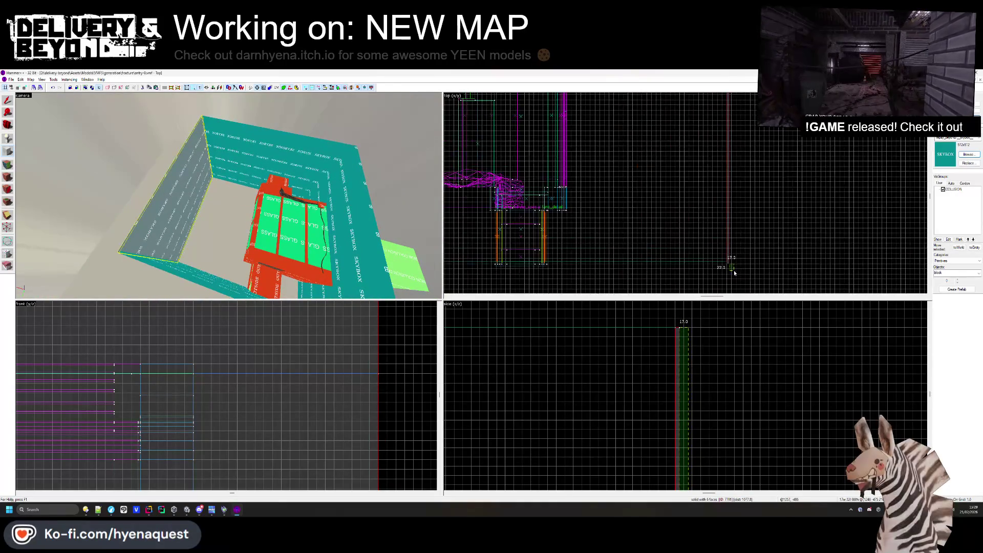
{"action": "scroll", "coordinate": [646, 173], "scroll_direction": "up", "scroll_amount": 3}
{"action": "scroll", "coordinate": [651, 122], "scroll_direction": "up", "scroll_amount": 3}
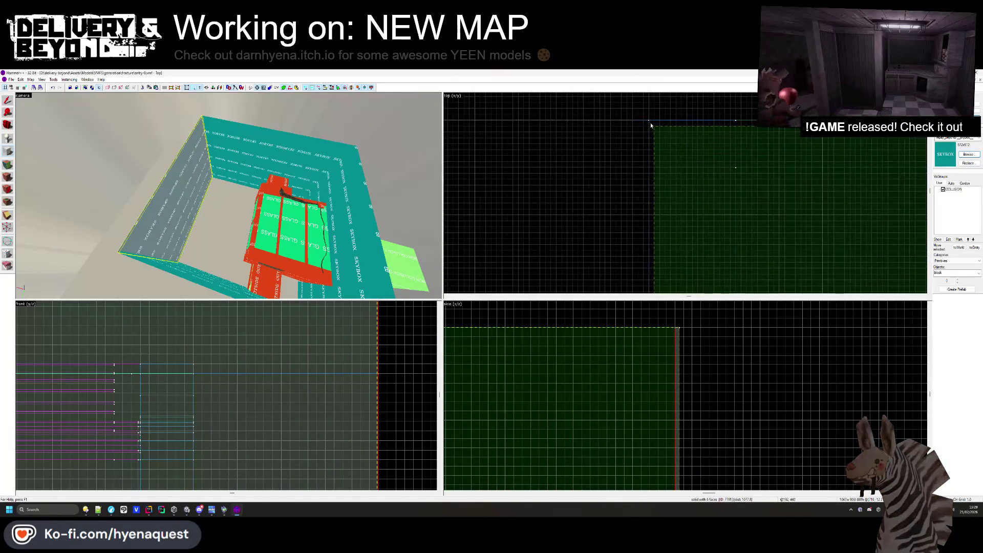
{"action": "scroll", "coordinate": [635, 368], "scroll_direction": "down", "scroll_amount": 3}
{"action": "scroll", "coordinate": [636, 368], "scroll_direction": "down", "scroll_amount": 3}
{"action": "scroll", "coordinate": [597, 391], "scroll_direction": "up", "scroll_amount": 3}
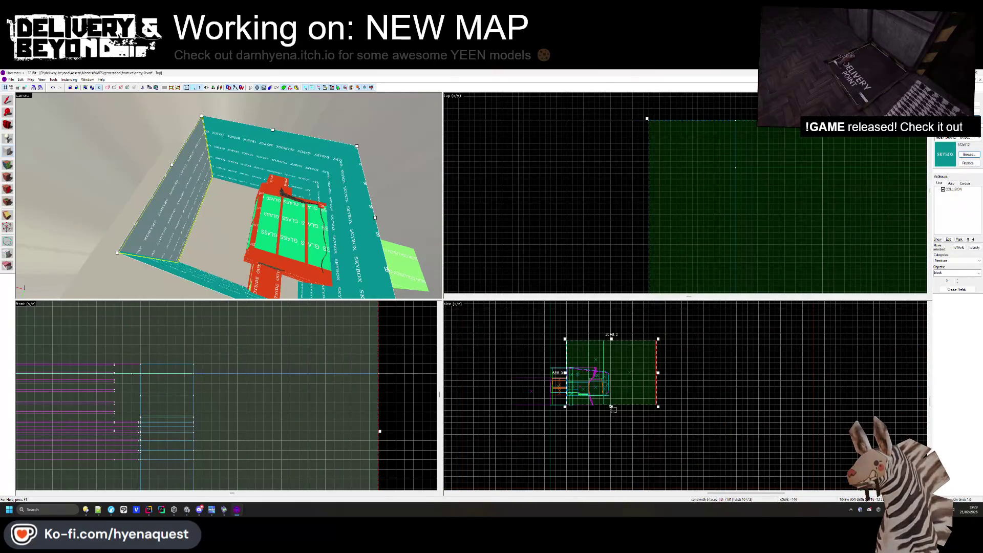
{"action": "scroll", "coordinate": [611, 406], "scroll_direction": "up", "scroll_amount": 5}
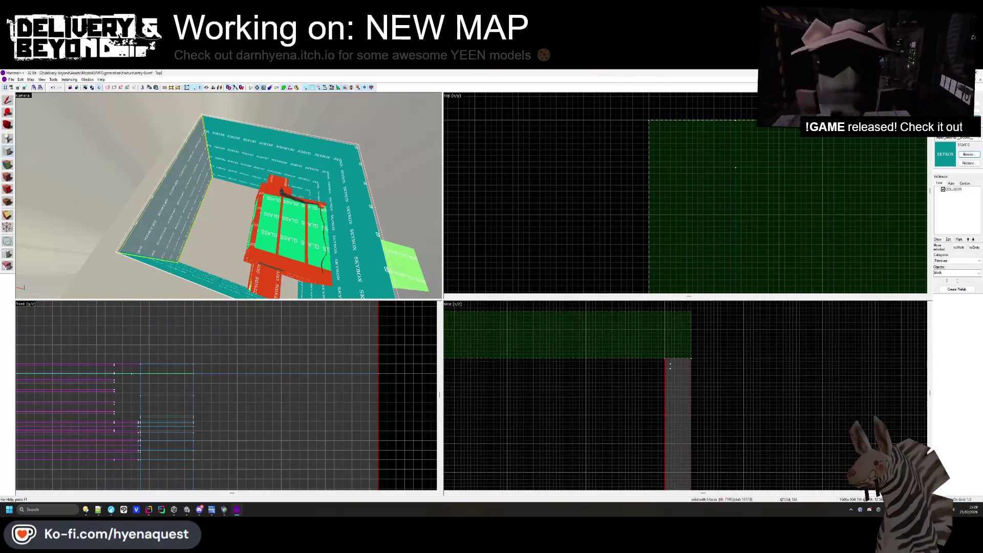
{"action": "left_click", "coordinate": [668, 361]}
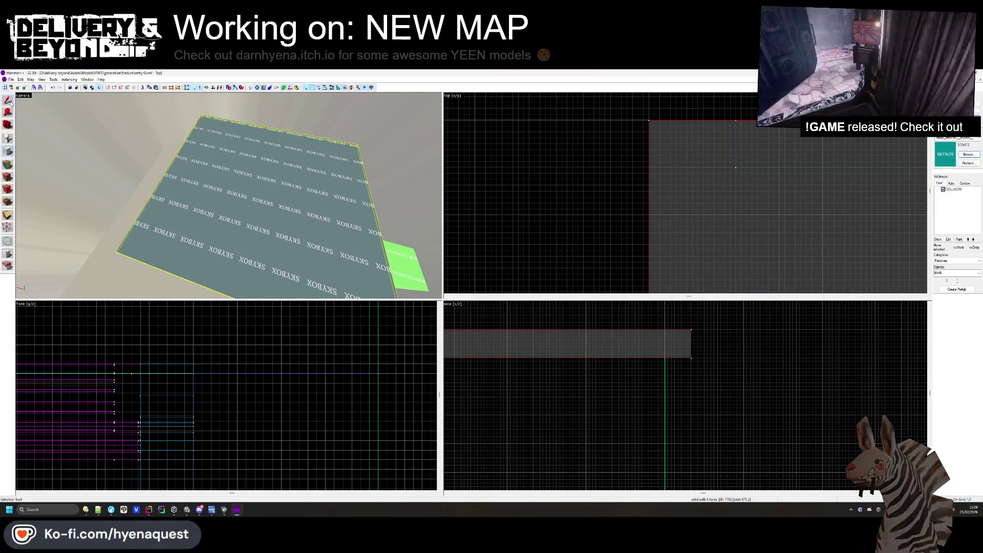
{"action": "scroll", "coordinate": [665, 461], "scroll_direction": "down", "scroll_amount": 5}
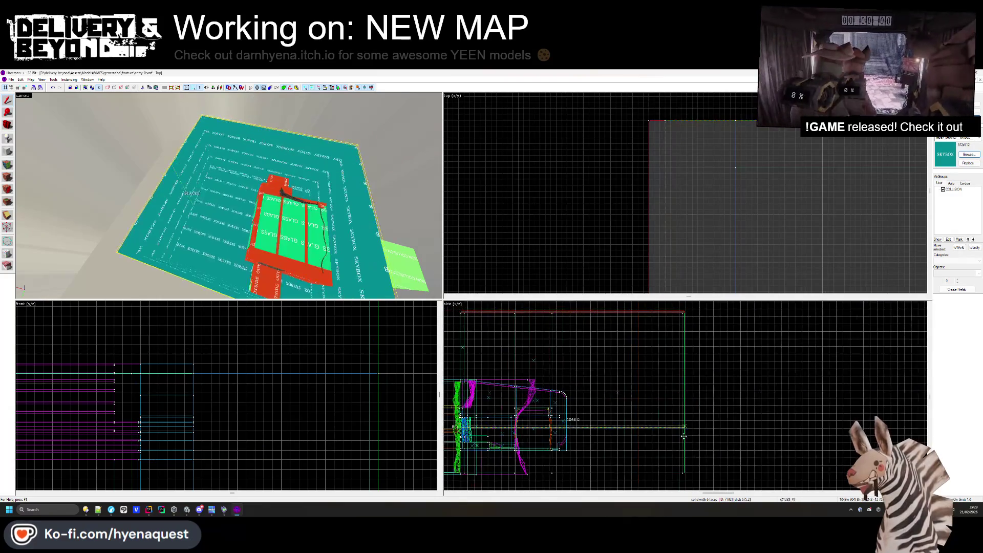
{"action": "scroll", "coordinate": [684, 476], "scroll_direction": "up", "scroll_amount": 4}
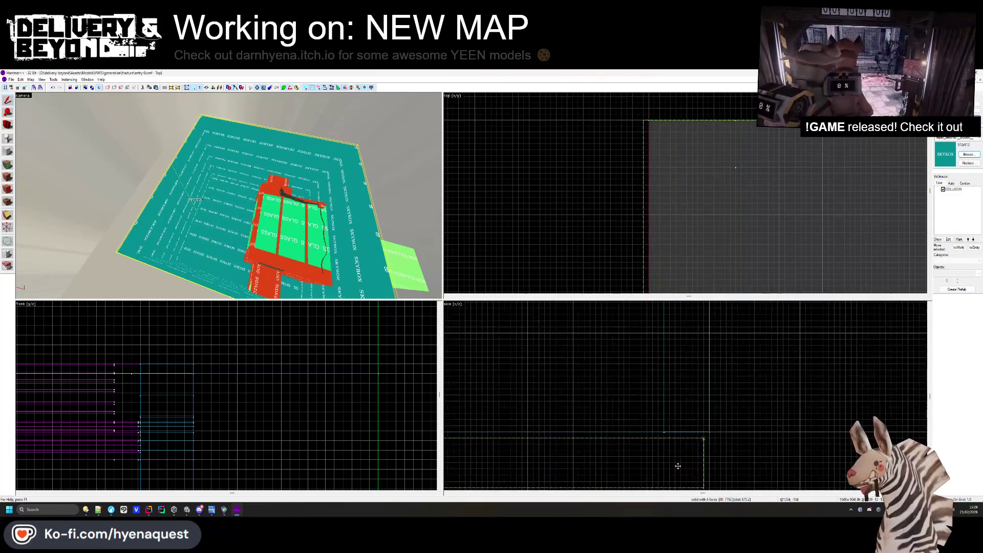
{"action": "key", "text": "Delete"}
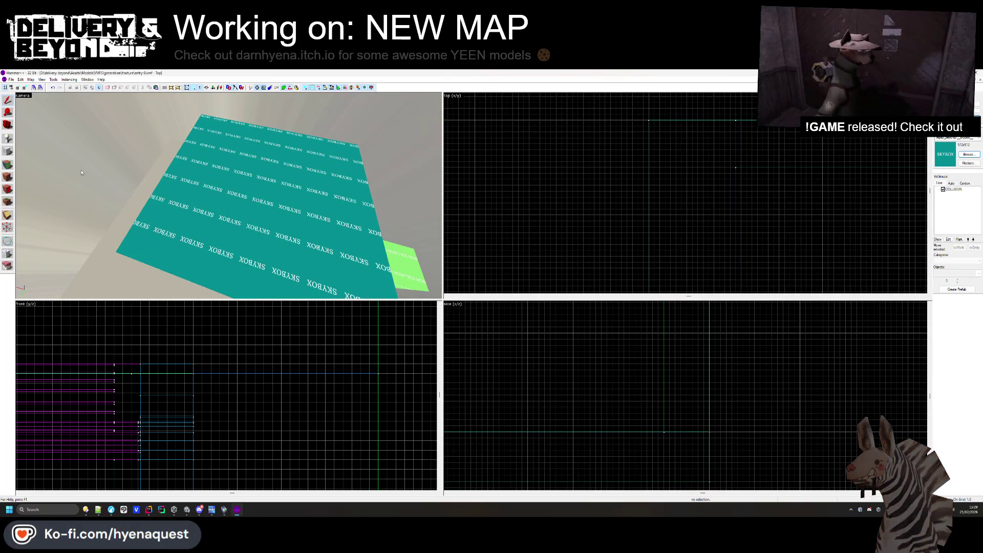
{"action": "left_click", "coordinate": [8, 164]}
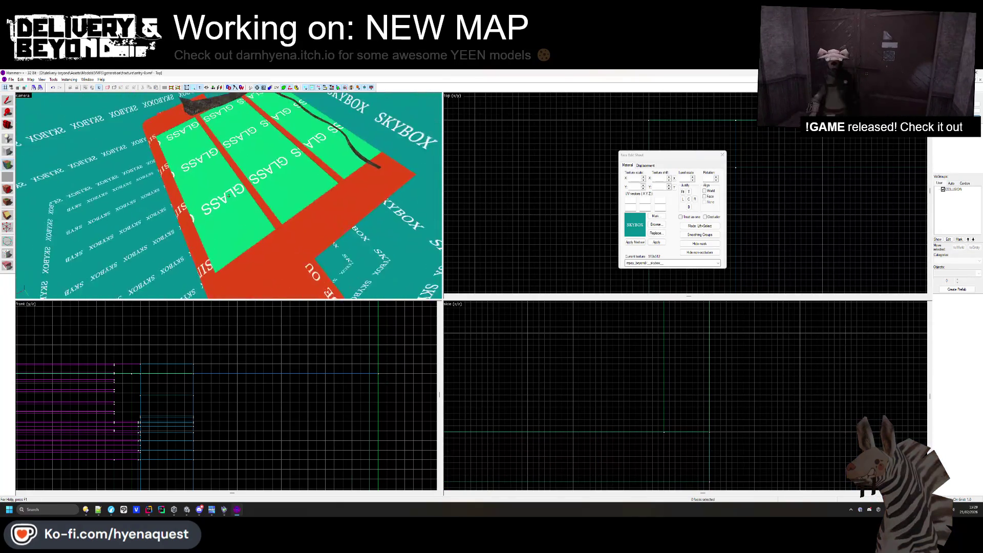
Select an upper wall face and apply the SKYBOX texture from the browser.
{"action": "left_click", "coordinate": [235, 204]}
{"action": "key", "text": "w"}
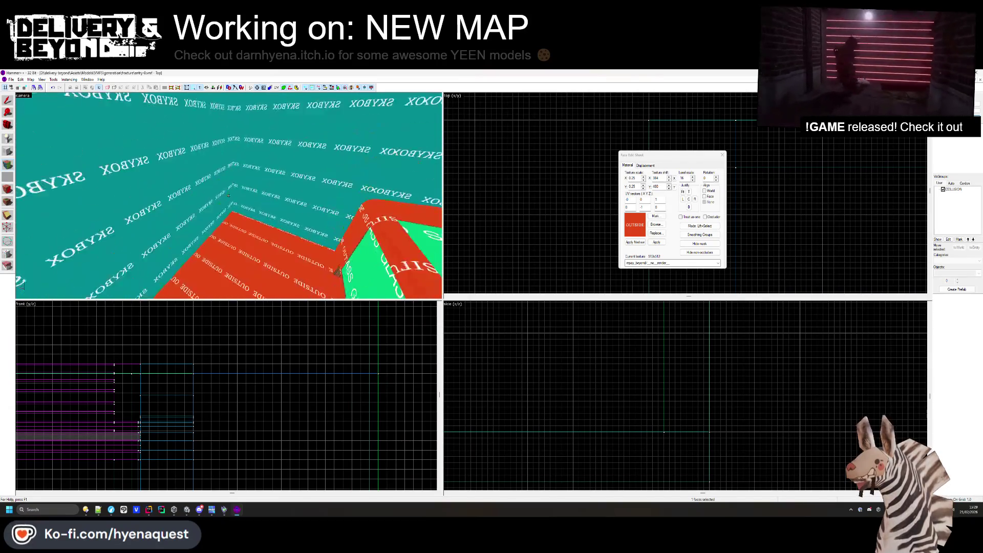
{"action": "key", "text": "s"}
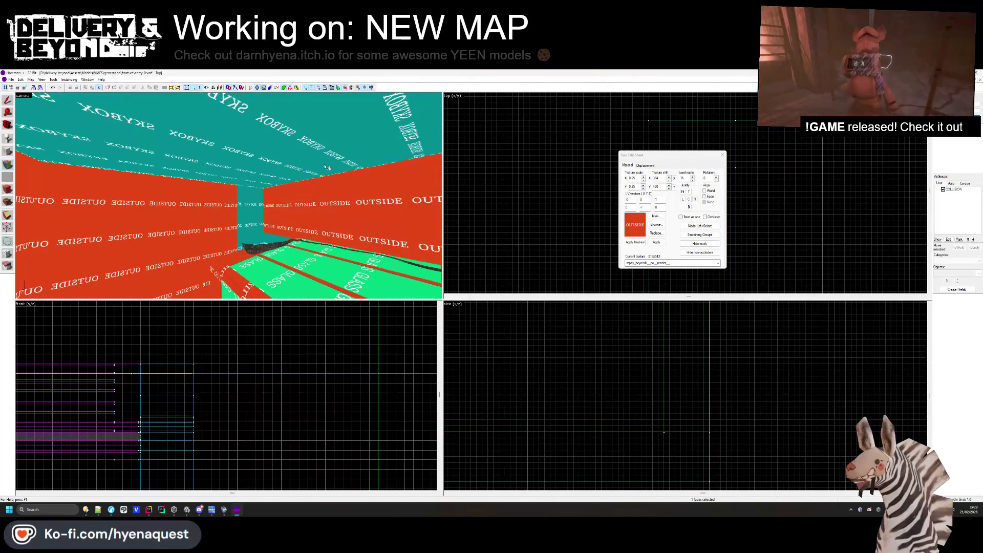
{"action": "key", "text": "z"}
{"action": "left_click_drag", "start_coordinate": [288, 202], "coordinate": [219, 221]}
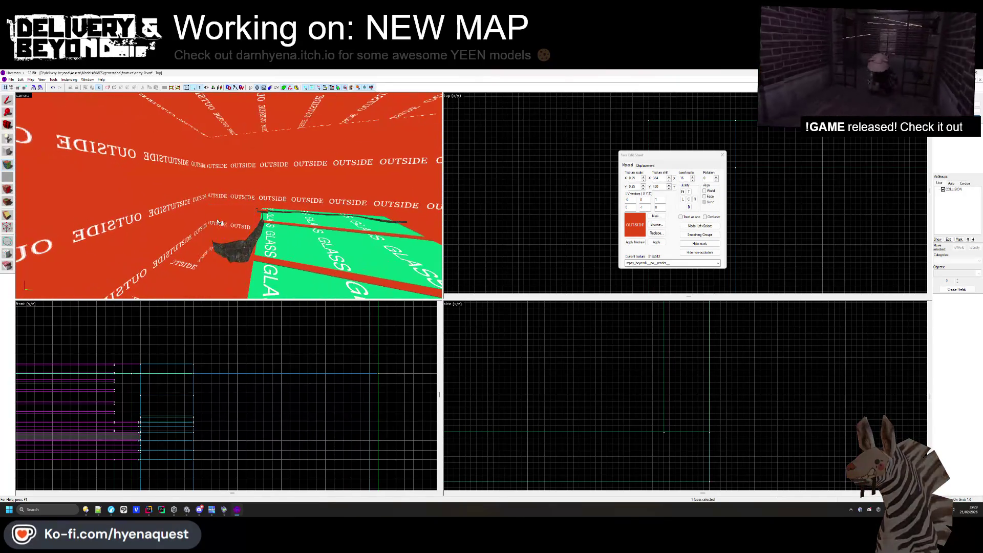
{"action": "left_click", "coordinate": [656, 224]}
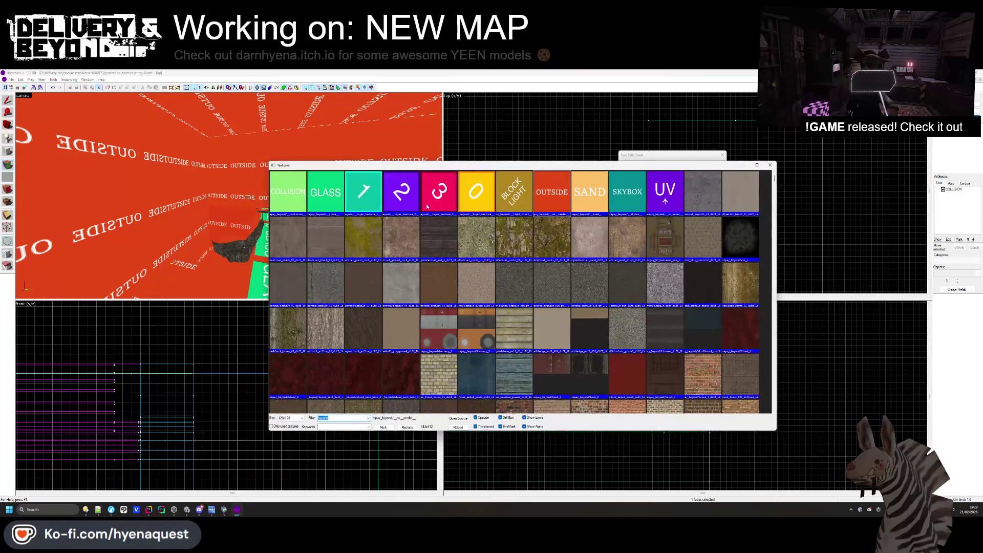
{"action": "double_click", "coordinate": [608, 204]}
Inspect the grey strip, far SKYBOX wall and red OUTSIDE wall faces, then select the floor brush.
{"action": "left_click_drag", "start_coordinate": [238, 196], "coordinate": [230, 204]}
{"action": "left_click", "coordinate": [276, 199]}
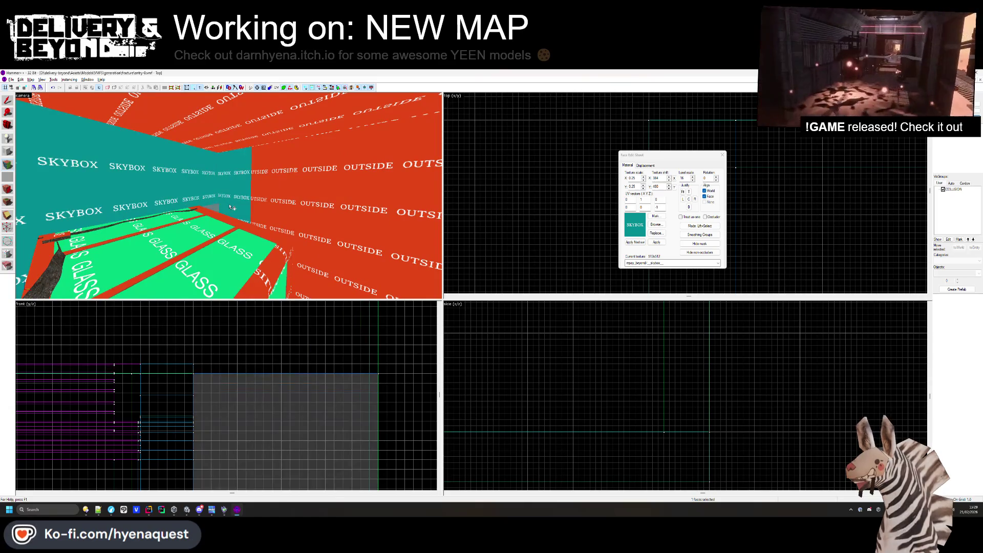
{"action": "left_click_drag", "start_coordinate": [330, 196], "coordinate": [229, 196]}
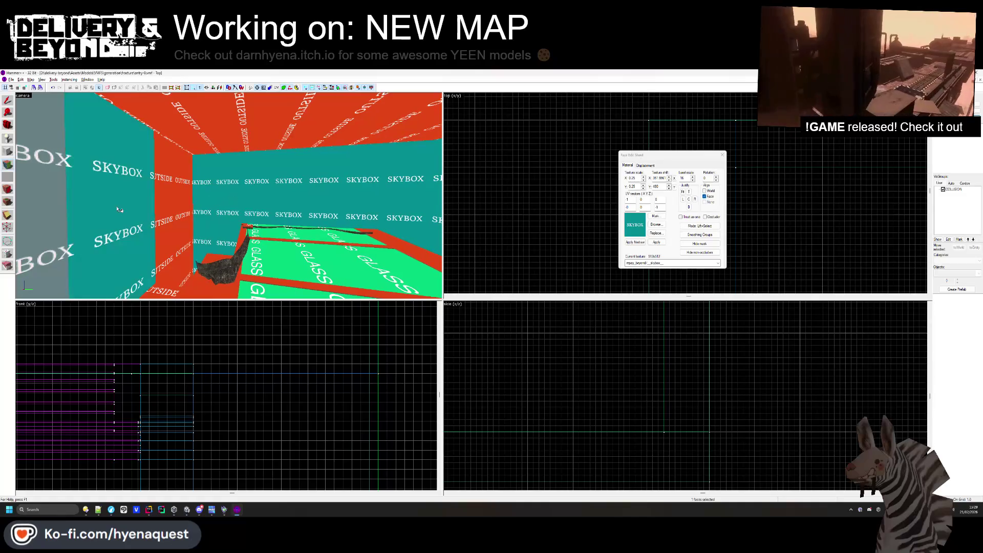
{"action": "left_click", "coordinate": [229, 204]}
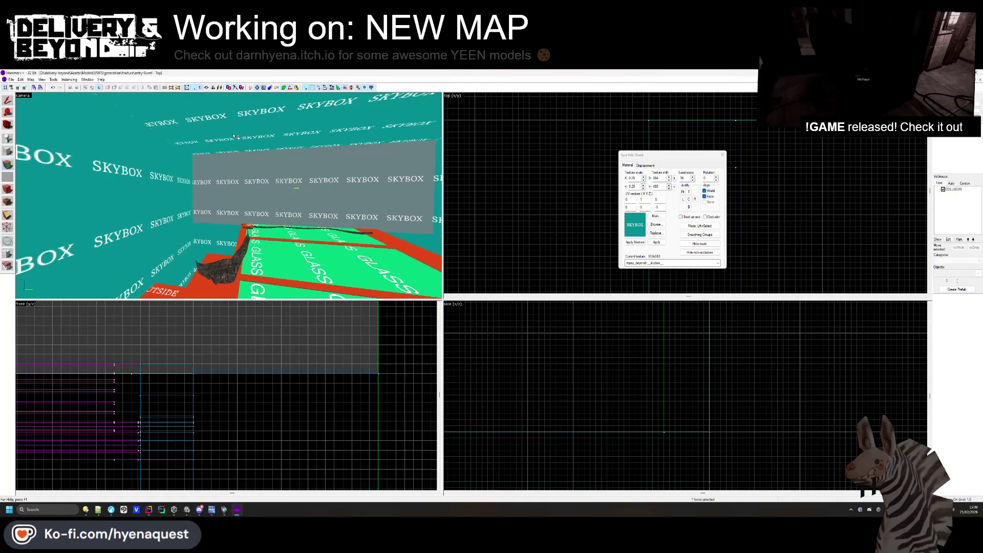
{"action": "left_click_drag", "start_coordinate": [229, 197], "coordinate": [235, 211]}
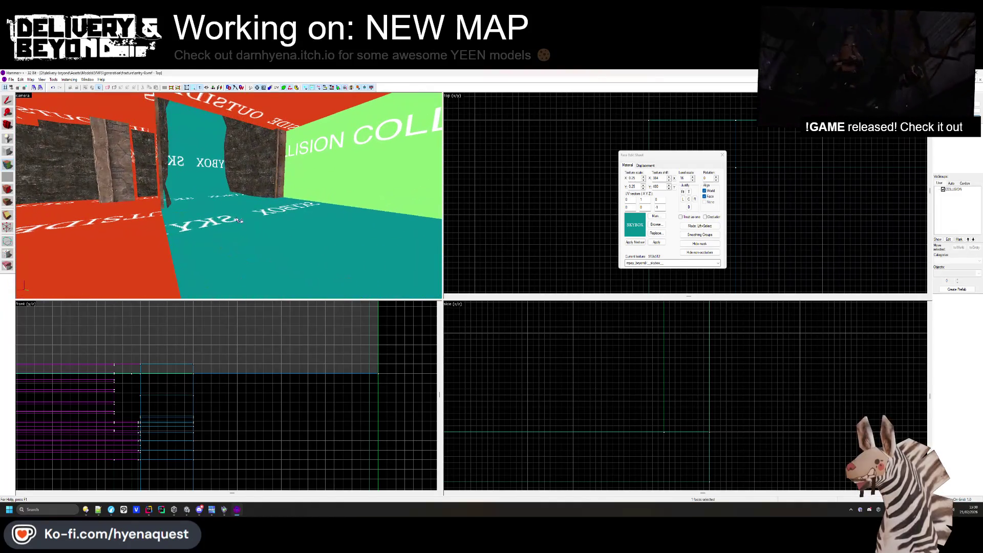
{"action": "left_click", "coordinate": [229, 195]}
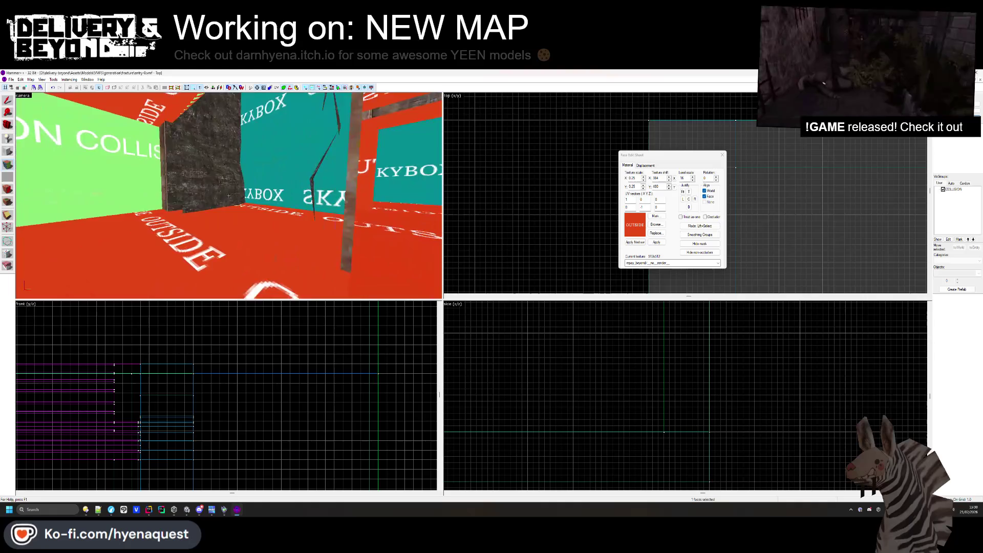
{"action": "left_click_drag", "start_coordinate": [229, 196], "coordinate": [229, 196]}
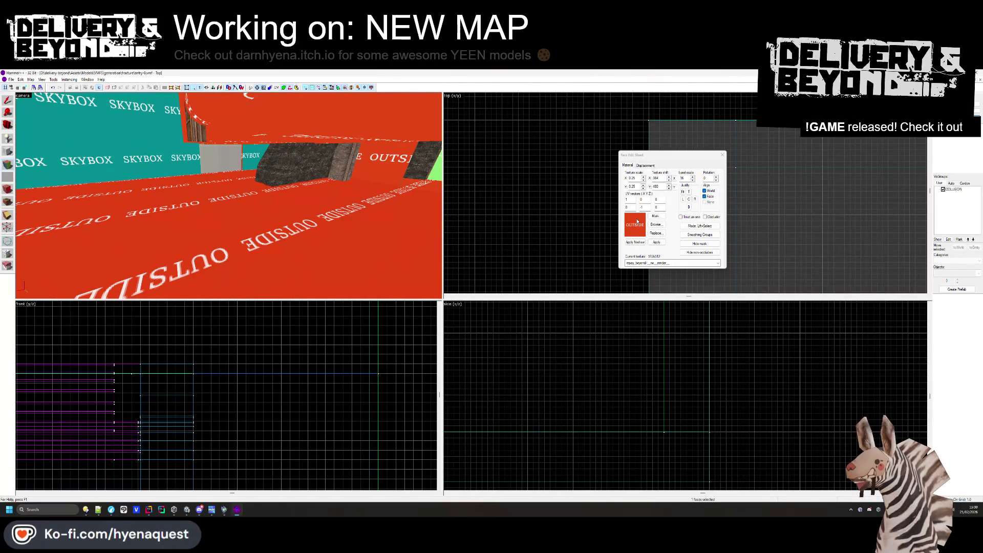
{"action": "left_click", "coordinate": [723, 155]}
{"action": "left_click", "coordinate": [280, 233]}
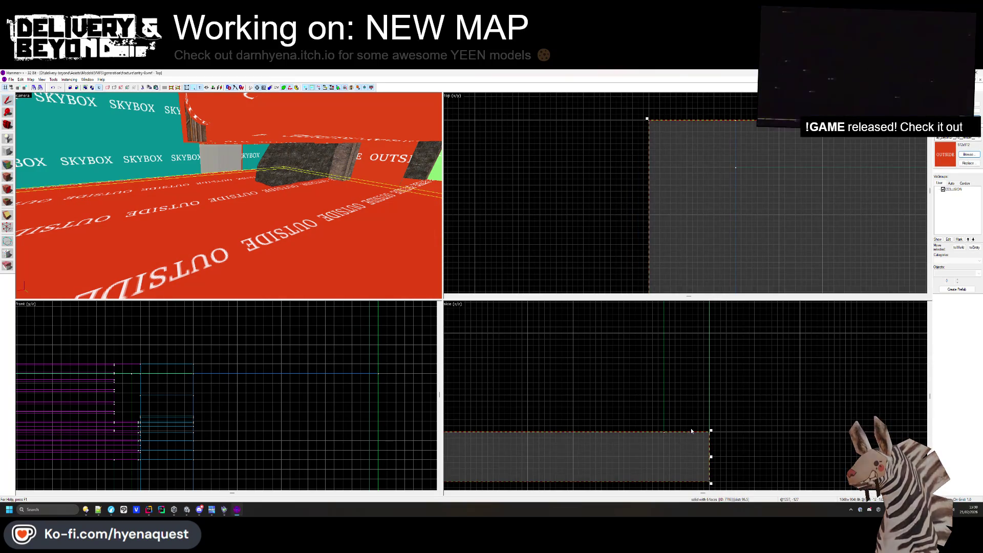
Raise the floor brush higher in the side view.
{"action": "scroll", "coordinate": [698, 391], "scroll_direction": "up", "scroll_amount": 3}
{"action": "left_click_drag", "start_coordinate": [697, 450], "coordinate": [697, 424]}
{"action": "scroll", "coordinate": [697, 424], "scroll_direction": "down", "scroll_amount": 3}
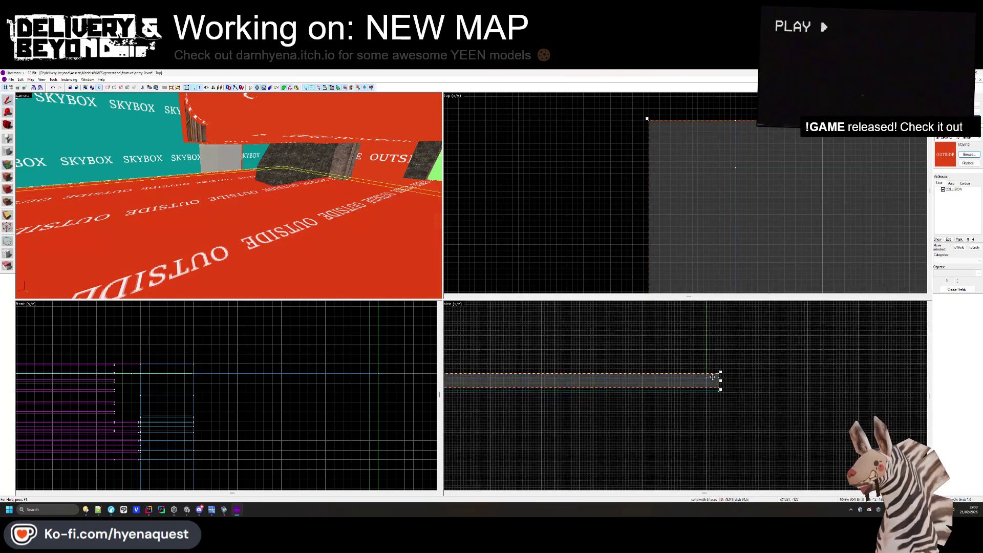
{"action": "scroll", "coordinate": [490, 395], "scroll_direction": "up", "scroll_amount": 2}
{"action": "scroll", "coordinate": [527, 379], "scroll_direction": "up", "scroll_amount": 3}
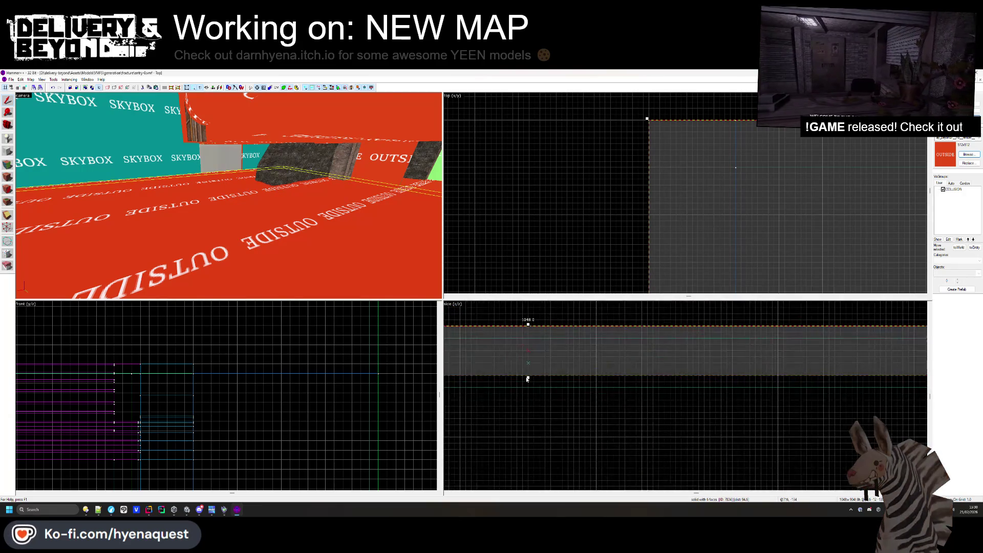
Apply the repay_beyond/dirt_4 texture to the floor's faces.
{"action": "key", "text": "shift+a"}
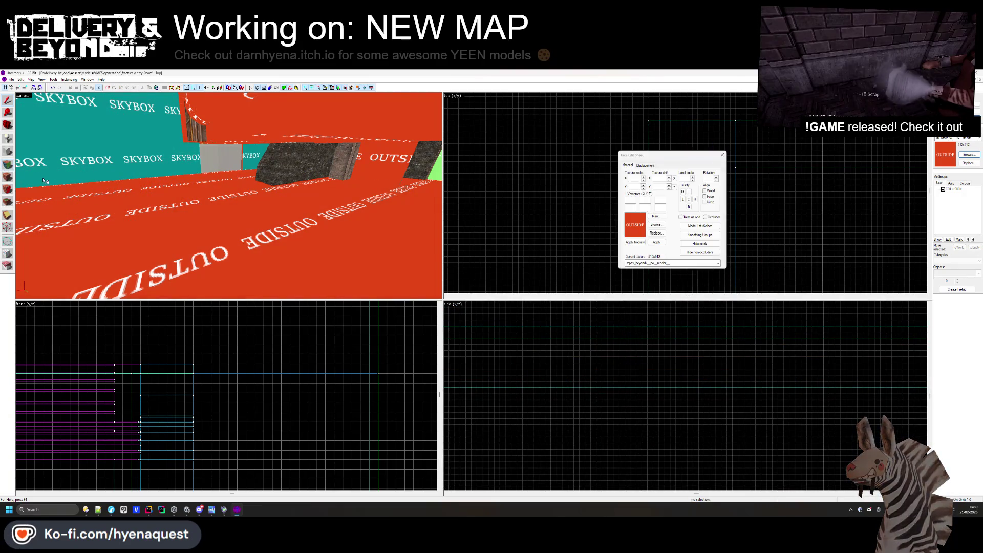
{"action": "left_click", "coordinate": [657, 224]}
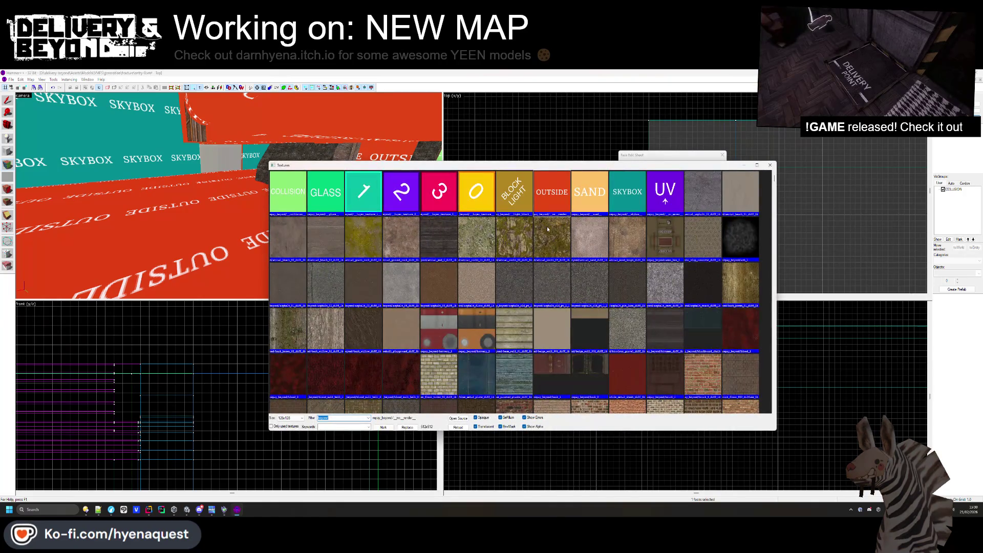
{"action": "scroll", "coordinate": [547, 226], "scroll_direction": "down", "scroll_amount": 10}
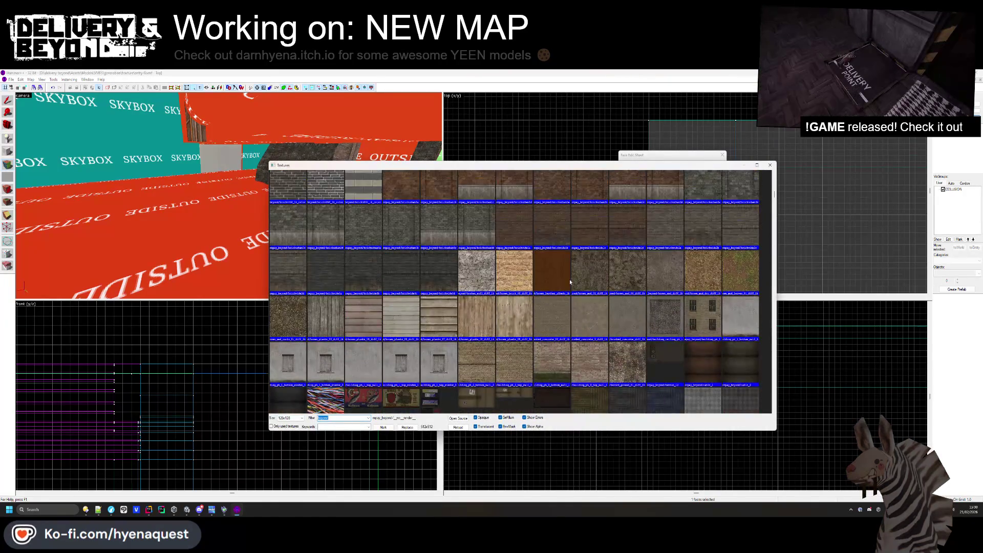
{"action": "scroll", "coordinate": [434, 284], "scroll_direction": "down", "scroll_amount": 10}
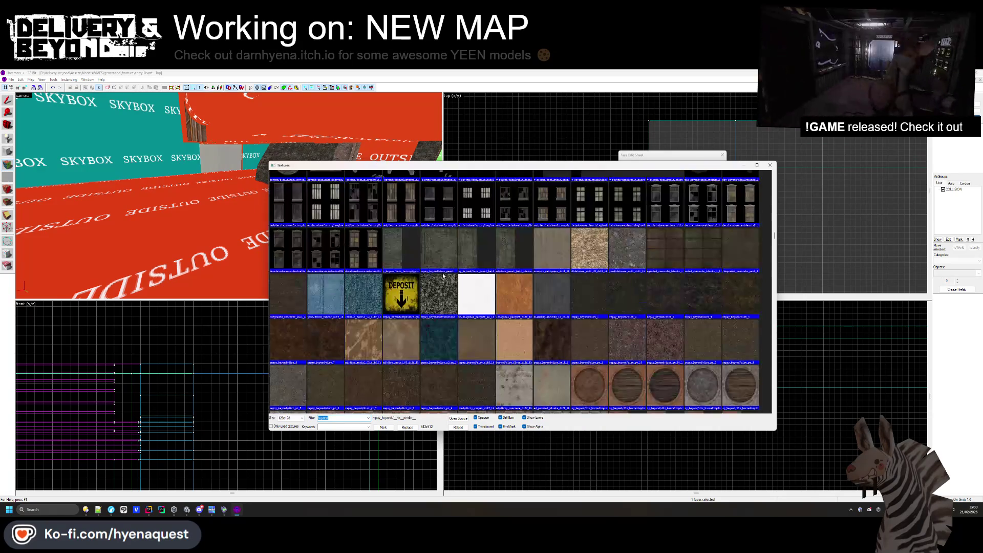
{"action": "double_click", "coordinate": [697, 292]}
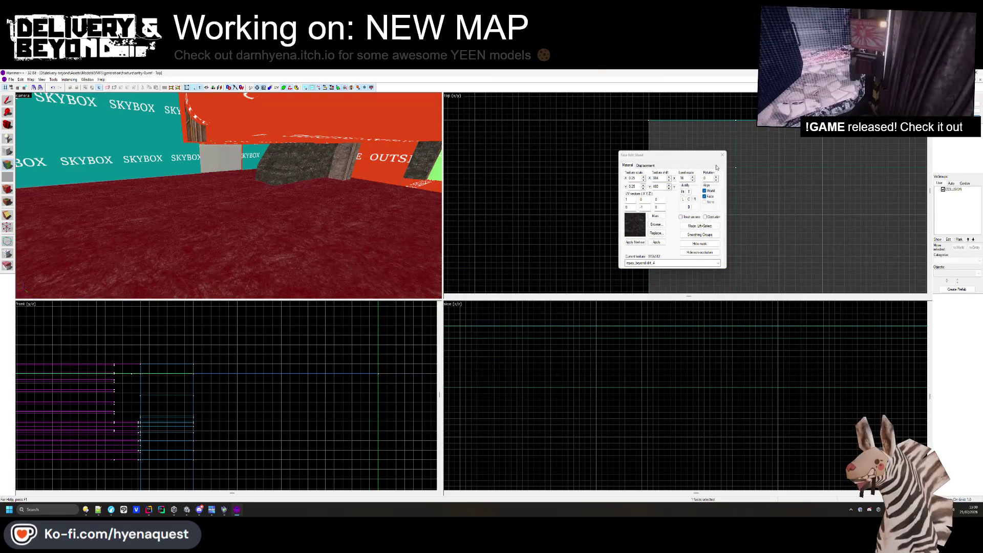
Destroy the floor's existing displacement and recreate it at power 3.
{"action": "left_click", "coordinate": [646, 165]}
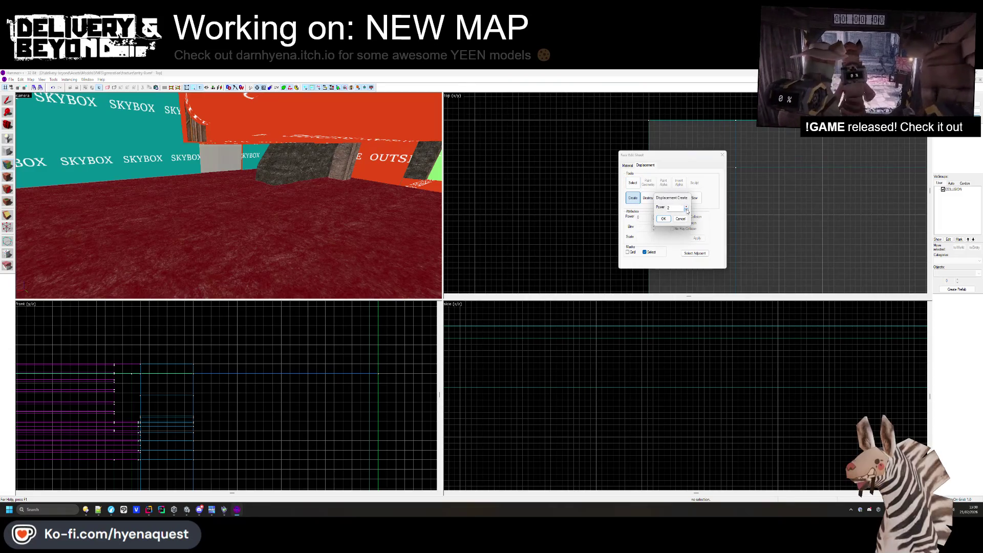
{"action": "left_click", "coordinate": [649, 183]}
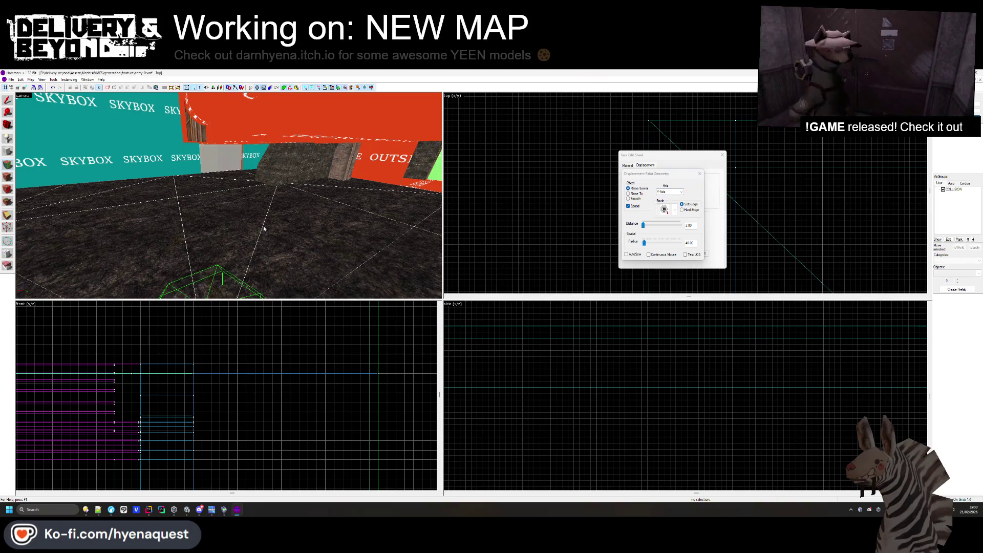
{"action": "left_click_drag", "start_coordinate": [189, 225], "coordinate": [228, 195]}
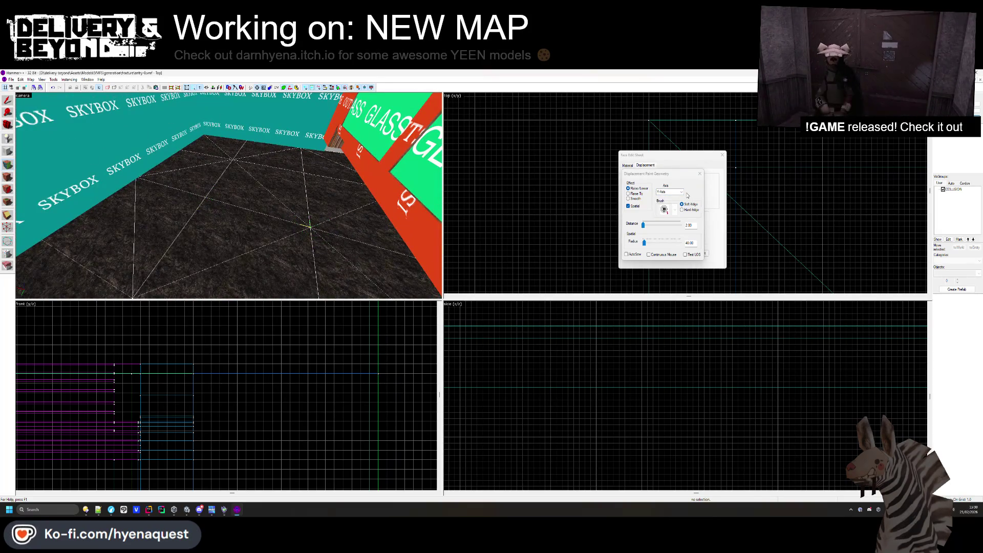
{"action": "left_click", "coordinate": [649, 199]}
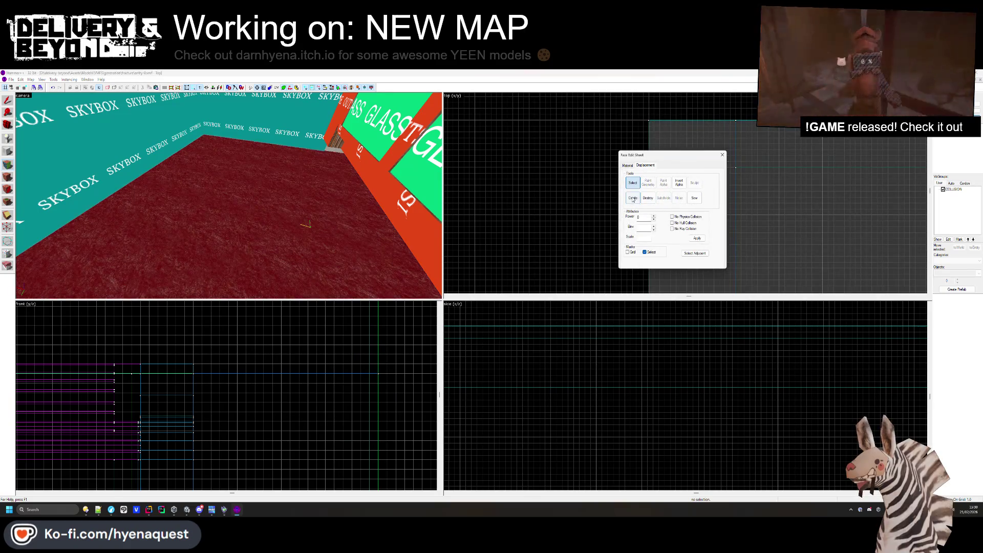
{"action": "left_click", "coordinate": [665, 219]}
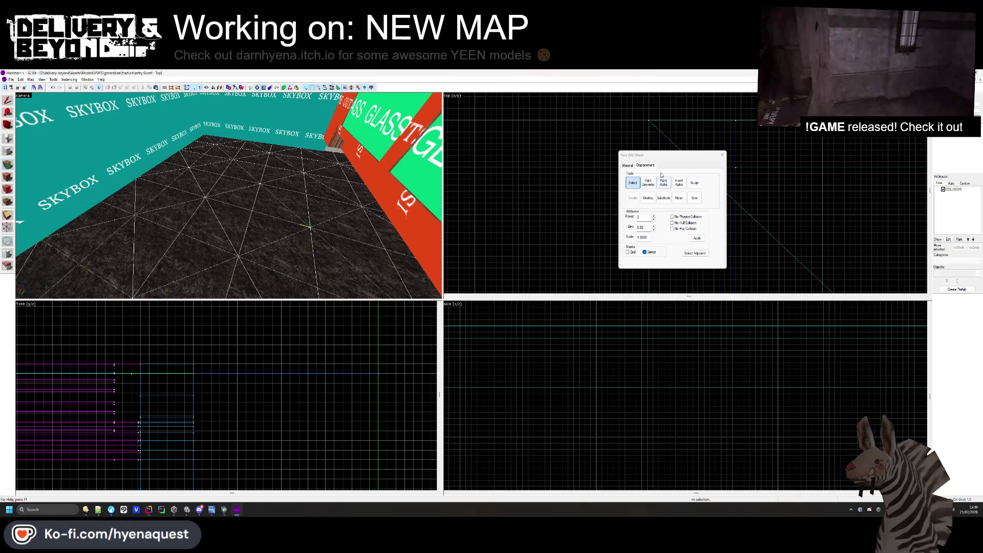
Set the paint radius to 110, raise a mound peak, and inspect it before closing face editing.
{"action": "left_click_drag", "start_coordinate": [644, 245], "coordinate": [647, 246]}
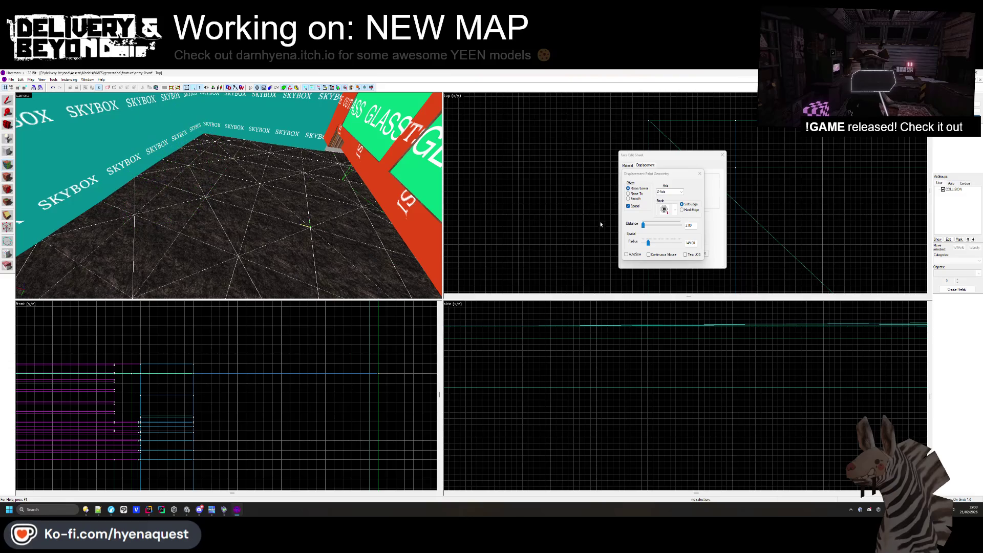
{"action": "left_click", "coordinate": [217, 110]}
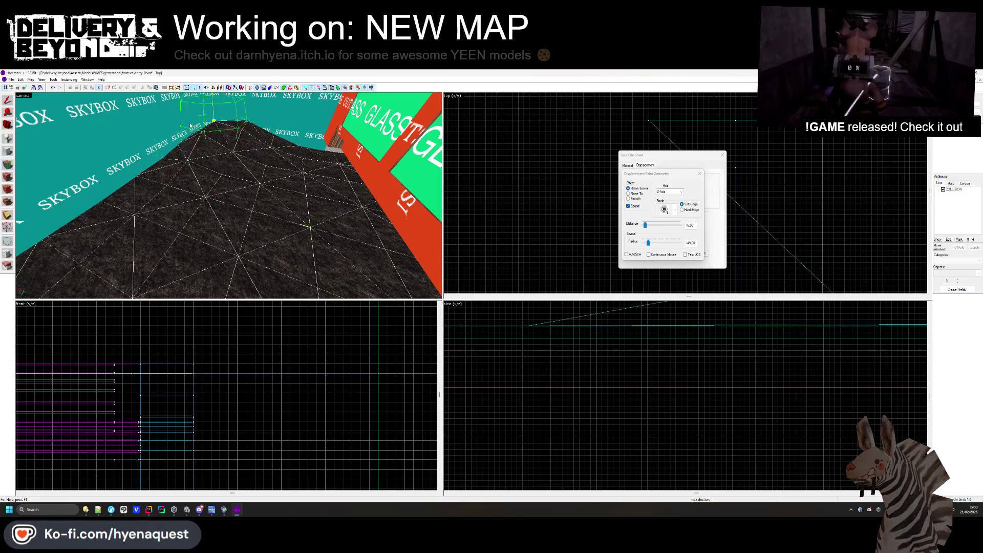
{"action": "left_click_drag", "start_coordinate": [163, 135], "coordinate": [262, 173]}
{"action": "left_click_drag", "start_coordinate": [110, 227], "coordinate": [294, 237]}
{"action": "left_click_drag", "start_coordinate": [222, 182], "coordinate": [277, 215]}
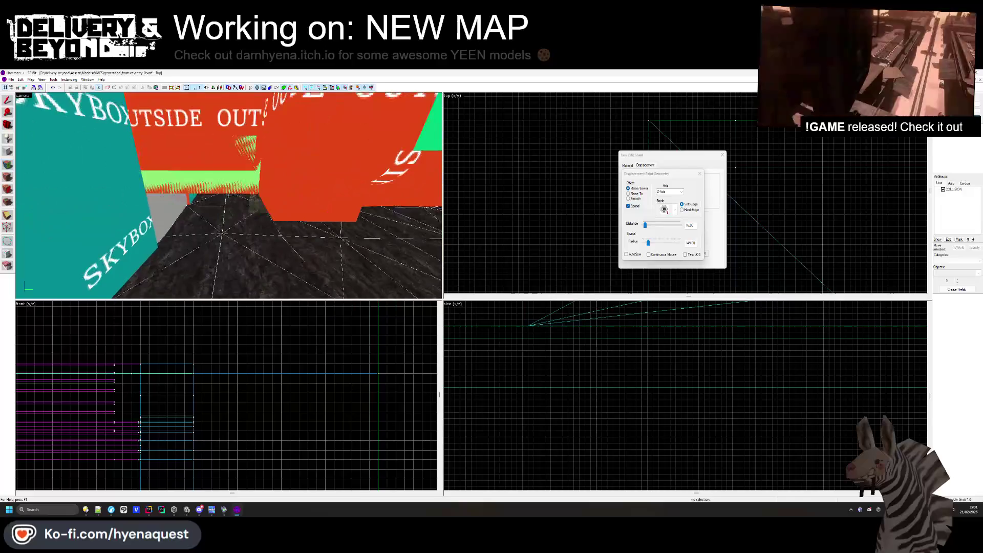
{"action": "left_click_drag", "start_coordinate": [174, 239], "coordinate": [251, 233]}
{"action": "key", "text": "w"}
{"action": "key", "text": "z"}
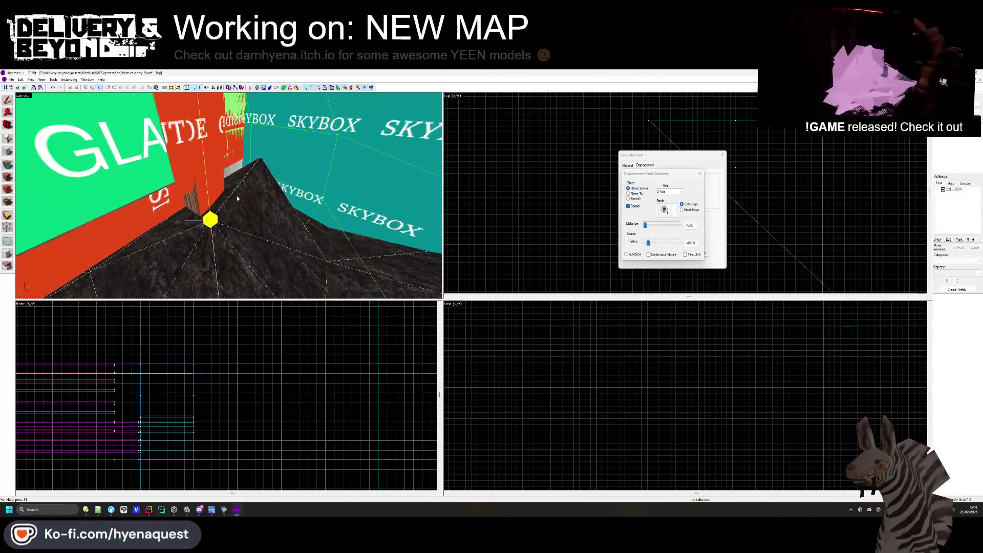
{"action": "key", "text": "w"}
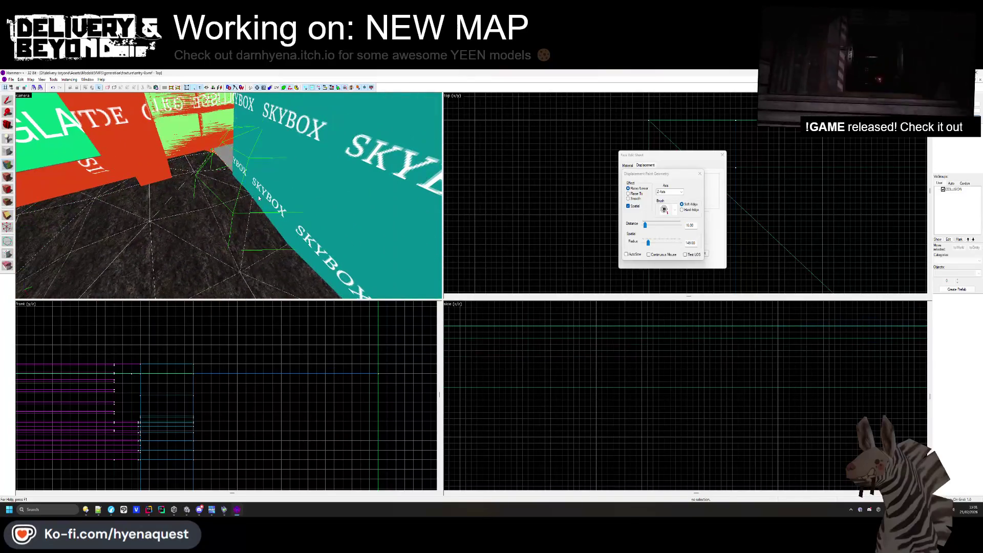
{"action": "left_click_drag", "start_coordinate": [294, 214], "coordinate": [228, 195]}
{"action": "key", "text": "s"}
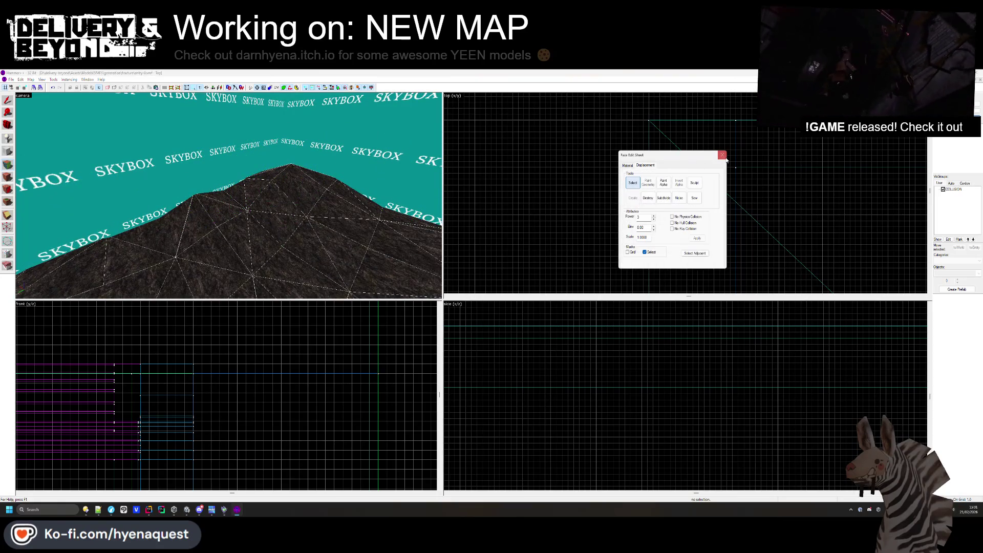
{"action": "left_click", "coordinate": [722, 155]}
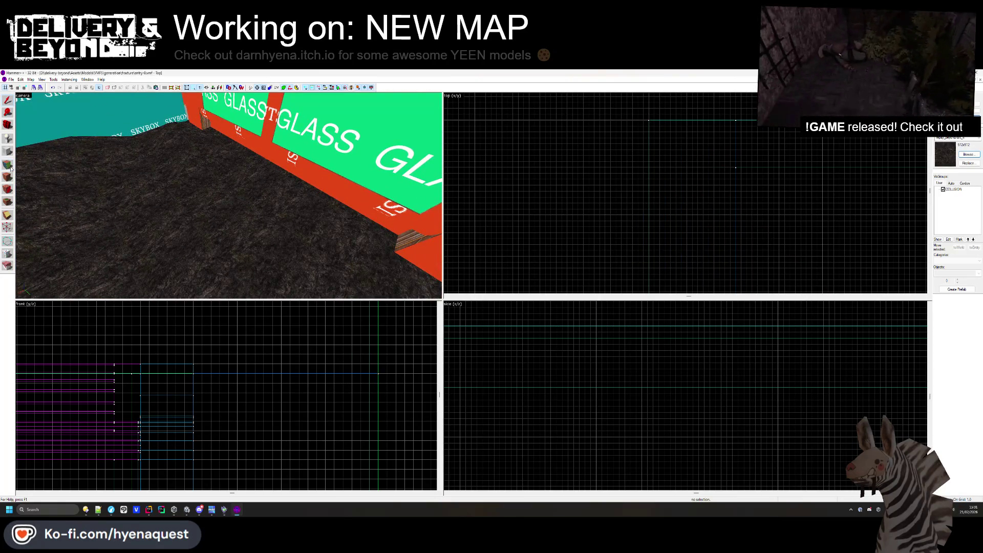
{"action": "left_click", "coordinate": [10, 168]}
{"action": "left_click", "coordinate": [199, 221]}
{"action": "left_click", "coordinate": [652, 224]}
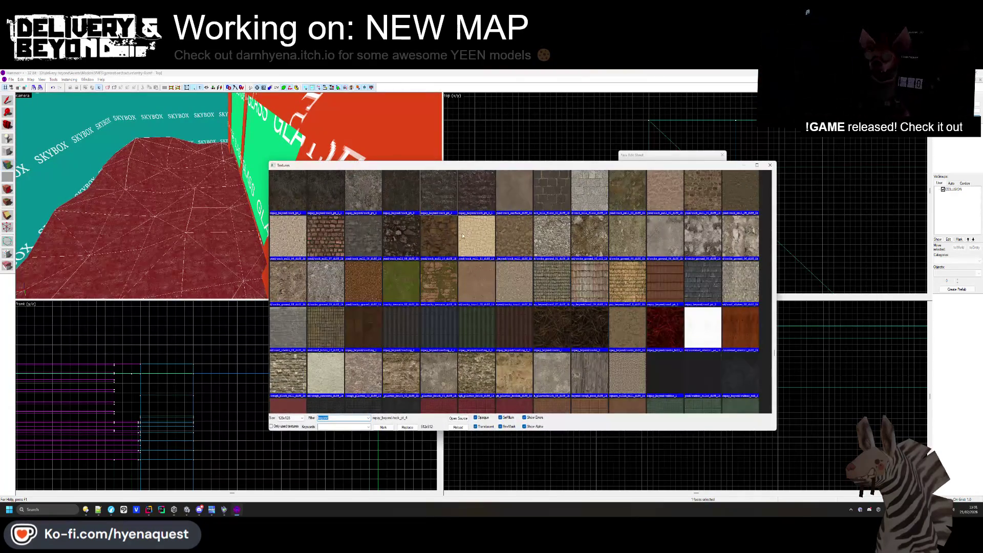
{"action": "scroll", "coordinate": [400, 289], "scroll_direction": "up", "scroll_amount": 2}
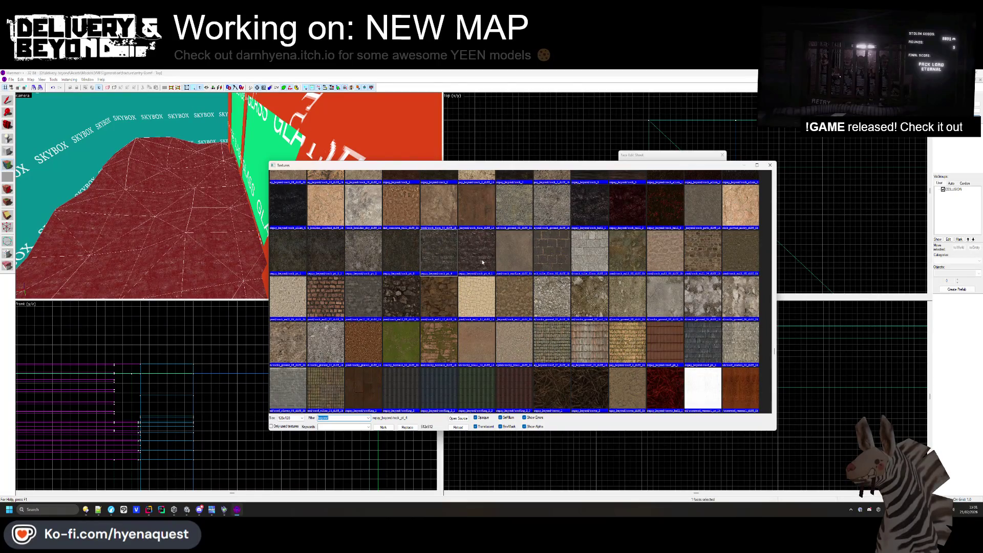
{"action": "double_click", "coordinate": [484, 262]}
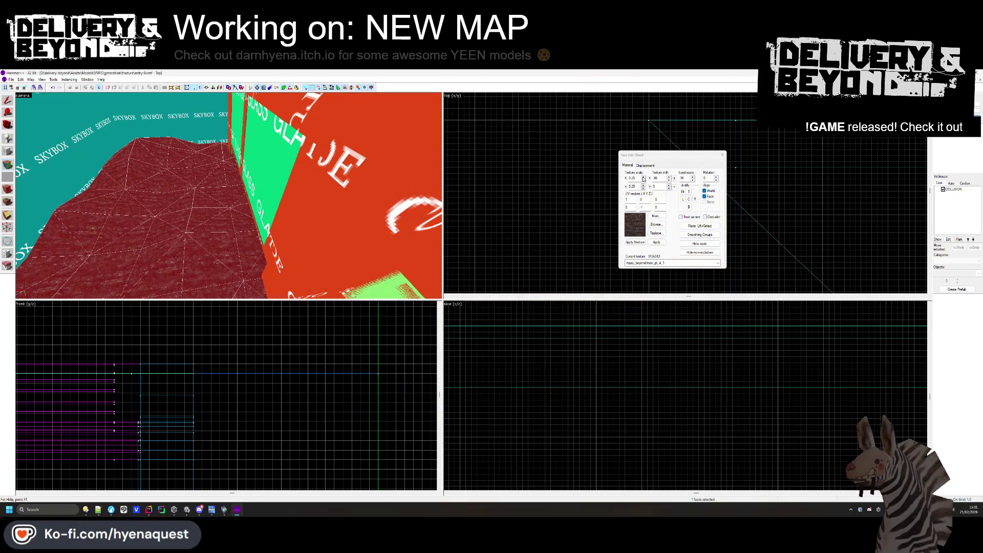
{"action": "key", "text": "Escape"}
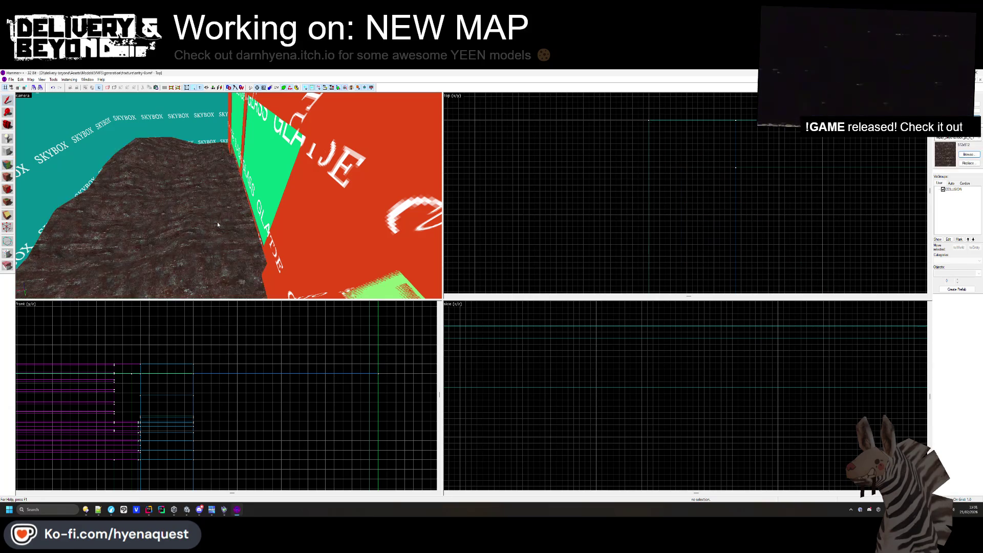
{"action": "scroll", "coordinate": [21, 166], "scroll_direction": "up", "scroll_amount": 5}
{"action": "left_click", "coordinate": [241, 192]}
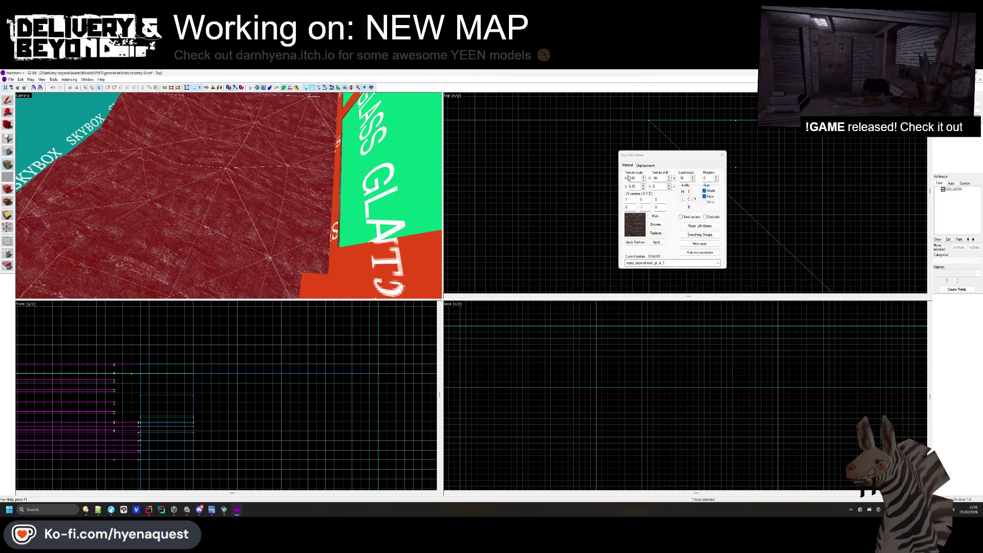
{"action": "left_click", "coordinate": [723, 155]}
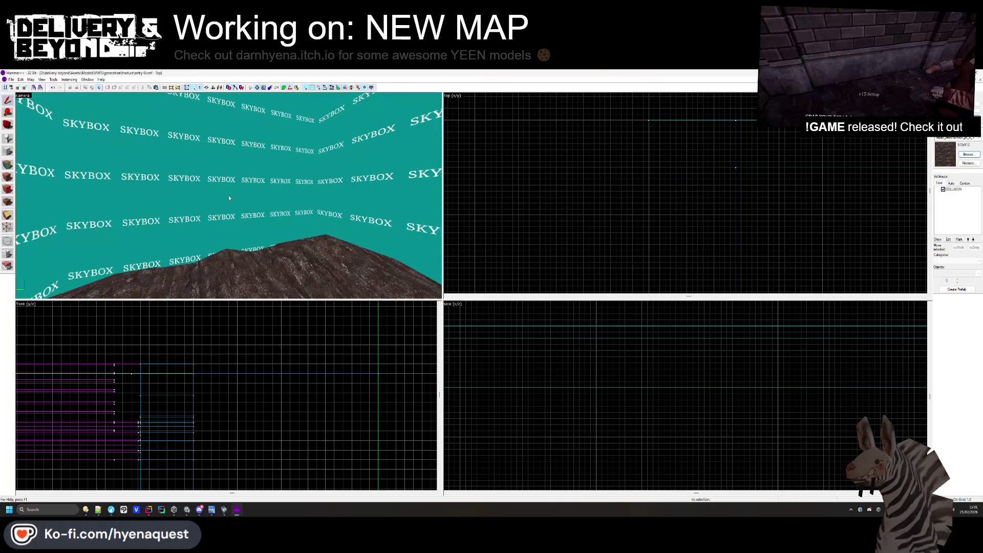
{"action": "key", "text": "alt+Tab"}
{"action": "scroll", "coordinate": [392, 278], "scroll_direction": "up", "scroll_amount": 10}
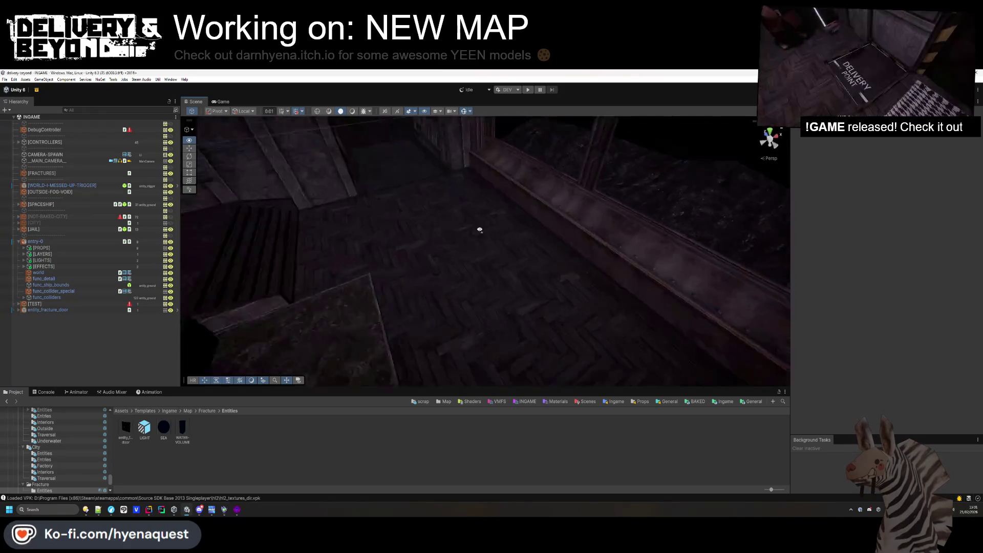
{"action": "mouse_move", "coordinate": [541, 183]}
{"action": "left_mouse_down"}
{"action": "mouse_move", "coordinate": [461, 254]}
{"action": "mouse_move", "coordinate": [279, 358]}
{"action": "mouse_move", "coordinate": [503, 332]}
{"action": "left_mouse_up"}
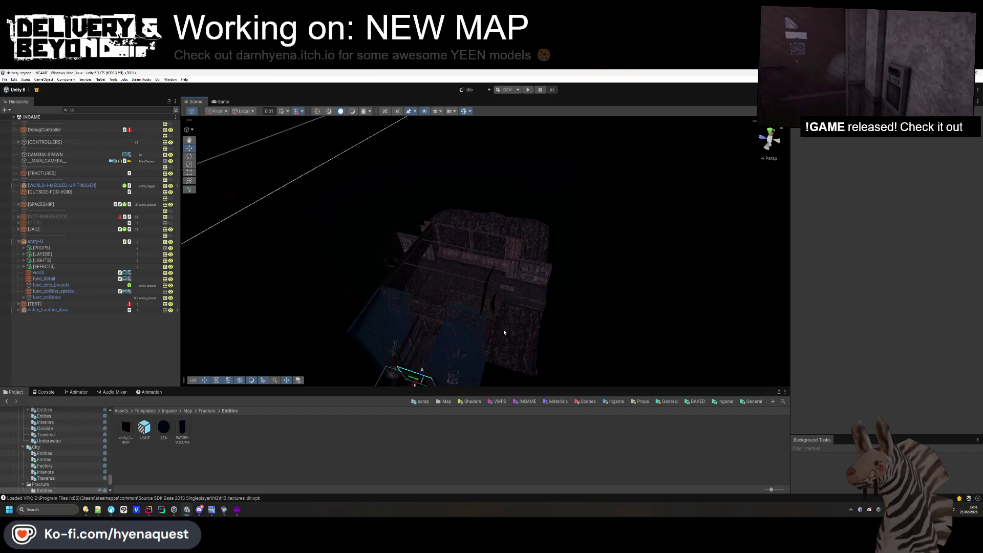
{"action": "mouse_move", "coordinate": [504, 332]}
{"action": "left_mouse_down"}
{"action": "mouse_move", "coordinate": [478, 322]}
{"action": "mouse_move", "coordinate": [527, 300]}
{"action": "mouse_move", "coordinate": [494, 258]}
{"action": "mouse_move", "coordinate": [373, 279]}
{"action": "mouse_move", "coordinate": [235, 267]}
{"action": "mouse_move", "coordinate": [221, 344]}
{"action": "mouse_move", "coordinate": [446, 310]}
{"action": "left_mouse_up"}
{"action": "key", "text": "alt+Tab"}
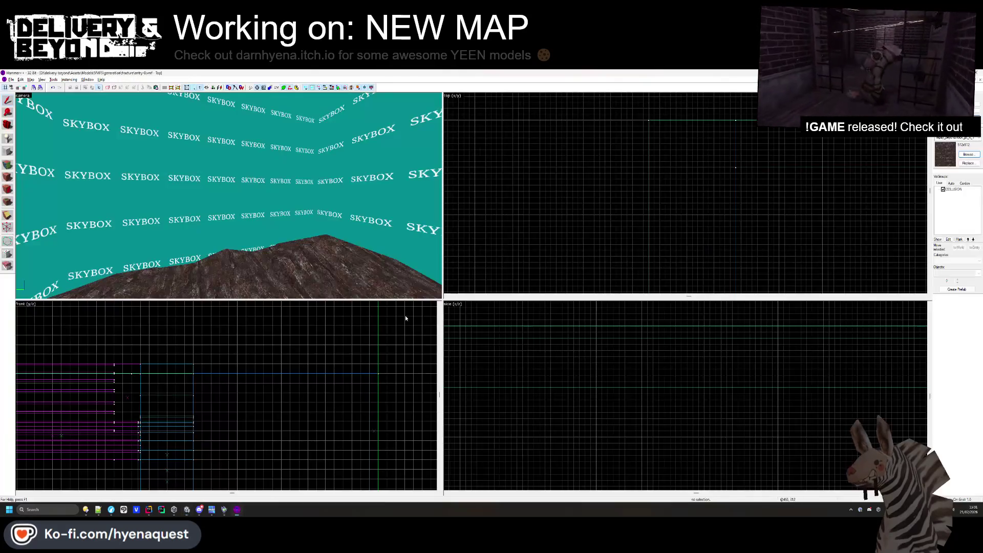
Fly the camera past the glass building and select the rocky block on the ground.
{"action": "key", "text": "z"}
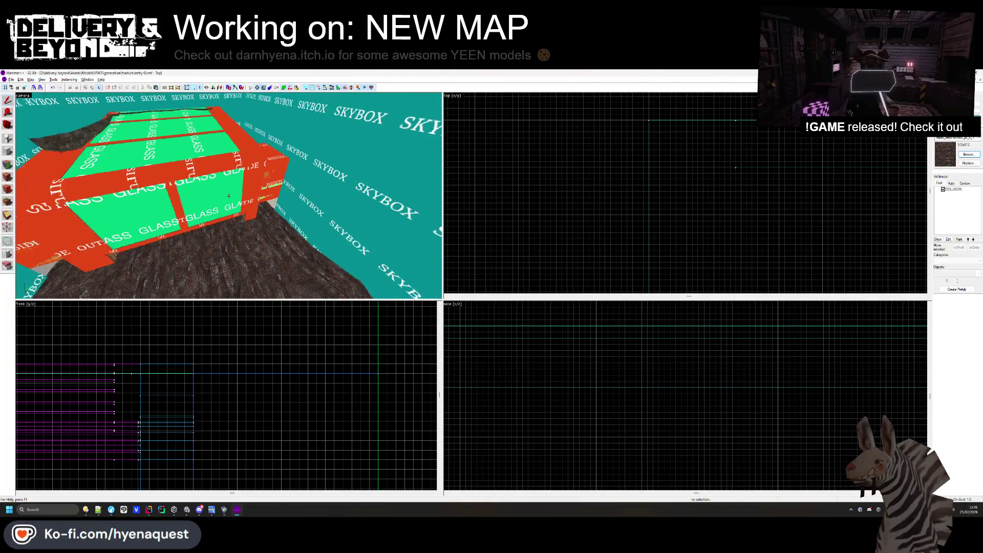
{"action": "key", "text": "w"}
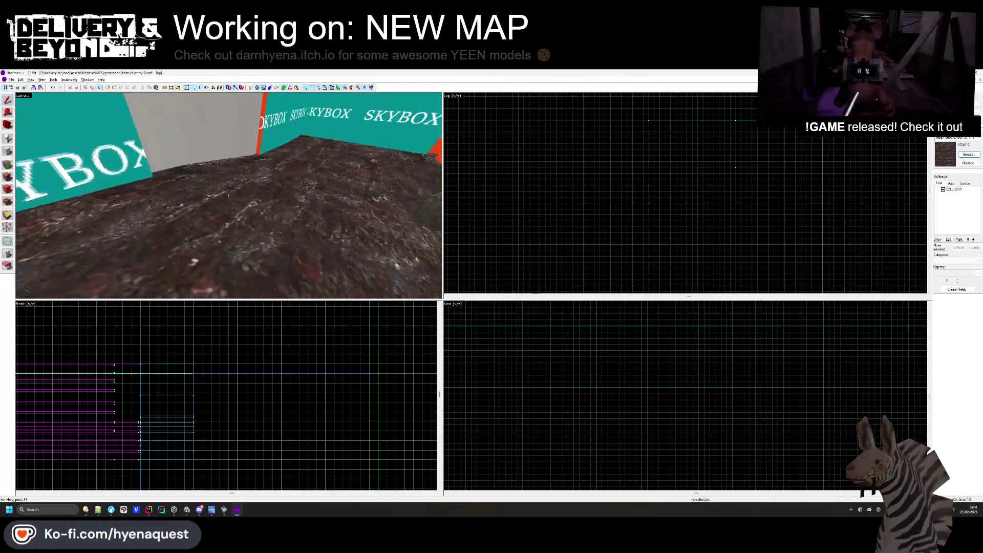
{"action": "key", "text": "z"}
{"action": "key", "text": "z"}
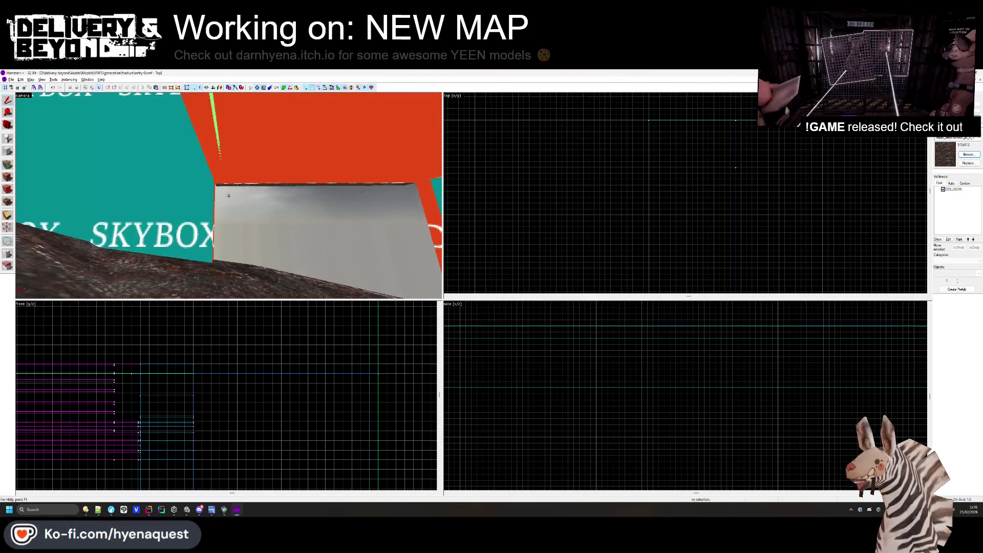
{"action": "key", "text": "w"}
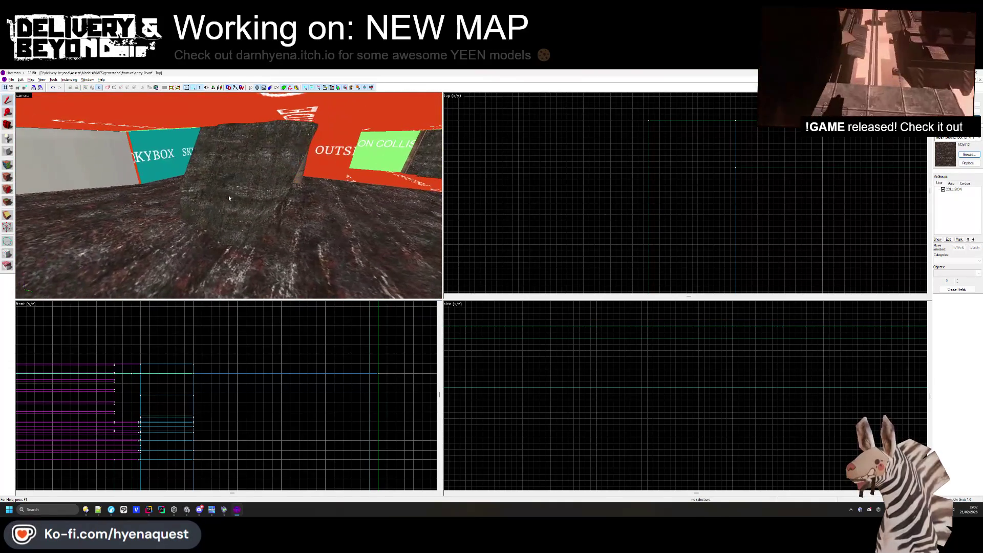
{"action": "left_click", "coordinate": [228, 196]}
{"action": "key", "text": "s"}
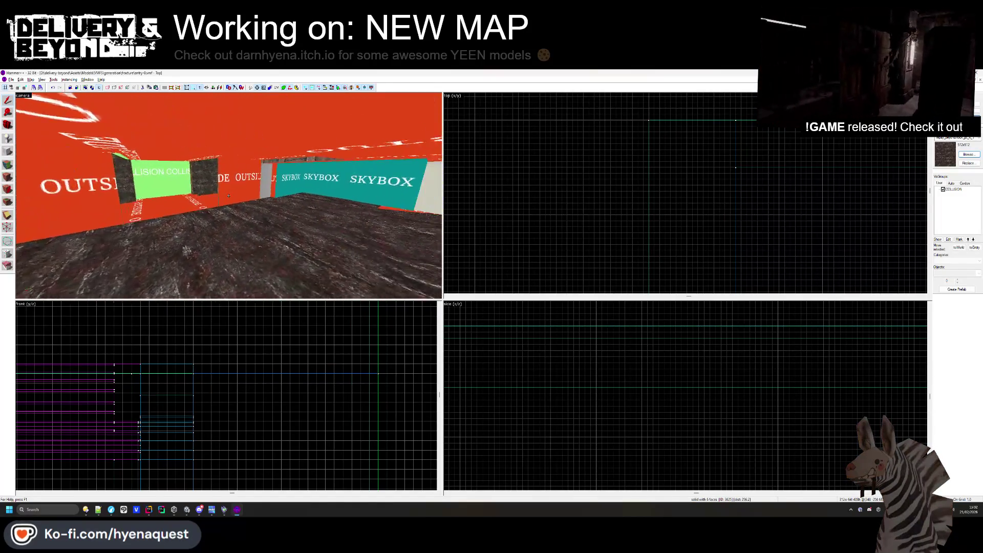
{"action": "key", "text": "w"}
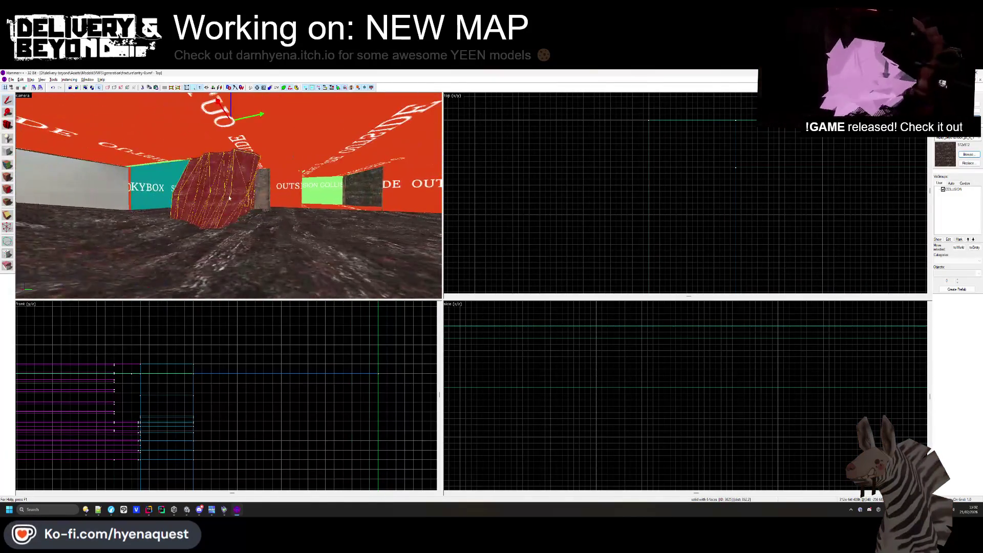
{"action": "scroll", "coordinate": [140, 384], "scroll_direction": "up", "scroll_amount": 5}
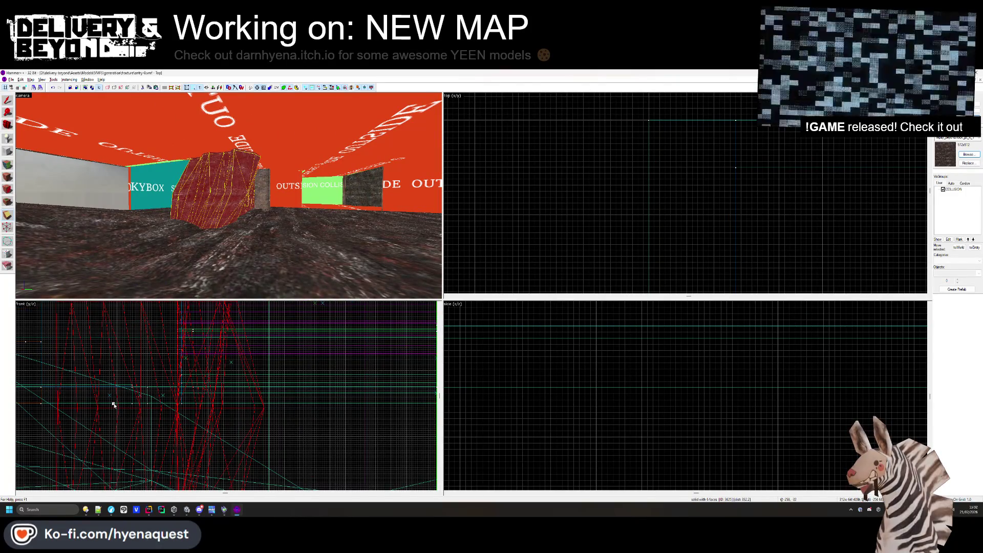
{"action": "left_click", "coordinate": [116, 404]}
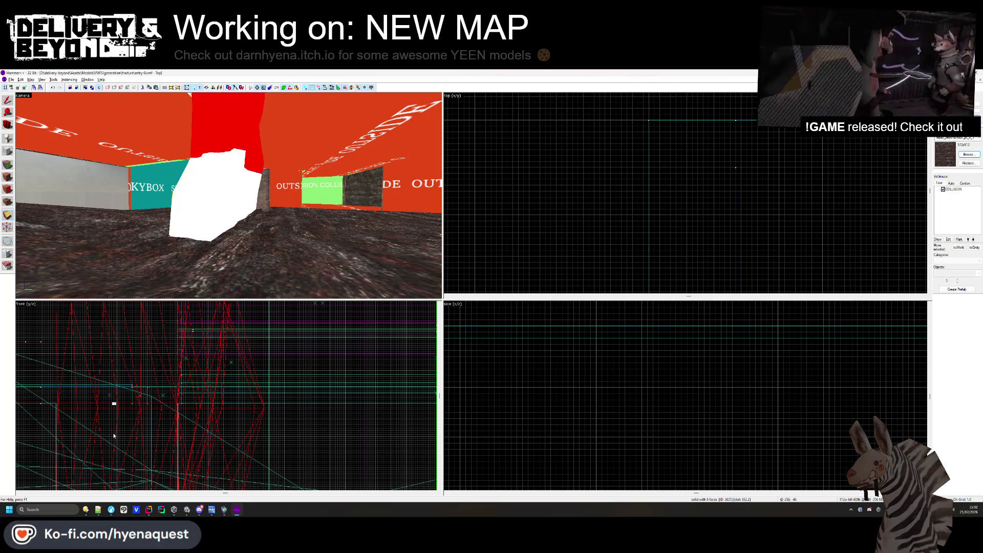
Delete the rock block and fly back through the glass box to review the map.
{"action": "key", "text": "Delete"}
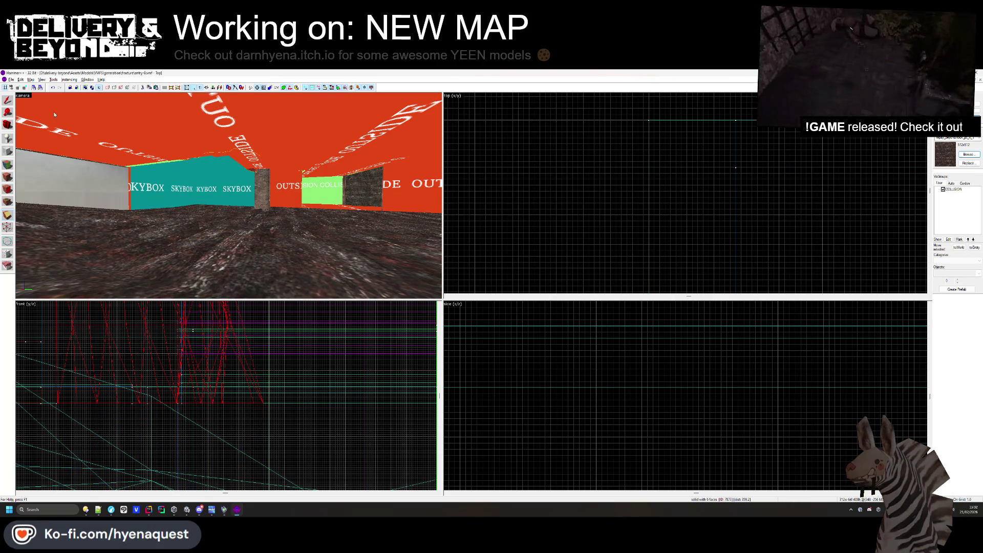
{"action": "key", "text": "Escape"}
{"action": "key", "text": "z"}
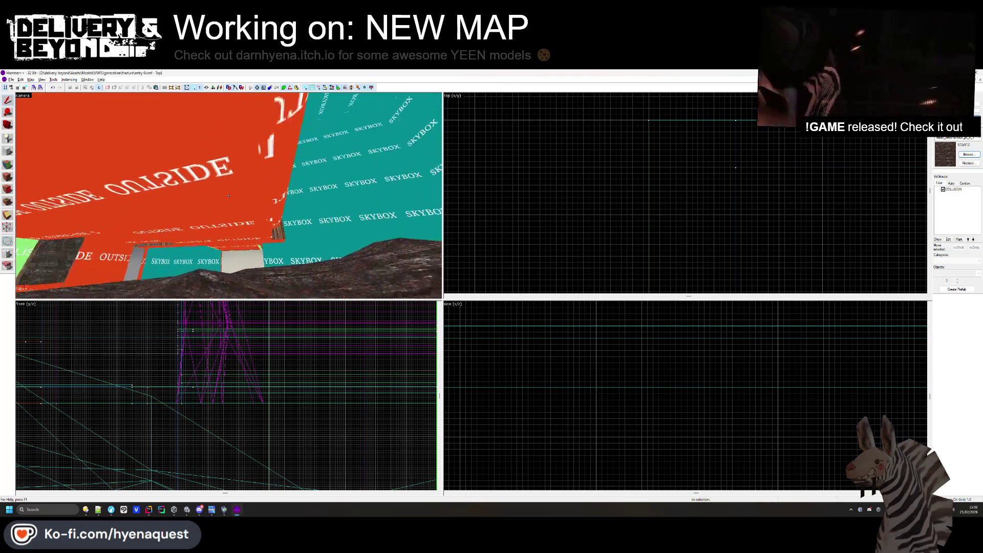
{"action": "key", "text": "s"}
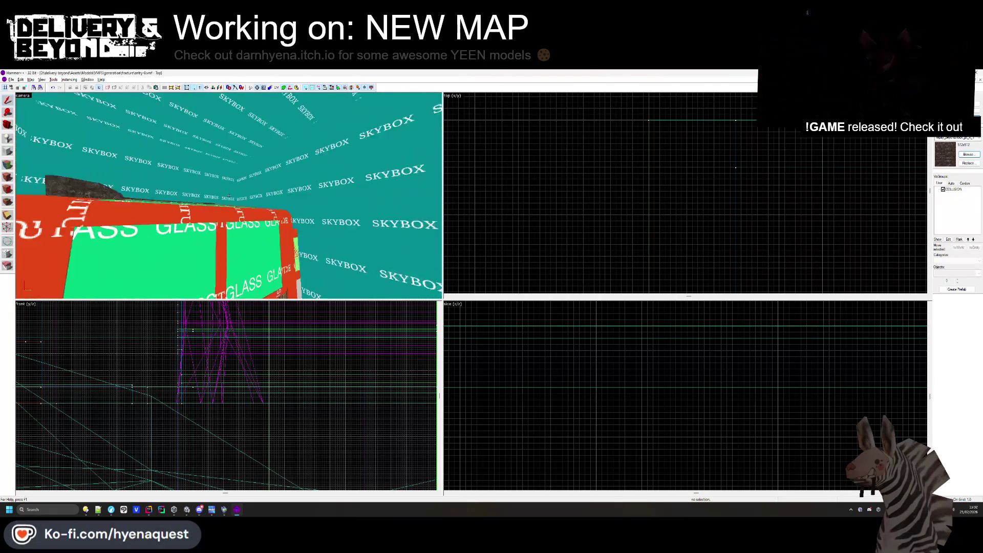
{"action": "key", "text": "w"}
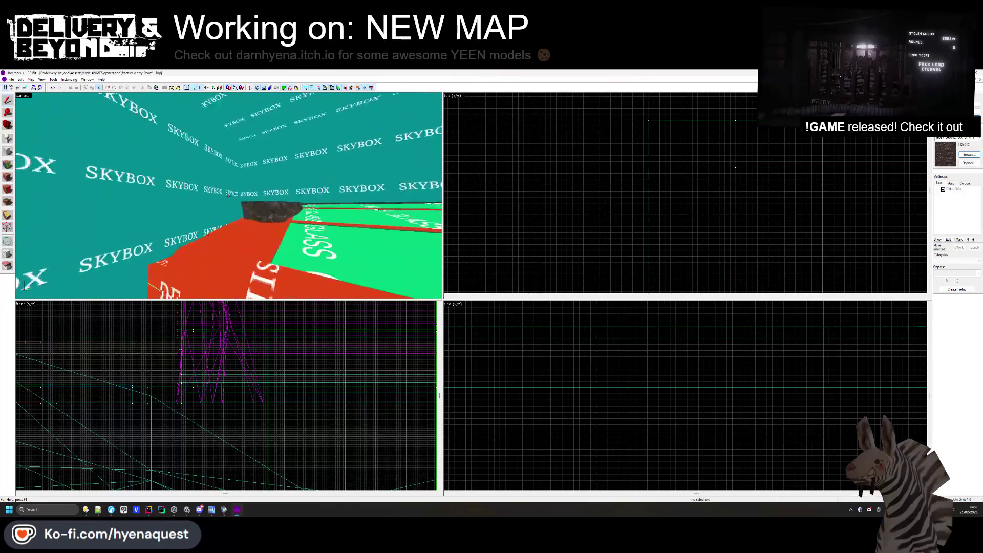
{"action": "key", "text": "w"}
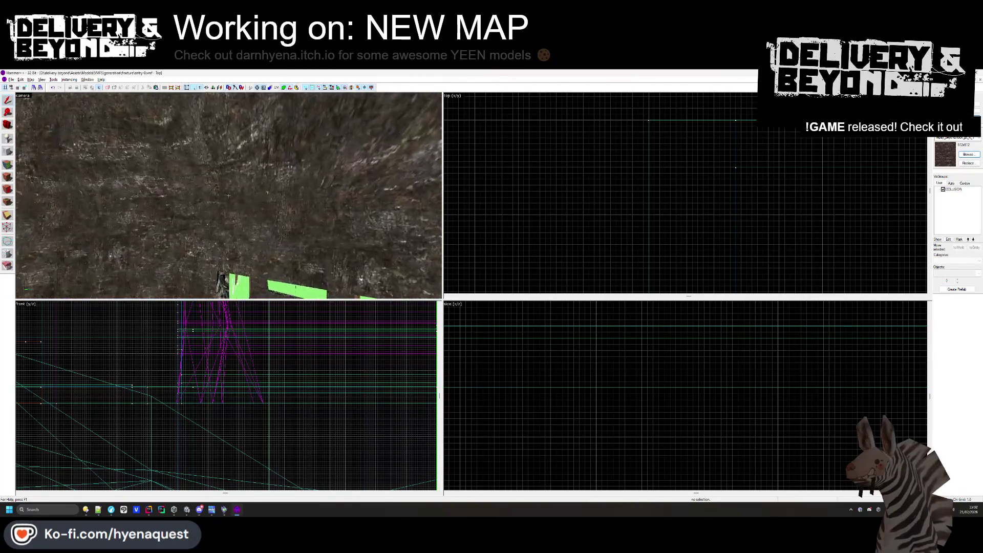
{"action": "key", "text": "z"}
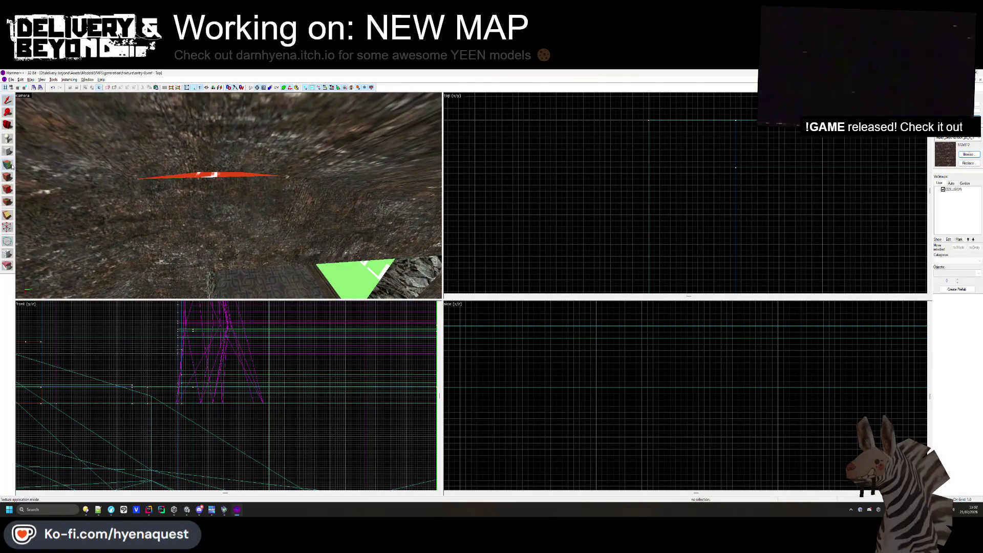
{"action": "left_click", "coordinate": [12, 166]}
{"action": "left_click", "coordinate": [197, 182]}
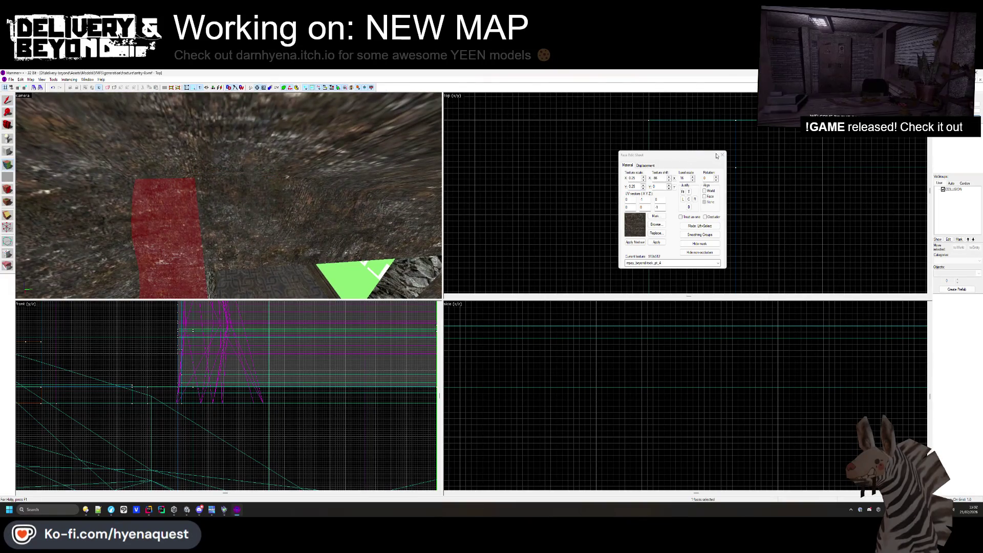
{"action": "key", "text": "shift+s"}
{"action": "key", "text": "z"}
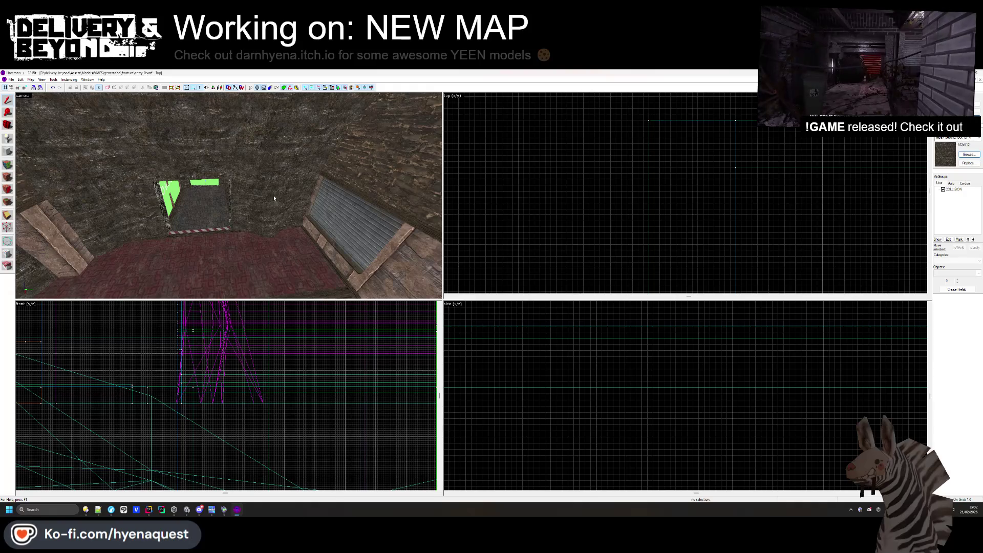
{"action": "key", "text": "w"}
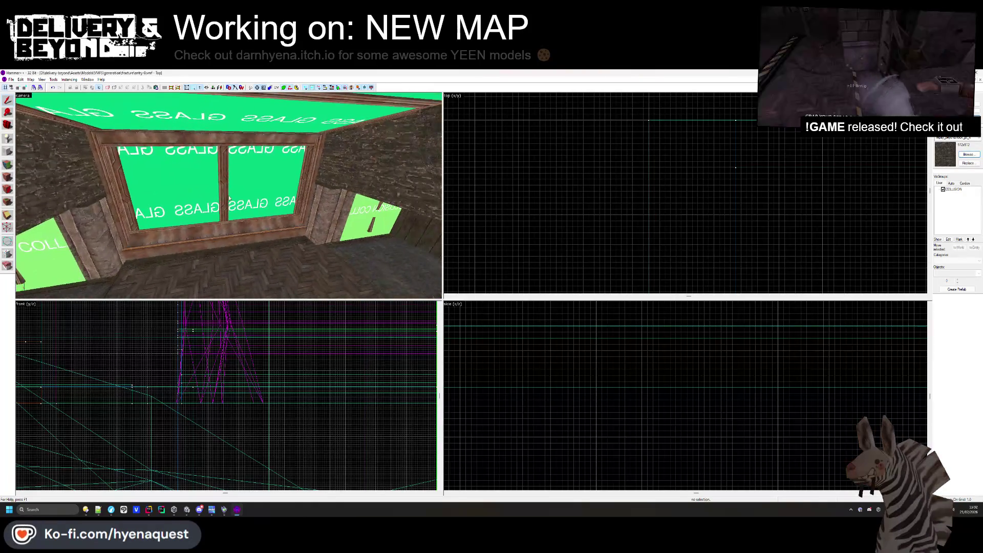
{"action": "key", "text": "alt+Tab"}
{"action": "mouse_move", "coordinate": [416, 229]}
{"action": "left_mouse_down"}
{"action": "mouse_move", "coordinate": [372, 252]}
{"action": "mouse_move", "coordinate": [306, 257]}
{"action": "mouse_move", "coordinate": [458, 189]}
{"action": "mouse_move", "coordinate": [478, 246]}
{"action": "mouse_move", "coordinate": [474, 174]}
{"action": "mouse_move", "coordinate": [259, 278]}
{"action": "mouse_move", "coordinate": [474, 317]}
{"action": "left_mouse_up"}
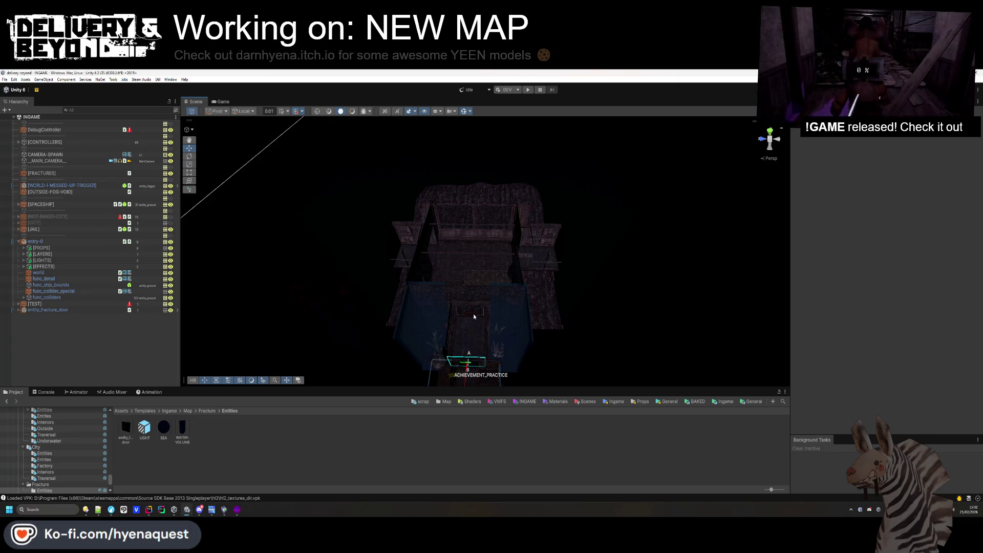
{"action": "left_click", "coordinate": [154, 291]}
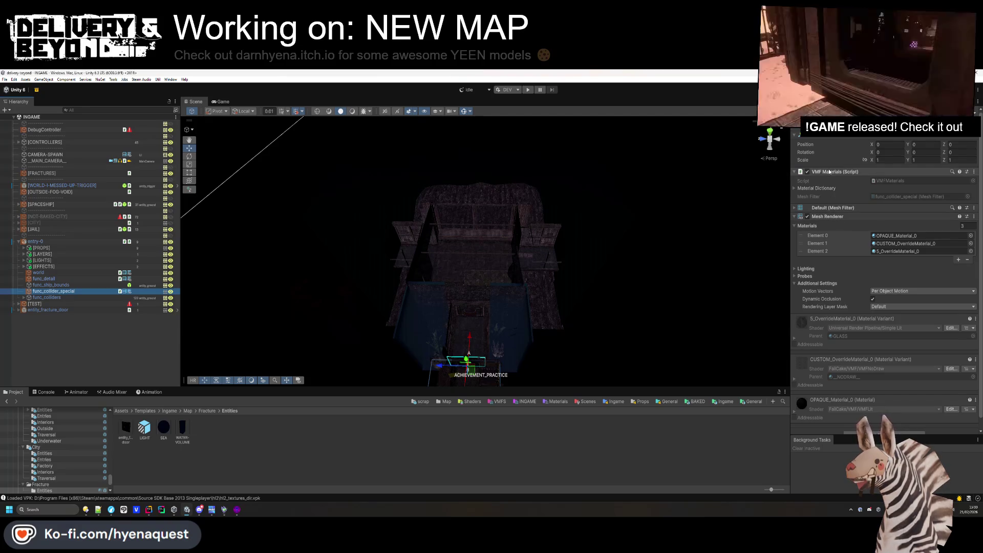
{"action": "key", "text": "alt+Tab"}
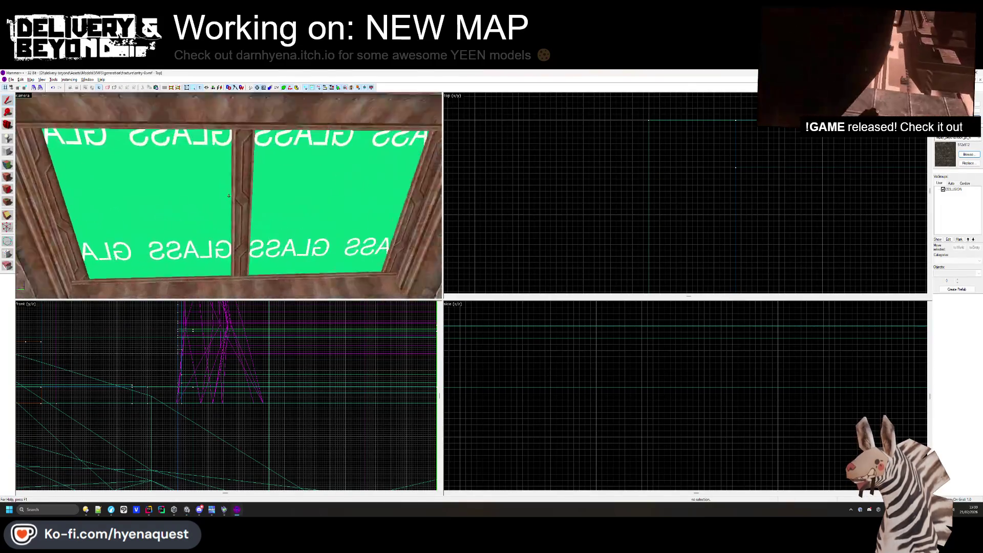
Check the rock displacement surface's properties and close them.
{"action": "left_click", "coordinate": [293, 203]}
{"action": "key", "text": "alt+Return"}
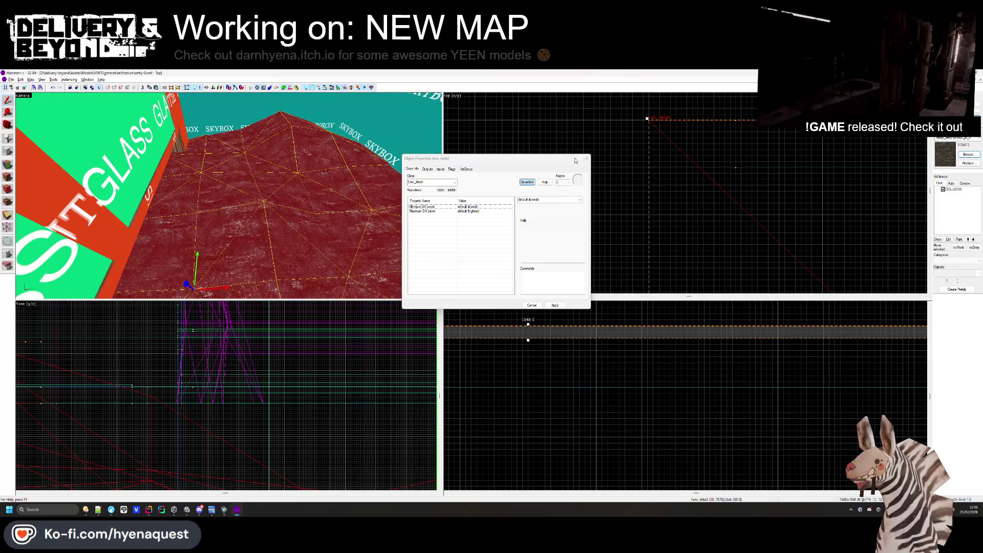
{"action": "key", "text": "Escape"}
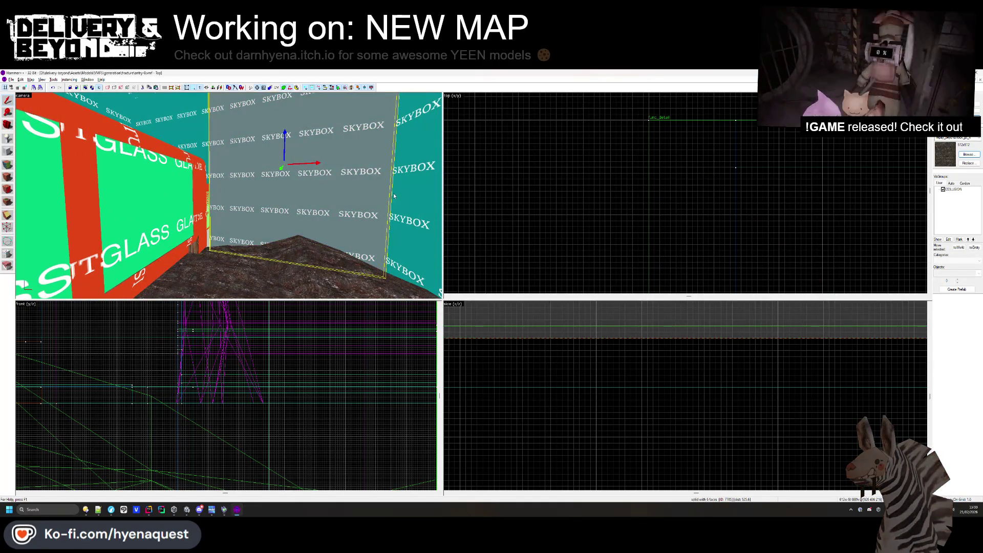
Select the skybox wall brushes, clear the selection, and switch to the Unity editor.
{"action": "left_click", "coordinate": [335, 211]}
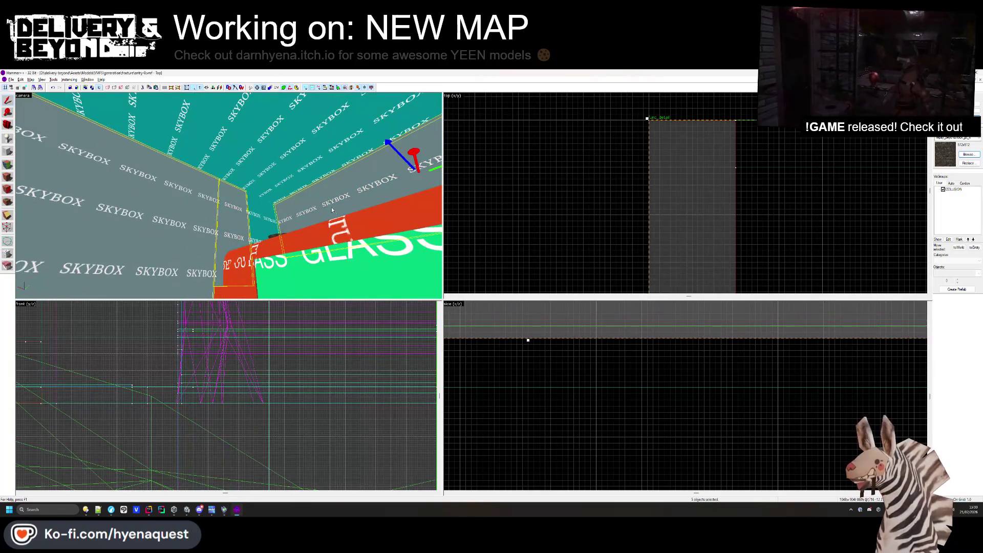
{"action": "left_click", "coordinate": [336, 211], "text": "ctrl"}
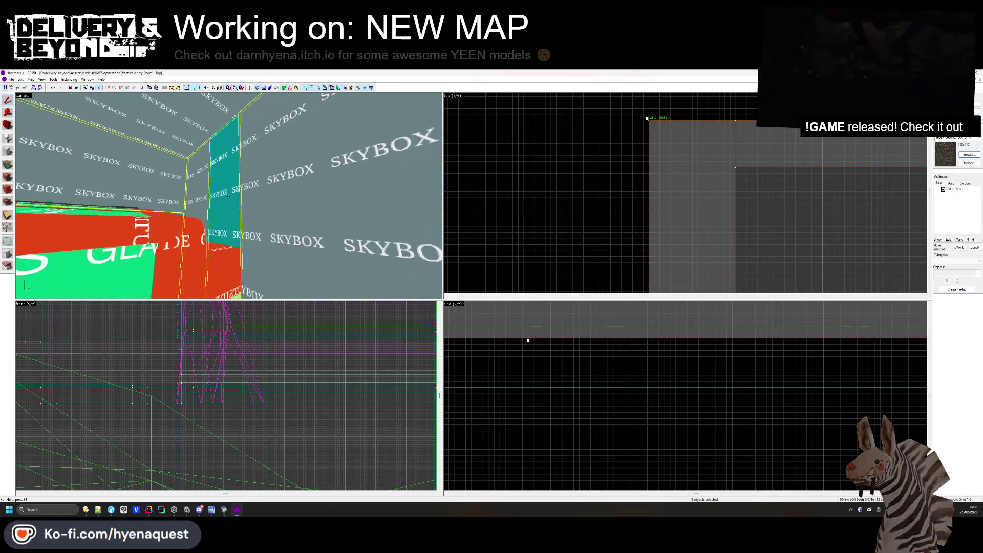
{"action": "left_click", "coordinate": [229, 196], "text": "ctrl"}
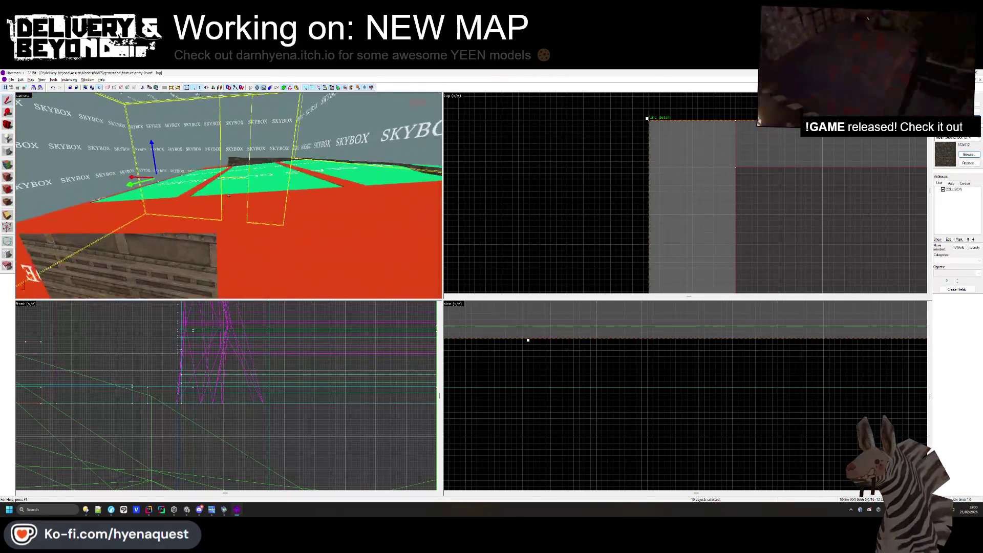
{"action": "scroll", "coordinate": [589, 189], "scroll_direction": "down", "scroll_amount": 5}
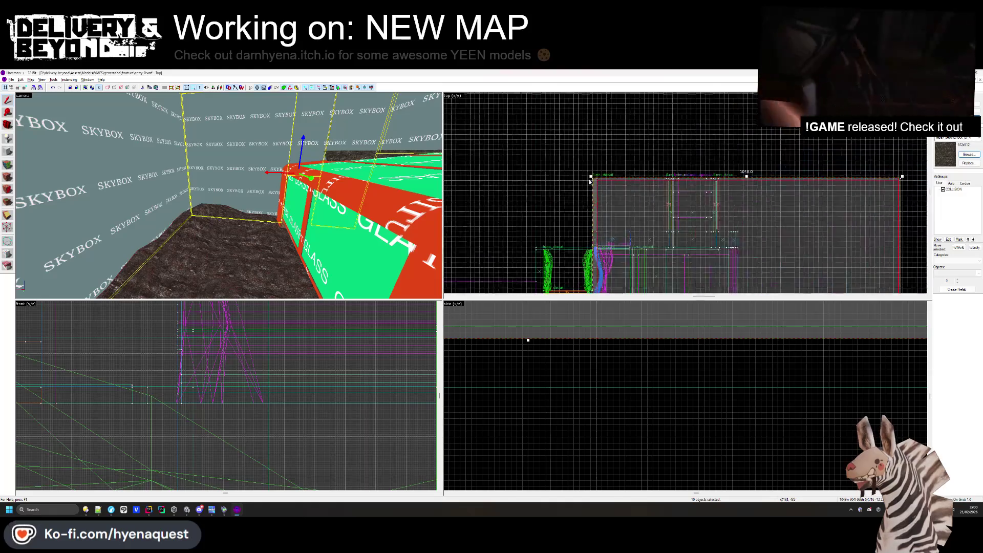
{"action": "left_click", "coordinate": [613, 141]}
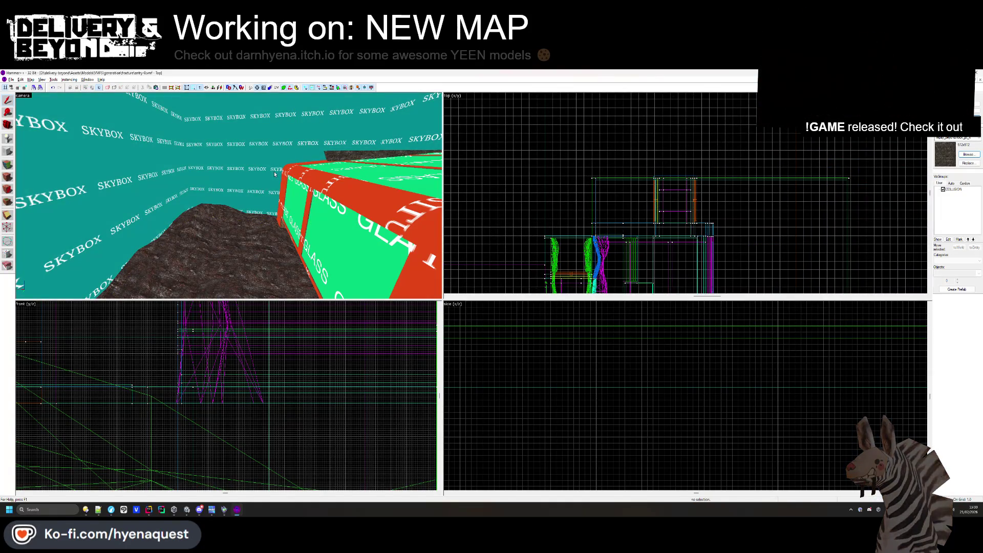
{"action": "key", "text": "alt+Tab"}
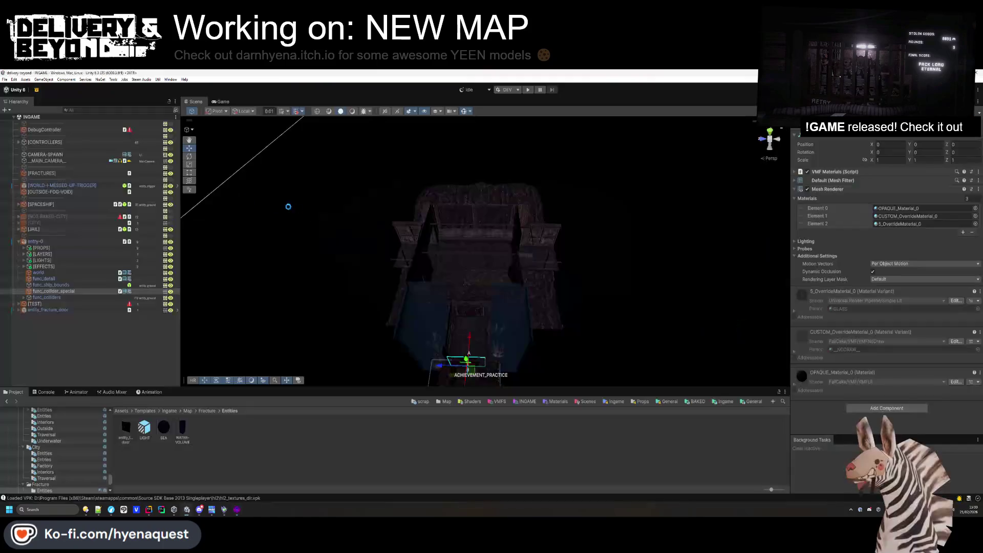
Give func_collider_special a Mesh Collider and put it on the entity_ground layer.
{"action": "mouse_move", "coordinate": [279, 204]}
{"action": "left_mouse_down"}
{"action": "mouse_move", "coordinate": [371, 256]}
{"action": "mouse_move", "coordinate": [274, 279]}
{"action": "left_mouse_up"}
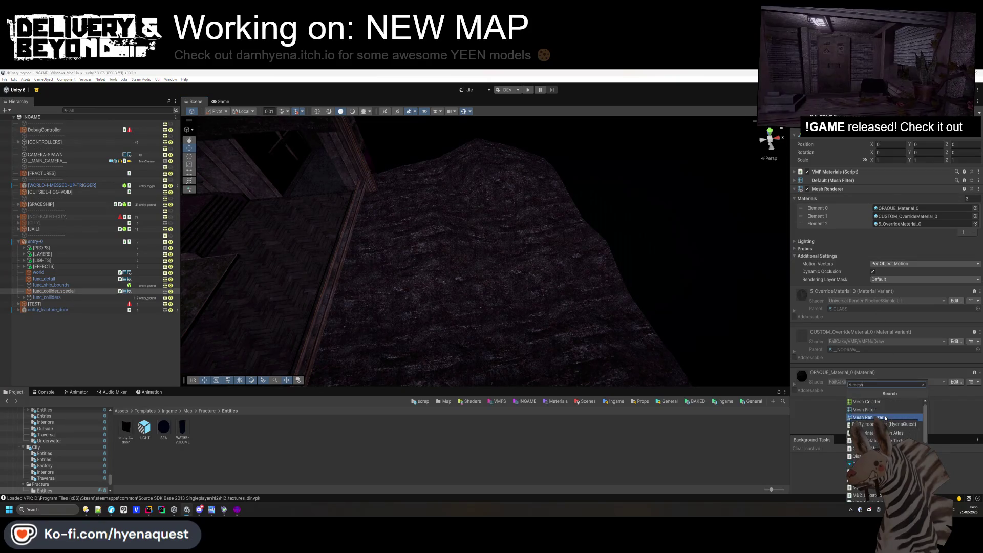
{"action": "key", "text": "Return"}
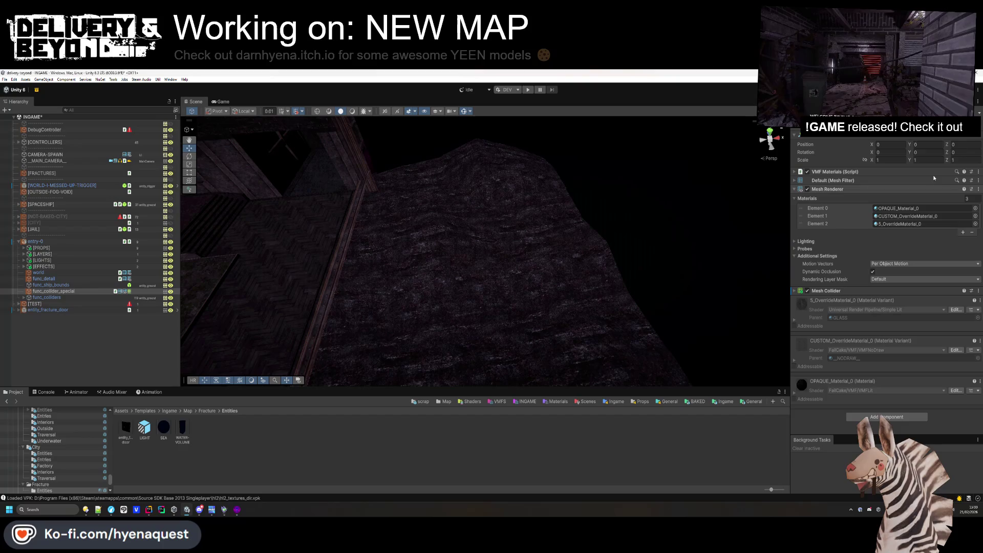
{"action": "left_click", "coordinate": [942, 134]}
{"action": "left_click", "coordinate": [943, 192]}
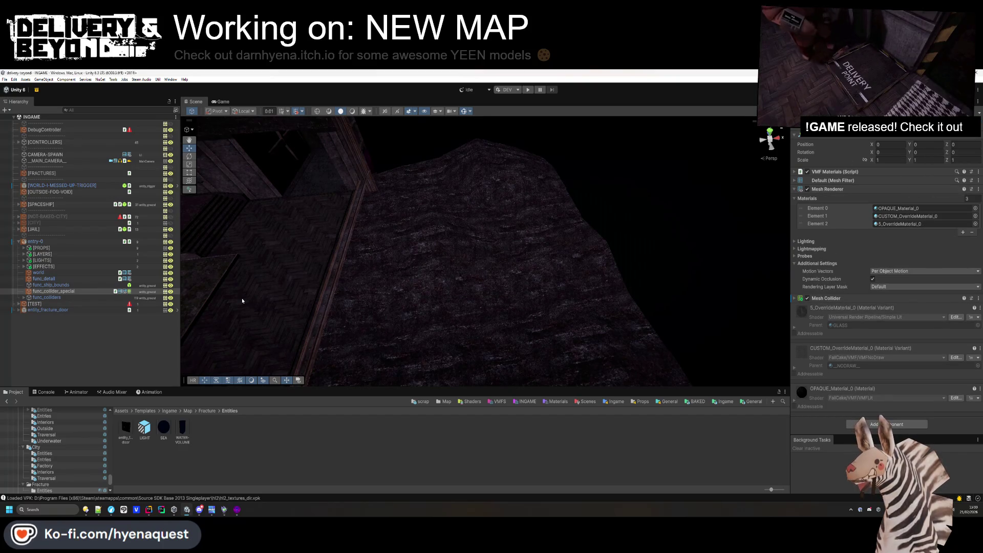
Duplicate a water volume under [EFFECTS] to create WATER-VOLUME (2).
{"action": "mouse_move", "coordinate": [241, 298]}
{"action": "left_mouse_down"}
{"action": "mouse_move", "coordinate": [430, 228]}
{"action": "mouse_move", "coordinate": [430, 248]}
{"action": "mouse_move", "coordinate": [468, 272]}
{"action": "left_mouse_up"}
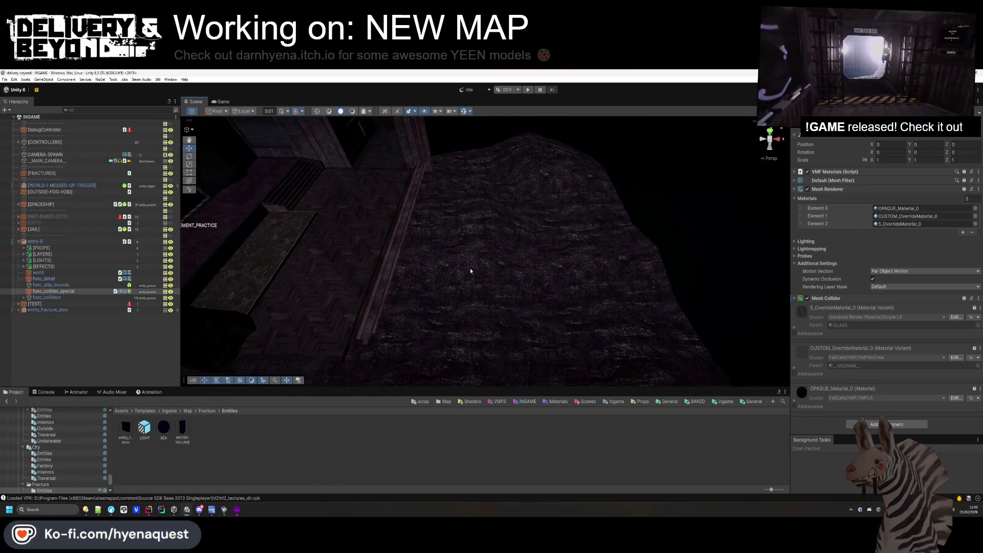
{"action": "scroll", "coordinate": [554, 291], "scroll_direction": "down", "scroll_amount": 3}
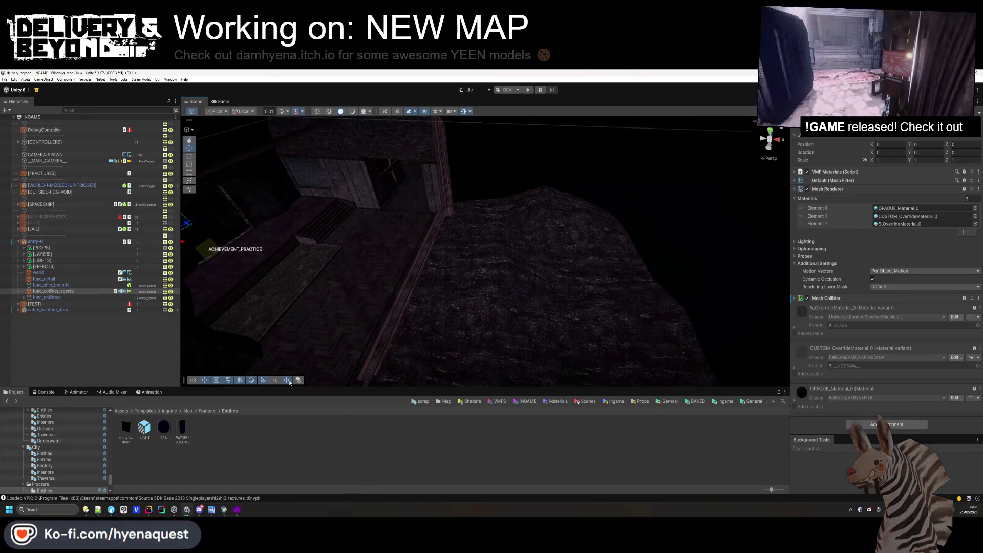
{"action": "left_click", "coordinate": [23, 267]}
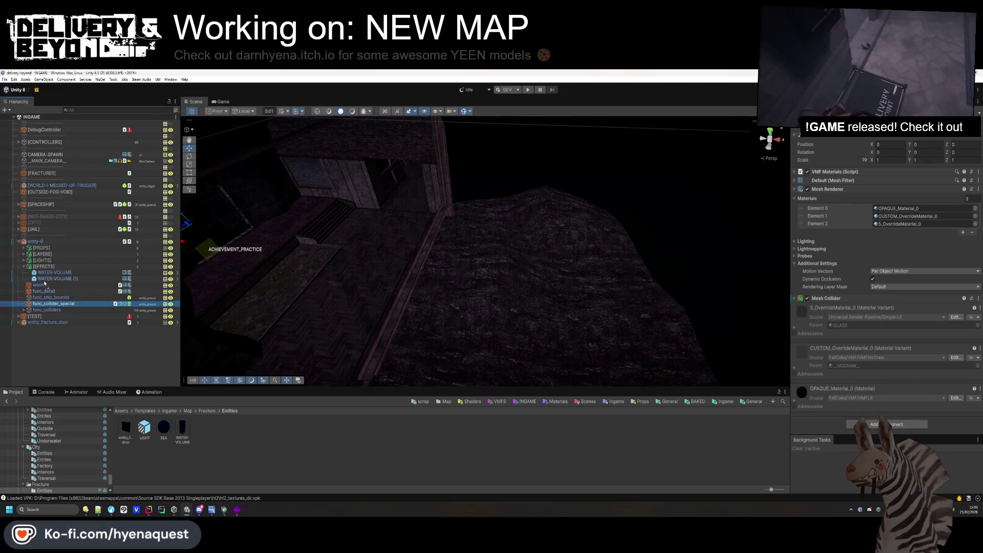
{"action": "left_click", "coordinate": [44, 278]}
{"action": "key", "text": "ctrl+d"}
Reposition WATER-VOLUME (2) and raise it upward.
{"action": "key", "text": "f"}
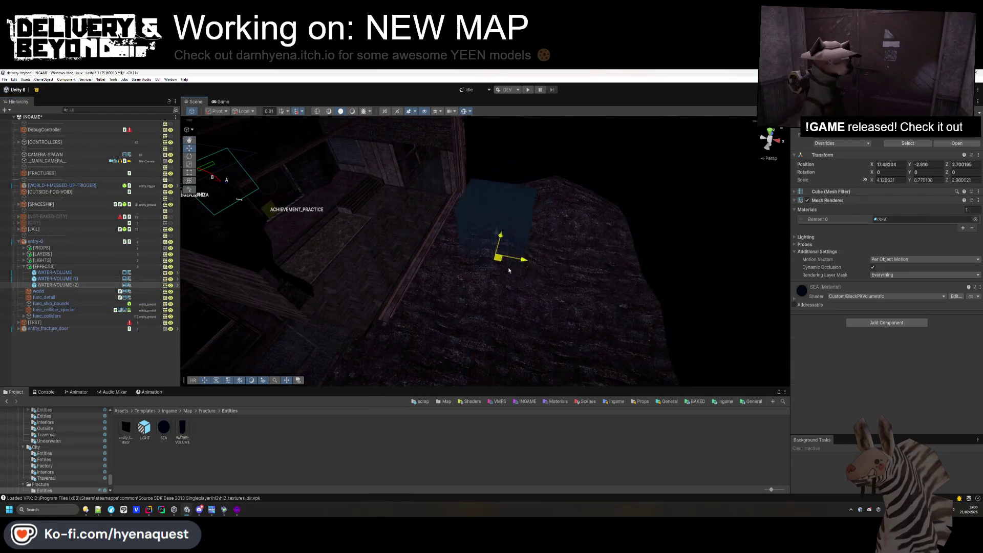
{"action": "left_click_drag", "start_coordinate": [509, 271], "coordinate": [659, 322]}
{"action": "key", "text": "f"}
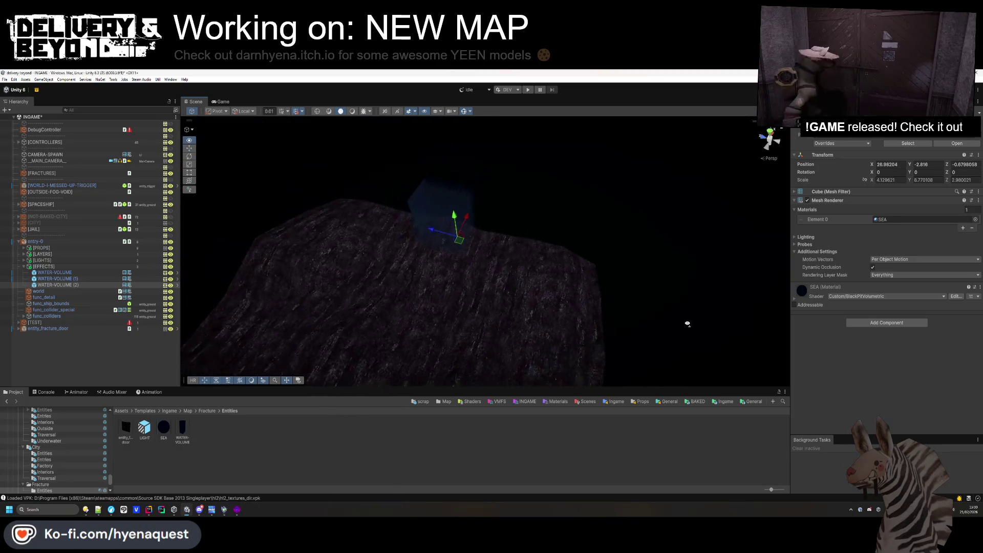
{"action": "left_click_drag", "start_coordinate": [488, 257], "coordinate": [405, 286]}
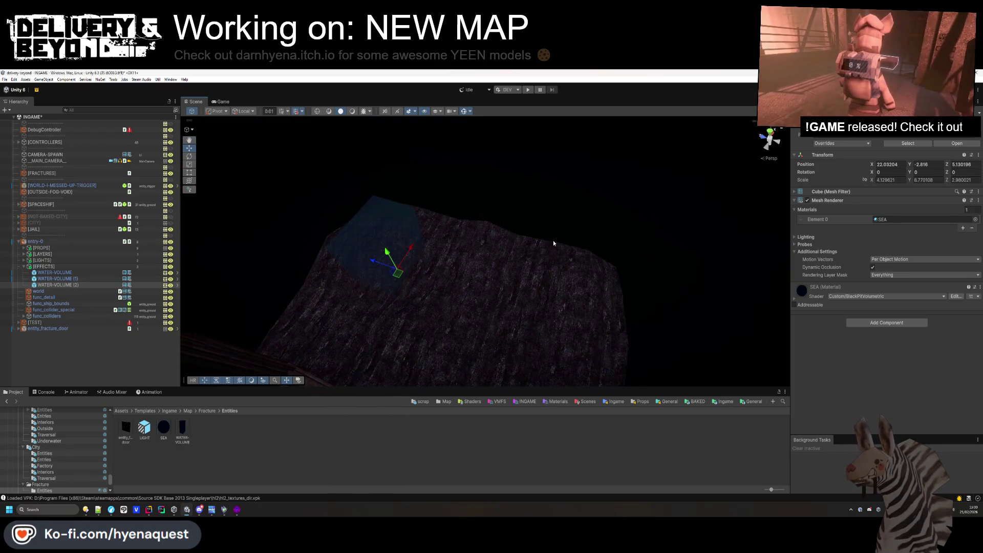
{"action": "left_click_drag", "start_coordinate": [448, 227], "coordinate": [500, 226]}
{"action": "left_click_drag", "start_coordinate": [407, 264], "coordinate": [410, 174]}
{"action": "key", "text": "f"}
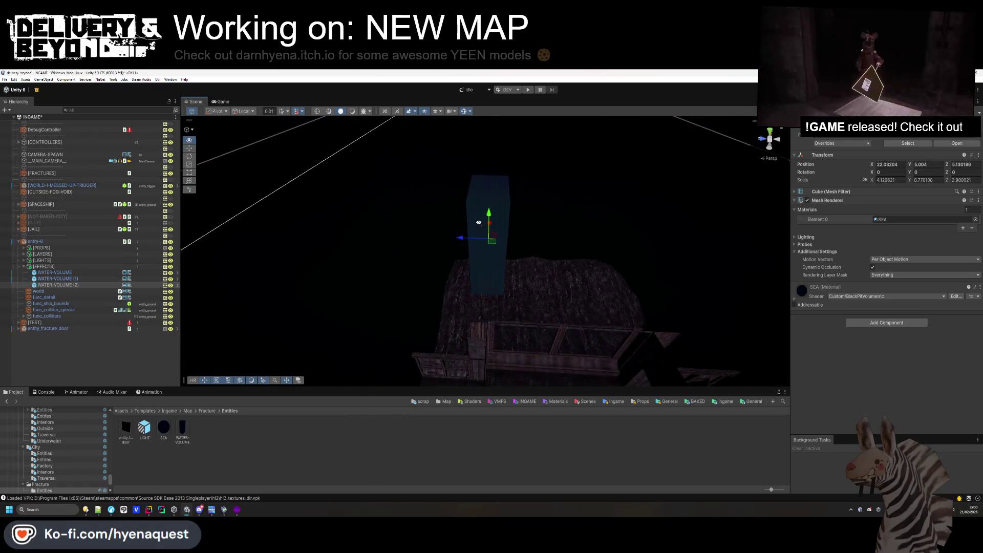
Stretch WATER-VOLUME (2) wide to both sides so it fills the space behind the window frames.
{"action": "left_click_drag", "start_coordinate": [468, 184], "coordinate": [396, 189]}
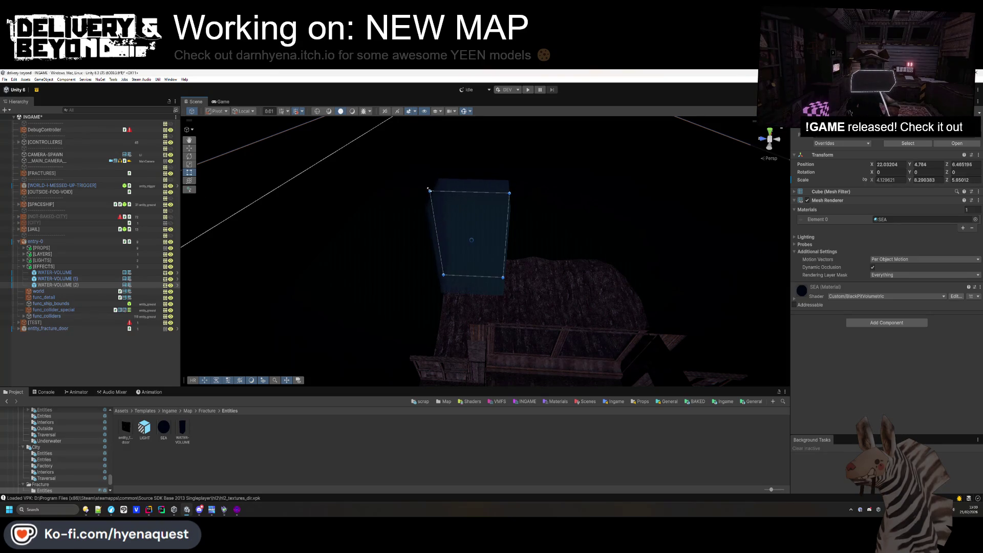
{"action": "left_click_drag", "start_coordinate": [510, 194], "coordinate": [688, 204]}
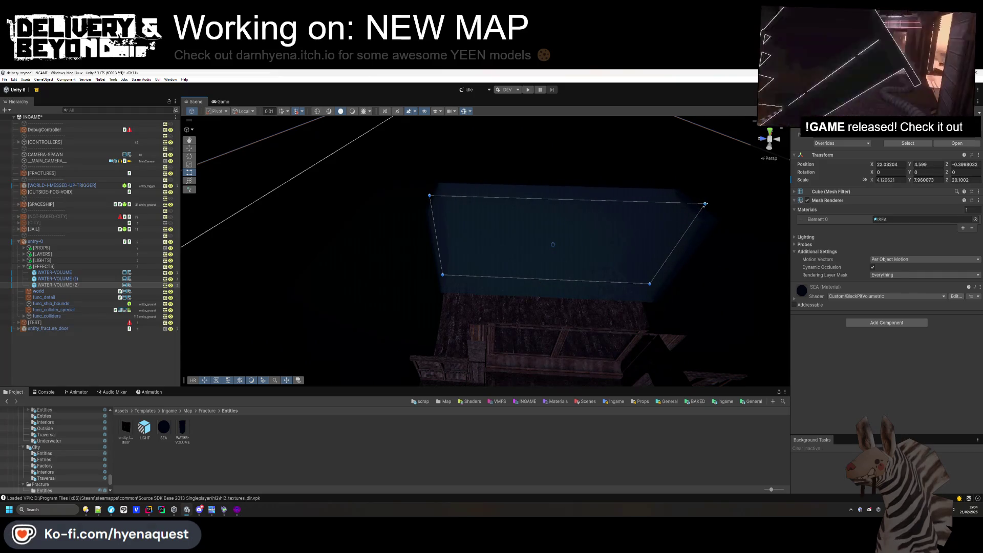
{"action": "mouse_move", "coordinate": [594, 243]}
{"action": "left_mouse_down"}
{"action": "mouse_move", "coordinate": [660, 221]}
{"action": "mouse_move", "coordinate": [680, 174]}
{"action": "mouse_move", "coordinate": [680, 268]}
{"action": "mouse_move", "coordinate": [660, 210]}
{"action": "mouse_move", "coordinate": [508, 291]}
{"action": "left_mouse_up"}
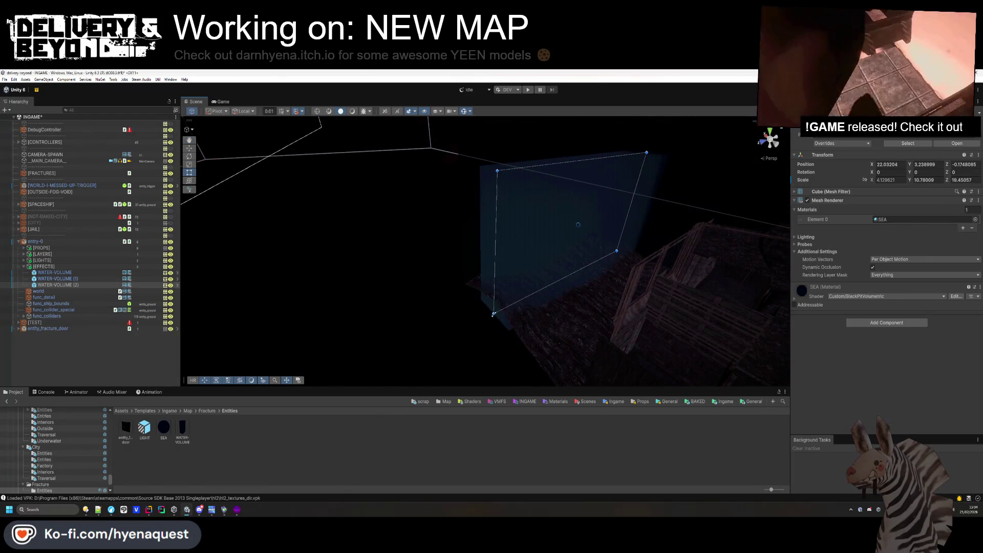
{"action": "mouse_move", "coordinate": [490, 331]}
{"action": "left_mouse_down"}
{"action": "mouse_move", "coordinate": [500, 378]}
{"action": "mouse_move", "coordinate": [514, 287]}
{"action": "mouse_move", "coordinate": [547, 221]}
{"action": "mouse_move", "coordinate": [472, 312]}
{"action": "mouse_move", "coordinate": [529, 257]}
{"action": "mouse_move", "coordinate": [460, 218]}
{"action": "mouse_move", "coordinate": [449, 187]}
{"action": "left_mouse_up"}
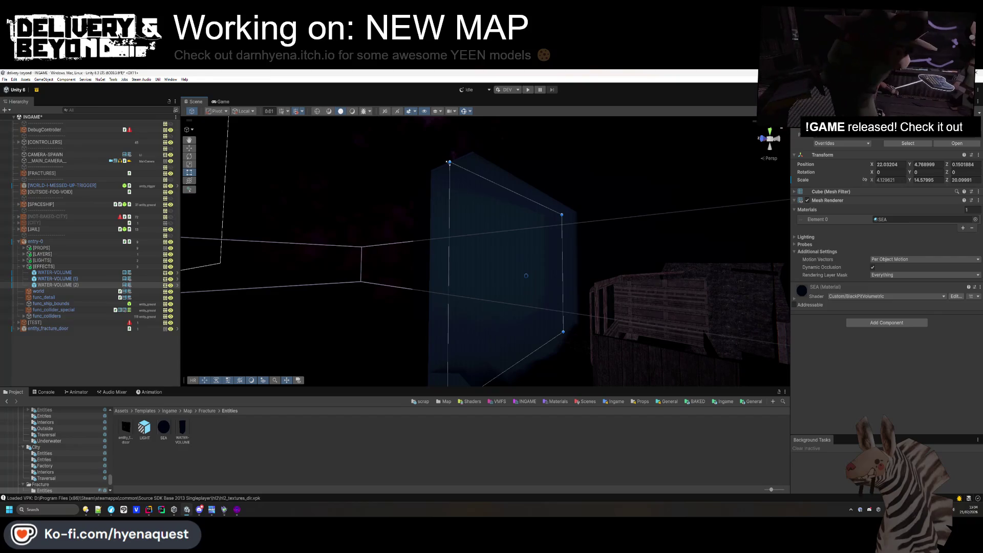
{"action": "mouse_move", "coordinate": [447, 160]}
{"action": "left_mouse_down"}
{"action": "mouse_move", "coordinate": [423, 217]}
{"action": "mouse_move", "coordinate": [349, 210]}
{"action": "mouse_move", "coordinate": [350, 218]}
{"action": "mouse_move", "coordinate": [333, 151]}
{"action": "mouse_move", "coordinate": [367, 154]}
{"action": "mouse_move", "coordinate": [423, 187]}
{"action": "mouse_move", "coordinate": [367, 184]}
{"action": "mouse_move", "coordinate": [352, 285]}
{"action": "mouse_move", "coordinate": [447, 297]}
{"action": "mouse_move", "coordinate": [506, 280]}
{"action": "mouse_move", "coordinate": [461, 262]}
{"action": "mouse_move", "coordinate": [529, 260]}
{"action": "mouse_move", "coordinate": [476, 178]}
{"action": "left_mouse_up"}
{"action": "scroll", "coordinate": [334, 151], "scroll_direction": "down", "scroll_amount": 2}
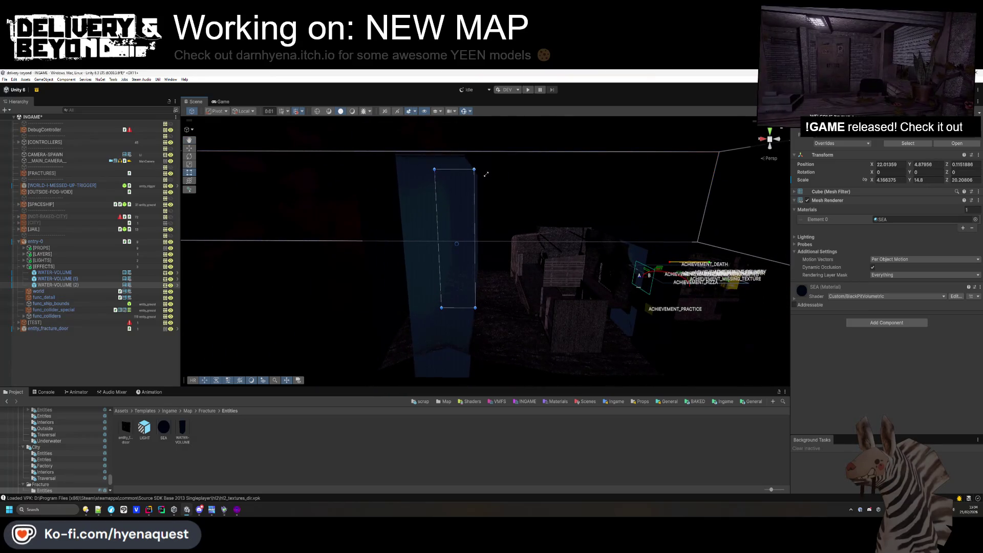
{"action": "left_click_drag", "start_coordinate": [474, 173], "coordinate": [502, 174]}
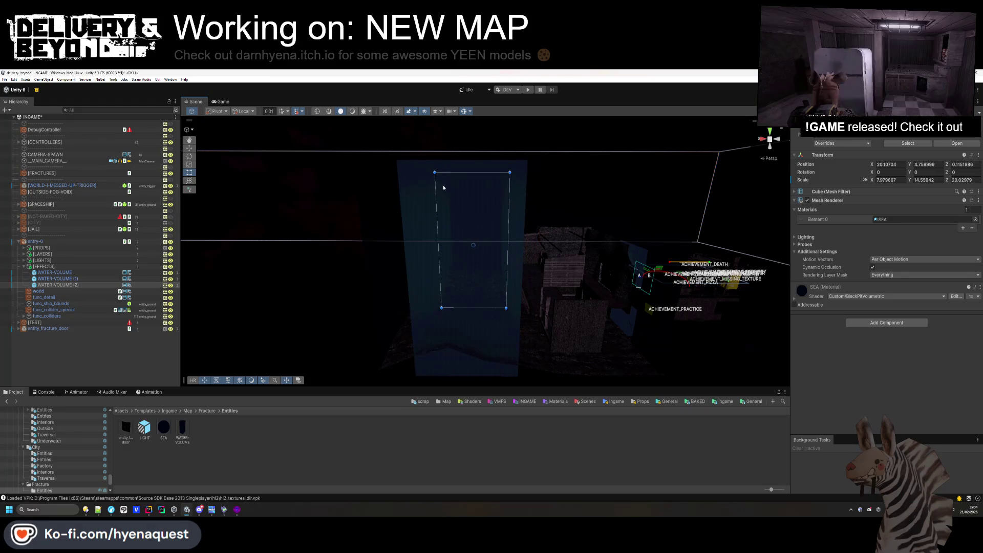
{"action": "left_click_drag", "start_coordinate": [436, 174], "coordinate": [406, 173]}
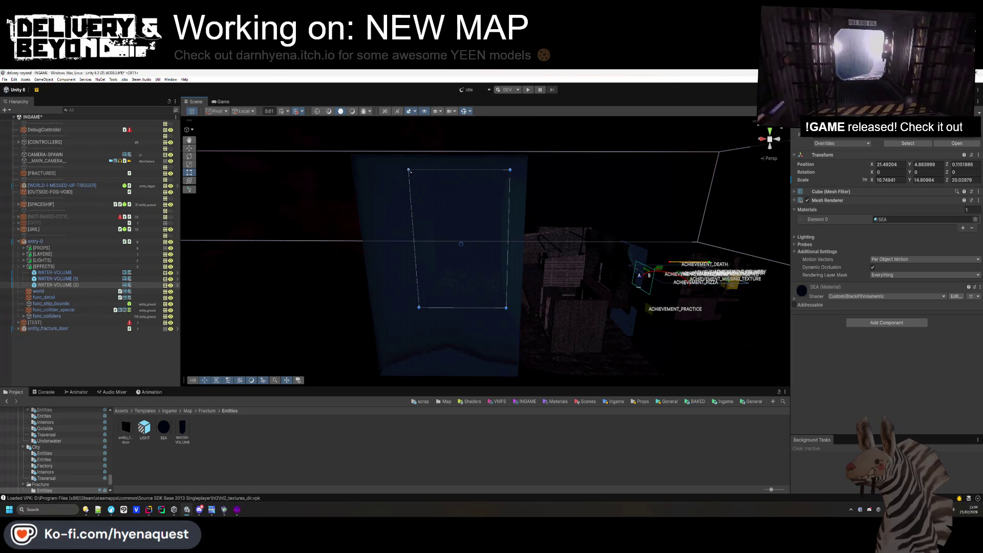
Fly through the room in a different render mode, then return to Hammer++.
{"action": "mouse_move", "coordinate": [505, 323]}
{"action": "left_mouse_down"}
{"action": "mouse_move", "coordinate": [360, 305]}
{"action": "mouse_move", "coordinate": [237, 324]}
{"action": "mouse_move", "coordinate": [340, 281]}
{"action": "mouse_move", "coordinate": [379, 287]}
{"action": "mouse_move", "coordinate": [404, 121]}
{"action": "left_mouse_up"}
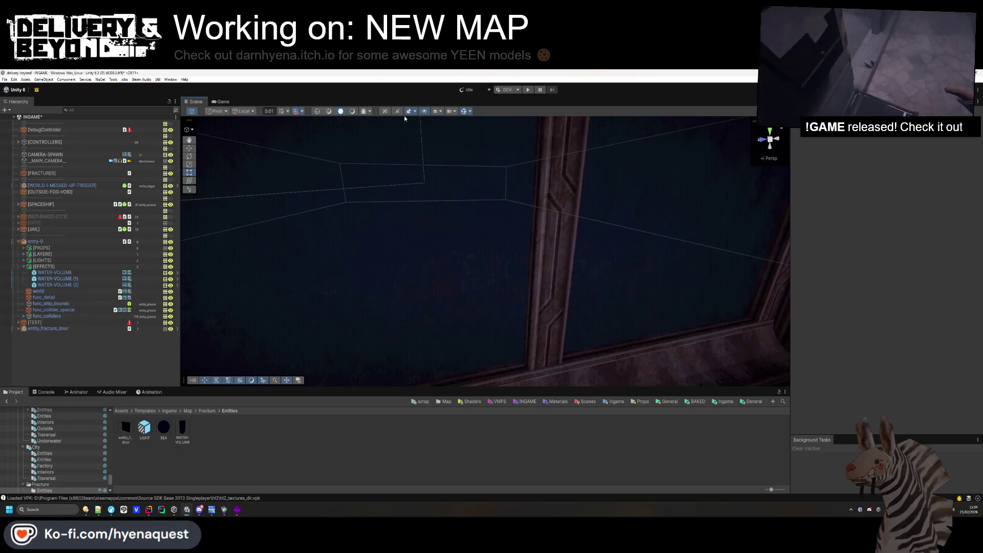
{"action": "left_click", "coordinate": [355, 111]}
{"action": "mouse_move", "coordinate": [533, 287]}
{"action": "left_mouse_down"}
{"action": "mouse_move", "coordinate": [588, 235]}
{"action": "mouse_move", "coordinate": [783, 259]}
{"action": "mouse_move", "coordinate": [740, 251]}
{"action": "mouse_move", "coordinate": [757, 281]}
{"action": "mouse_move", "coordinate": [359, 274]}
{"action": "mouse_move", "coordinate": [567, 272]}
{"action": "mouse_move", "coordinate": [195, 241]}
{"action": "left_mouse_up"}
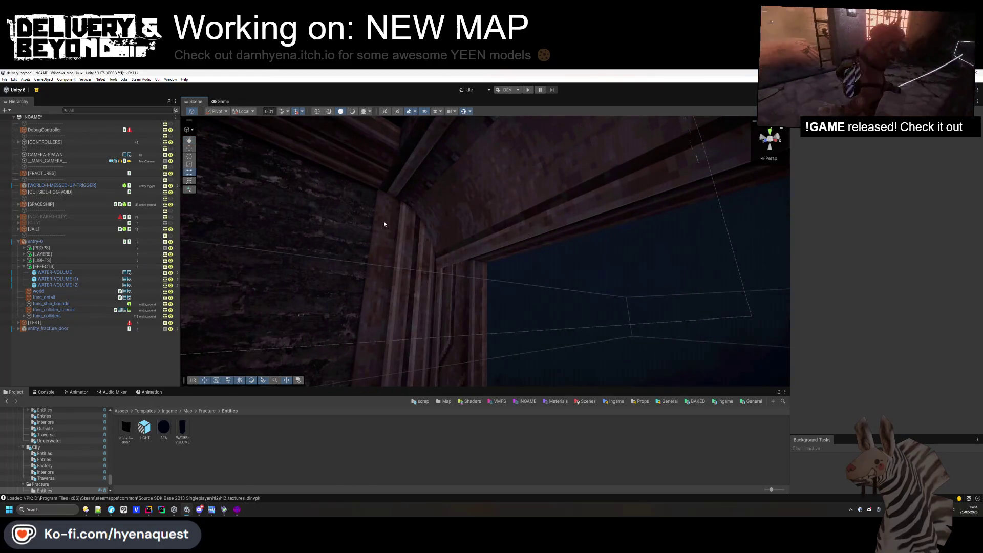
{"action": "key", "text": "alt+Tab"}
{"action": "left_click", "coordinate": [345, 231]}
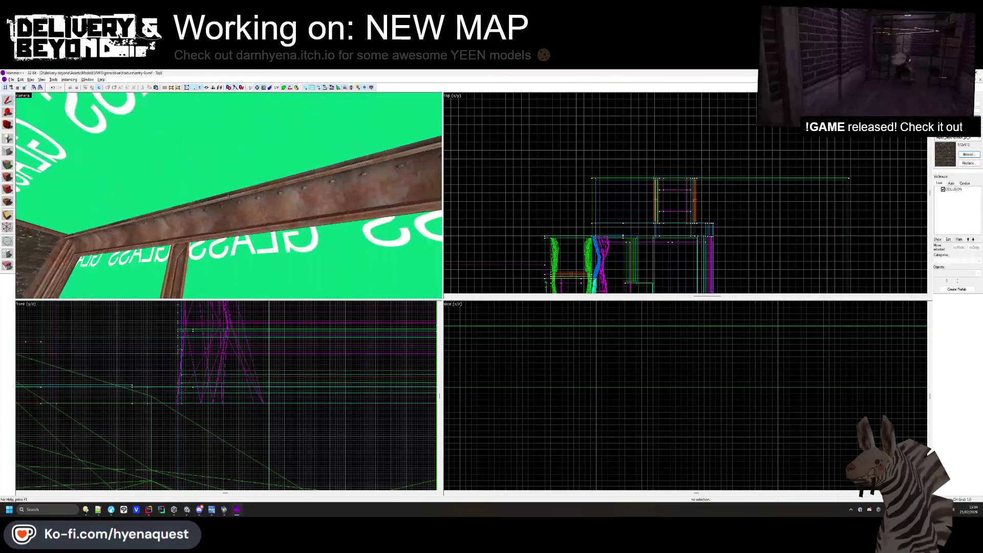
Retouch the texture on the rusty steel beam's upper face in the Face Edit Sheet.
{"action": "key", "text": "shift+a"}
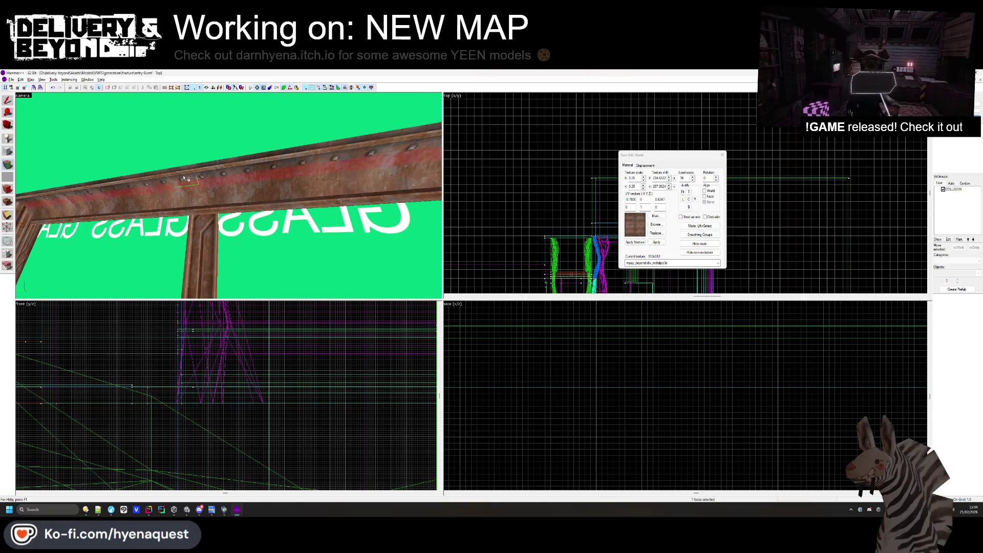
{"action": "left_click", "coordinate": [190, 177]}
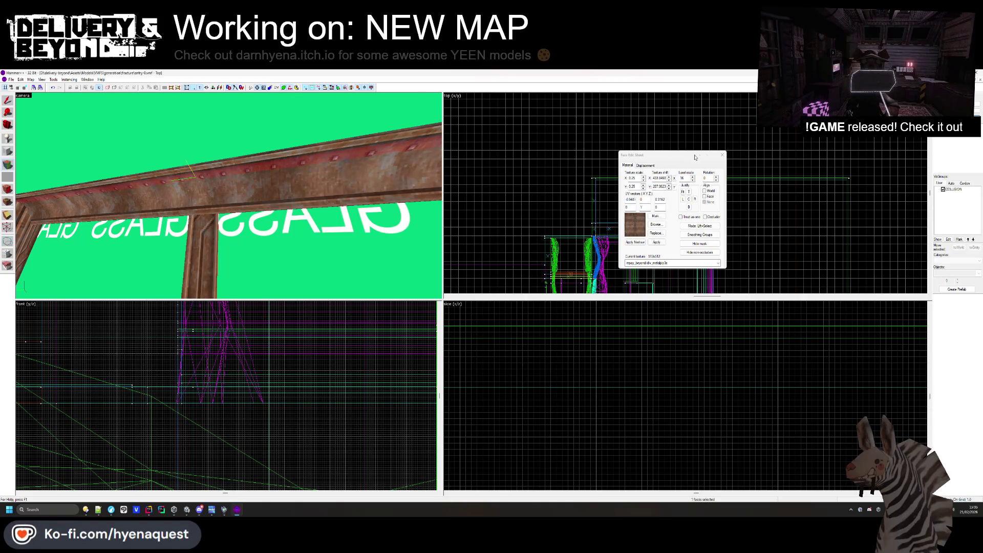
{"action": "left_click", "coordinate": [723, 154]}
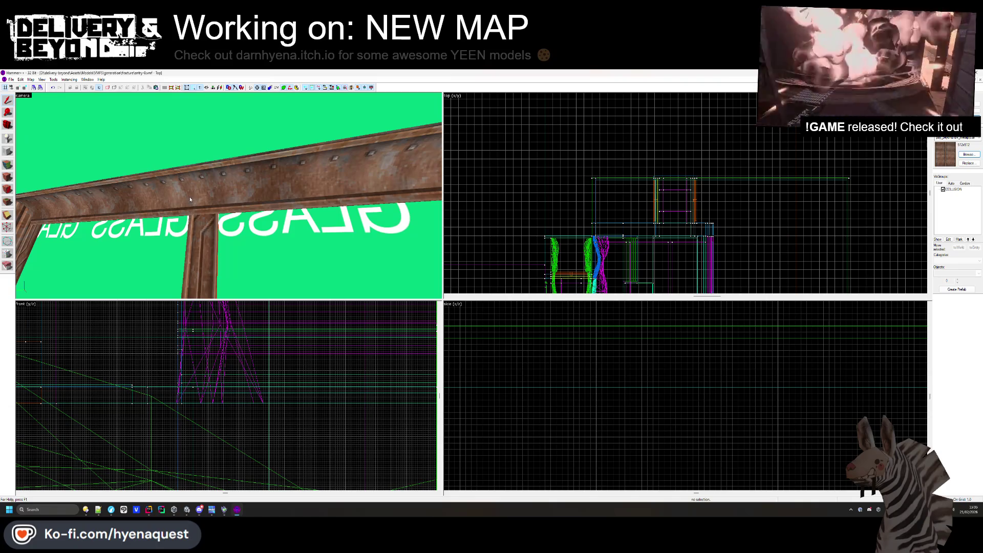
Check the beam in the Unity scene, then return to the Hammer++ map.
{"action": "key", "text": "alt+Tab"}
{"action": "mouse_move", "coordinate": [399, 212]}
{"action": "left_mouse_down"}
{"action": "mouse_move", "coordinate": [410, 226]}
{"action": "mouse_move", "coordinate": [451, 178]}
{"action": "mouse_move", "coordinate": [454, 221]}
{"action": "mouse_move", "coordinate": [461, 208]}
{"action": "mouse_move", "coordinate": [512, 238]}
{"action": "mouse_move", "coordinate": [514, 226]}
{"action": "mouse_move", "coordinate": [531, 222]}
{"action": "mouse_move", "coordinate": [522, 223]}
{"action": "left_mouse_up"}
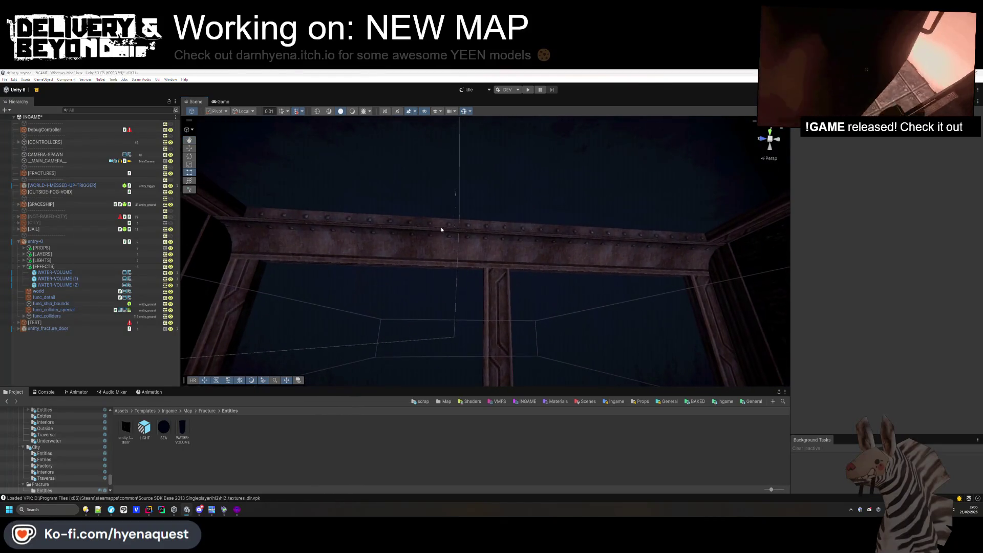
{"action": "key", "text": "alt+Tab"}
{"action": "scroll", "coordinate": [676, 233], "scroll_direction": "up", "scroll_amount": 6}
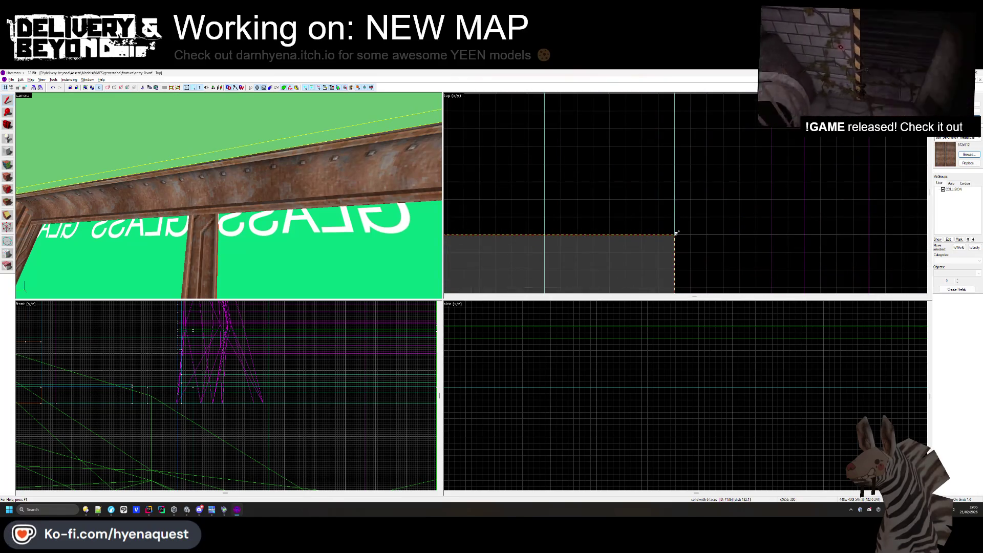
{"action": "scroll", "coordinate": [676, 233], "scroll_direction": "up", "scroll_amount": 2}
Reselect the brush block and move its top edge up slightly in the Front view.
{"action": "left_click", "coordinate": [494, 228]}
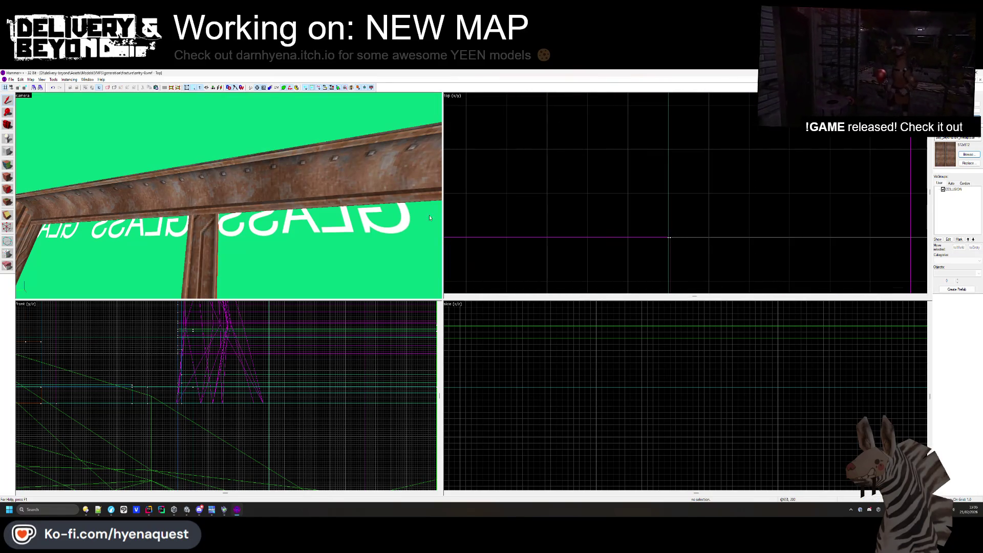
{"action": "left_click", "coordinate": [229, 144]}
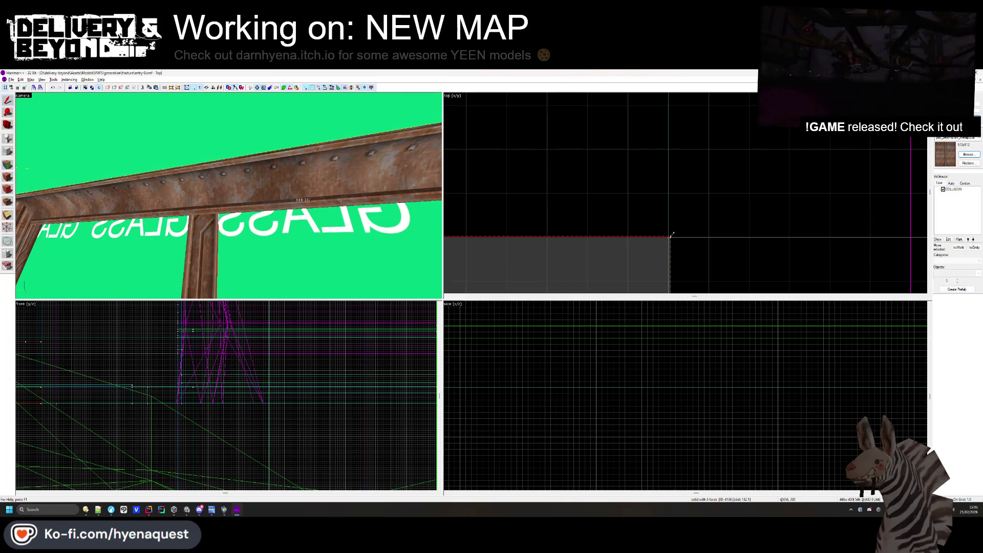
{"action": "scroll", "coordinate": [672, 233], "scroll_direction": "down", "scroll_amount": 6}
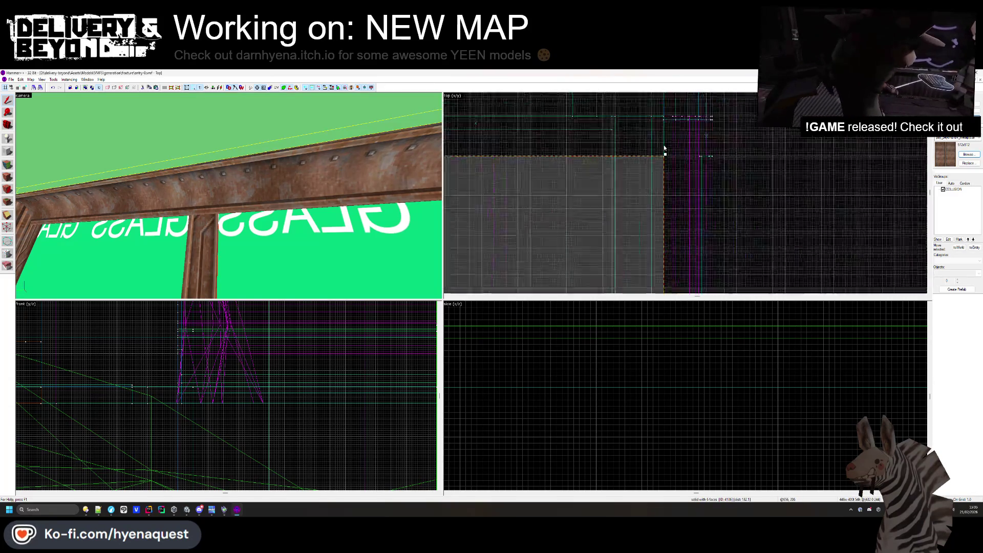
{"action": "scroll", "coordinate": [656, 205], "scroll_direction": "up", "scroll_amount": 8}
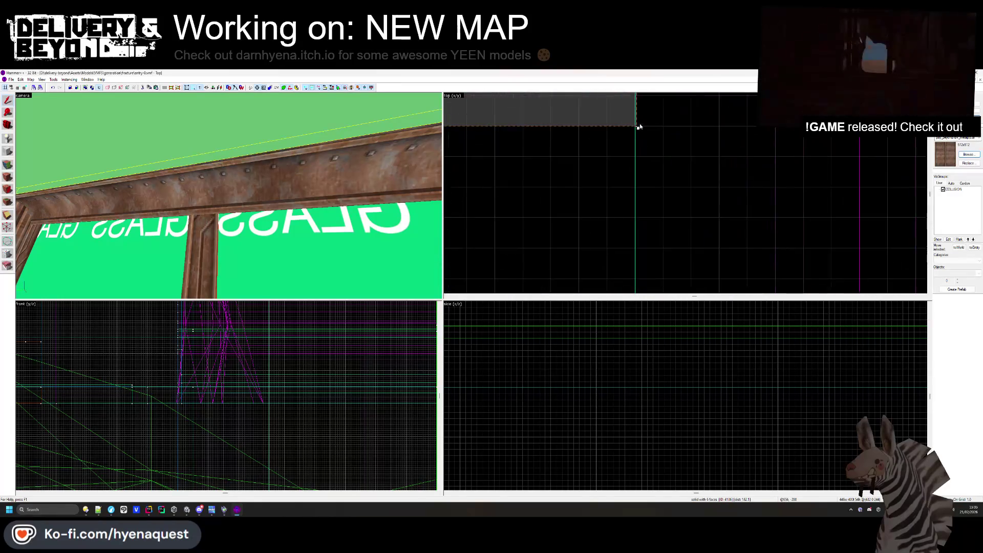
{"action": "scroll", "coordinate": [730, 213], "scroll_direction": "down", "scroll_amount": 5}
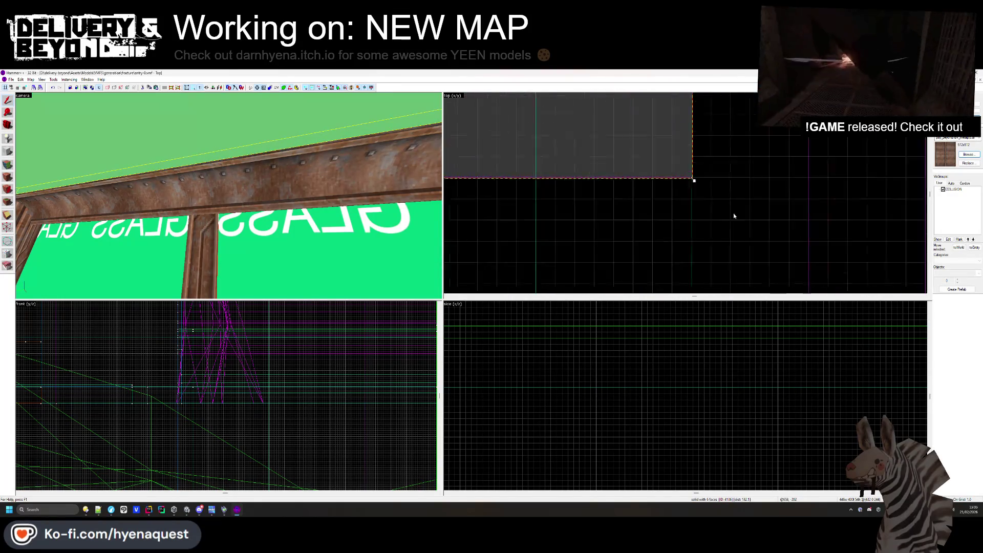
{"action": "scroll", "coordinate": [543, 148], "scroll_direction": "up", "scroll_amount": 8}
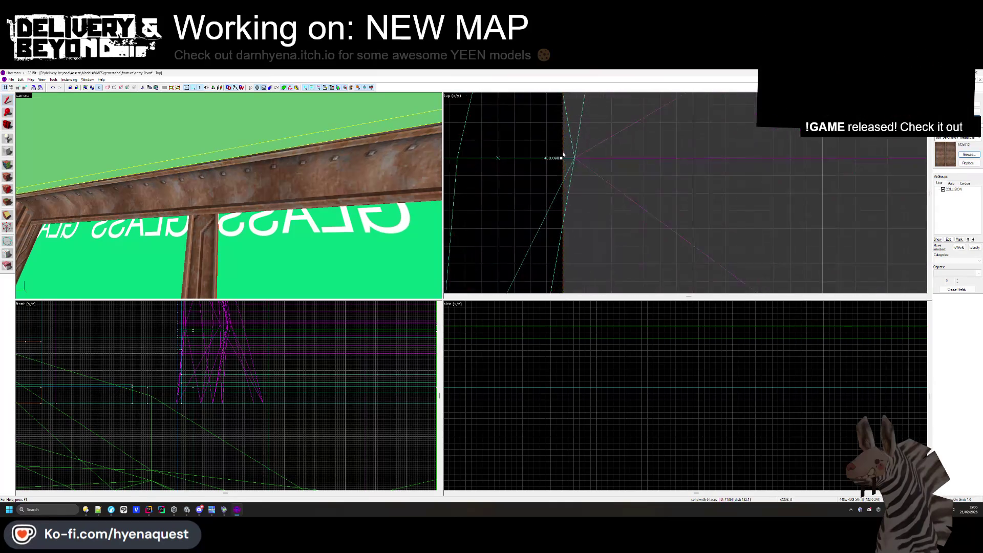
{"action": "scroll", "coordinate": [619, 213], "scroll_direction": "down", "scroll_amount": 6}
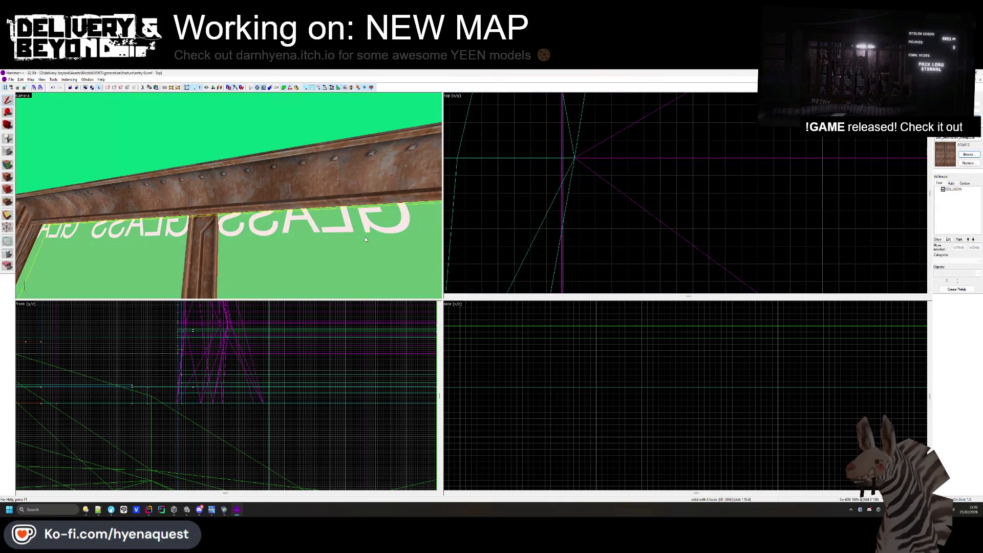
{"action": "scroll", "coordinate": [245, 362], "scroll_direction": "up", "scroll_amount": 3}
{"action": "scroll", "coordinate": [245, 362], "scroll_direction": "down", "scroll_amount": 2}
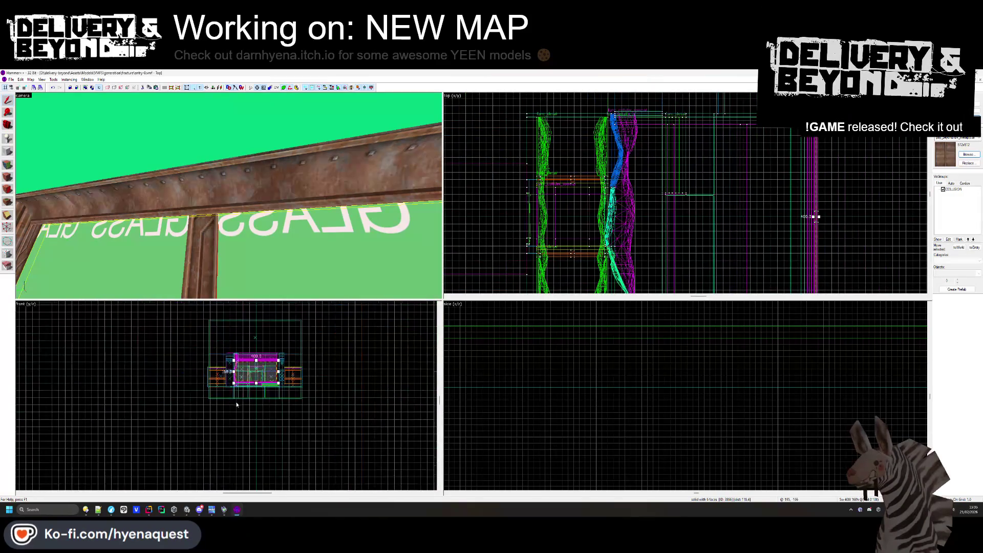
{"action": "scroll", "coordinate": [270, 363], "scroll_direction": "up", "scroll_amount": 10}
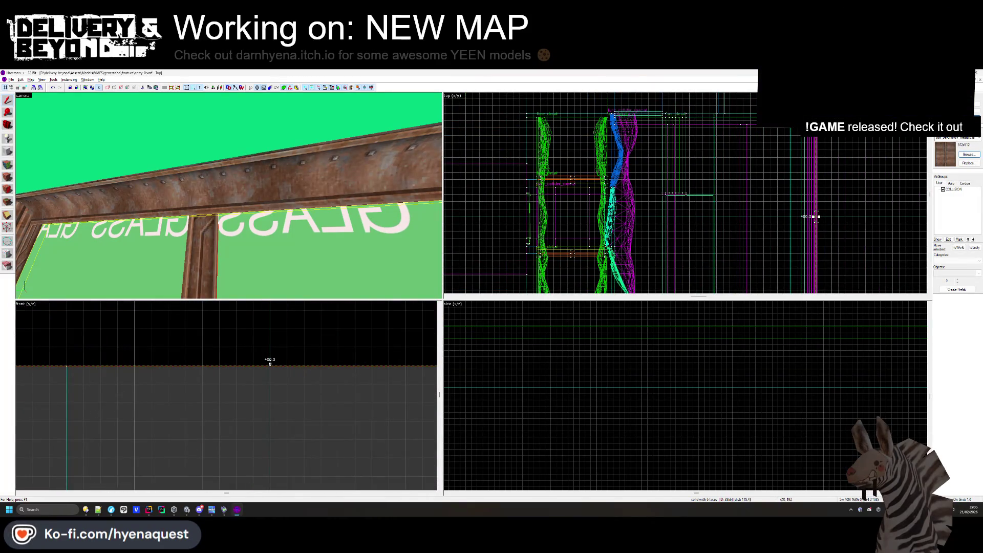
{"action": "left_click_drag", "start_coordinate": [270, 363], "coordinate": [270, 361]}
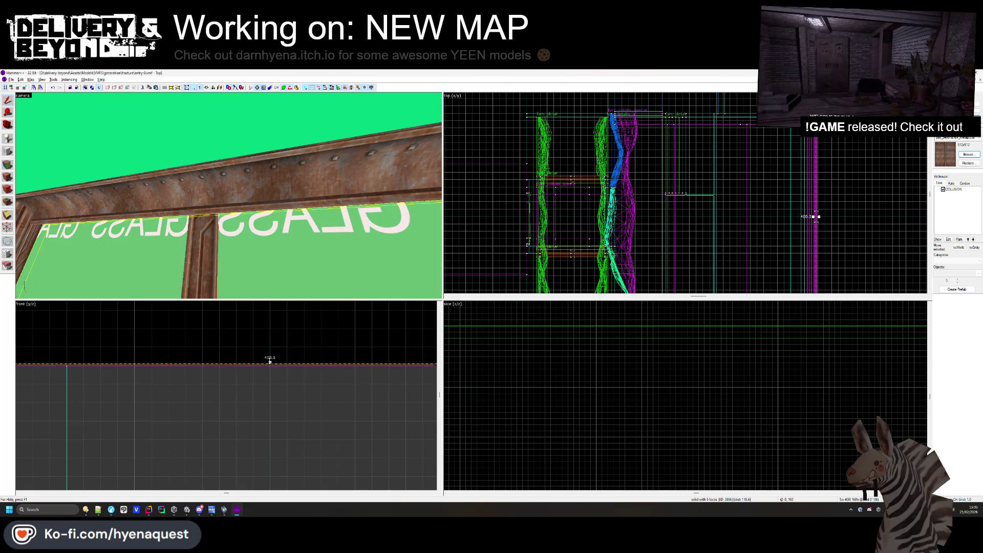
Nudge the brush block's left edge slightly left and clear the selection.
{"action": "scroll", "coordinate": [208, 340], "scroll_direction": "down", "scroll_amount": 6}
{"action": "scroll", "coordinate": [179, 388], "scroll_direction": "up", "scroll_amount": 6}
{"action": "scroll", "coordinate": [178, 388], "scroll_direction": "up", "scroll_amount": 3}
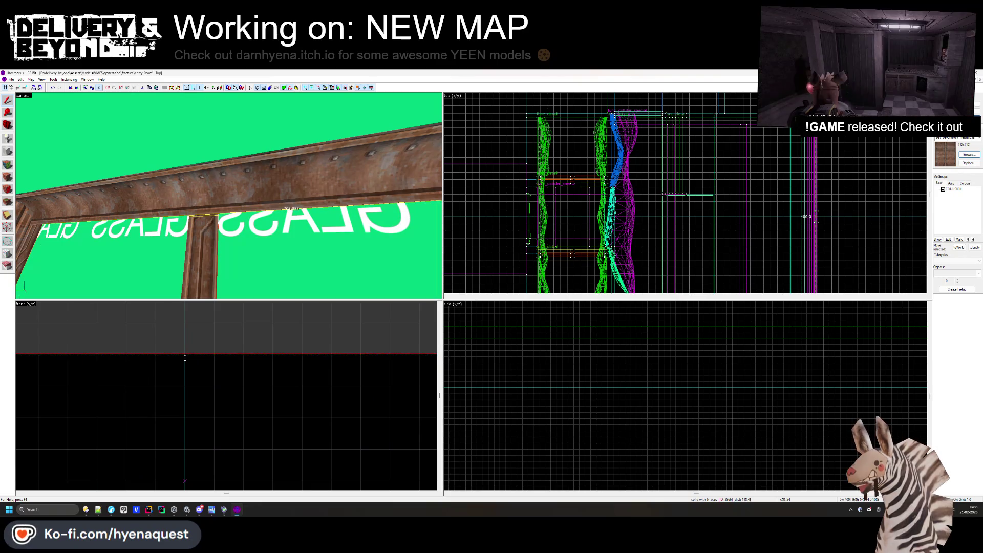
{"action": "scroll", "coordinate": [185, 359], "scroll_direction": "down", "scroll_amount": 5}
{"action": "scroll", "coordinate": [379, 313], "scroll_direction": "up", "scroll_amount": 5}
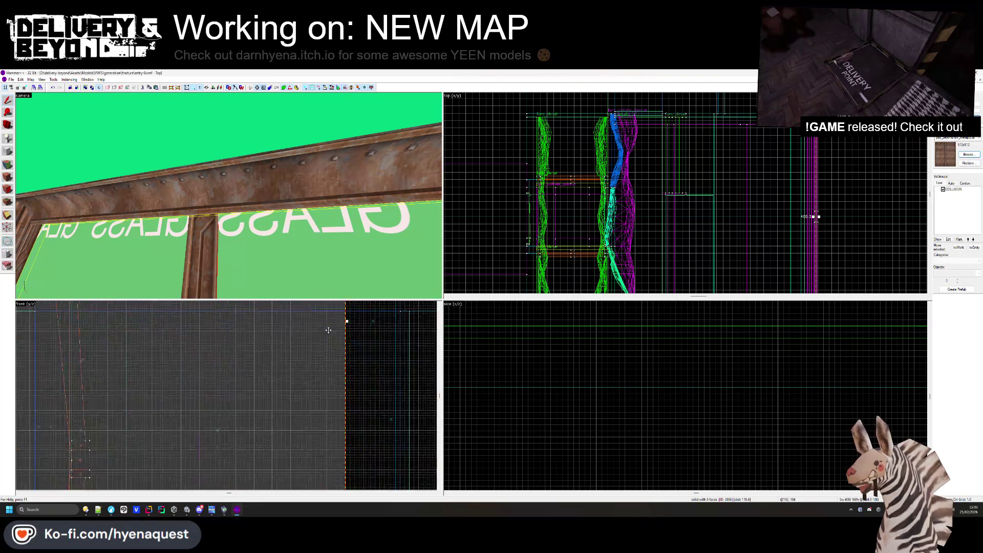
{"action": "scroll", "coordinate": [343, 333], "scroll_direction": "up", "scroll_amount": 3}
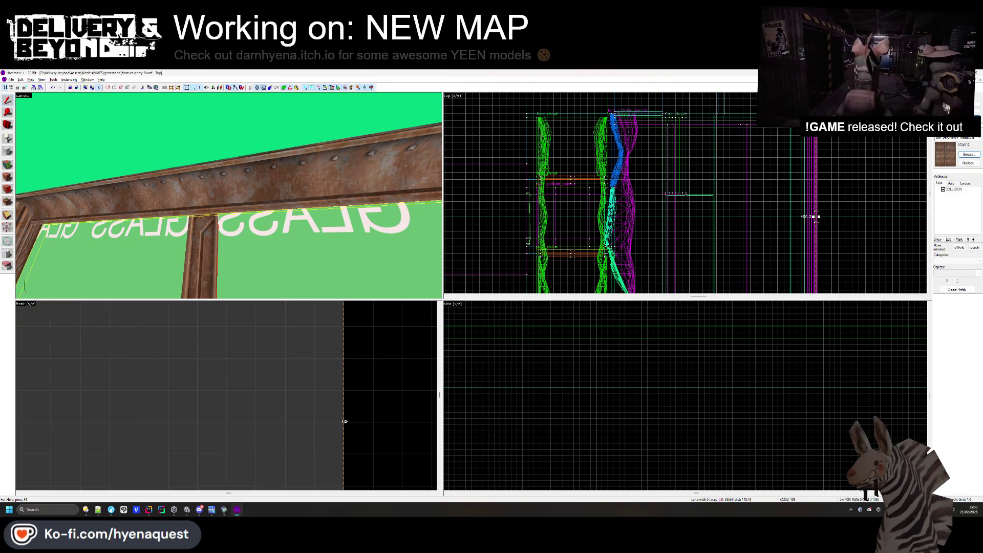
{"action": "scroll", "coordinate": [409, 419], "scroll_direction": "down", "scroll_amount": 4}
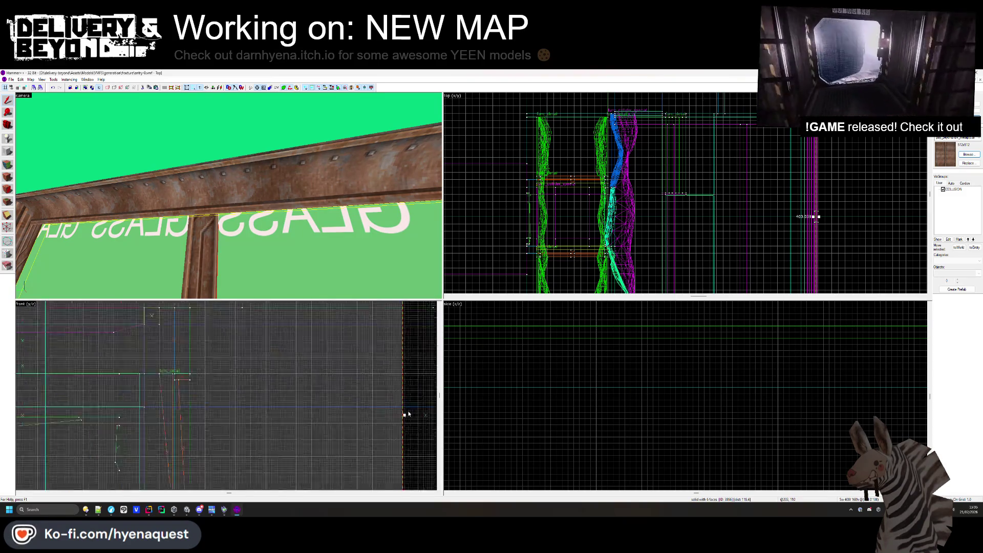
{"action": "scroll", "coordinate": [158, 417], "scroll_direction": "up", "scroll_amount": 6}
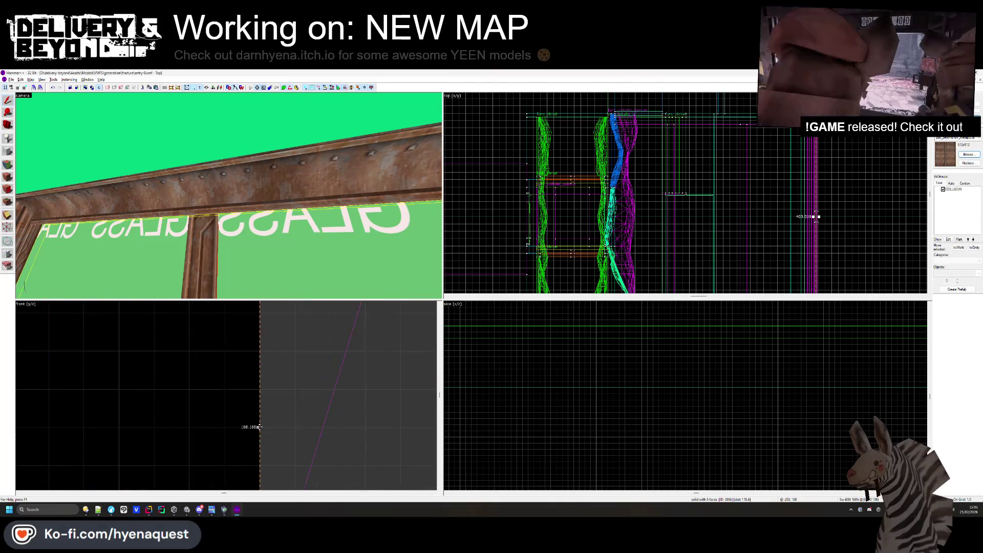
{"action": "left_click_drag", "start_coordinate": [260, 427], "coordinate": [258, 427]}
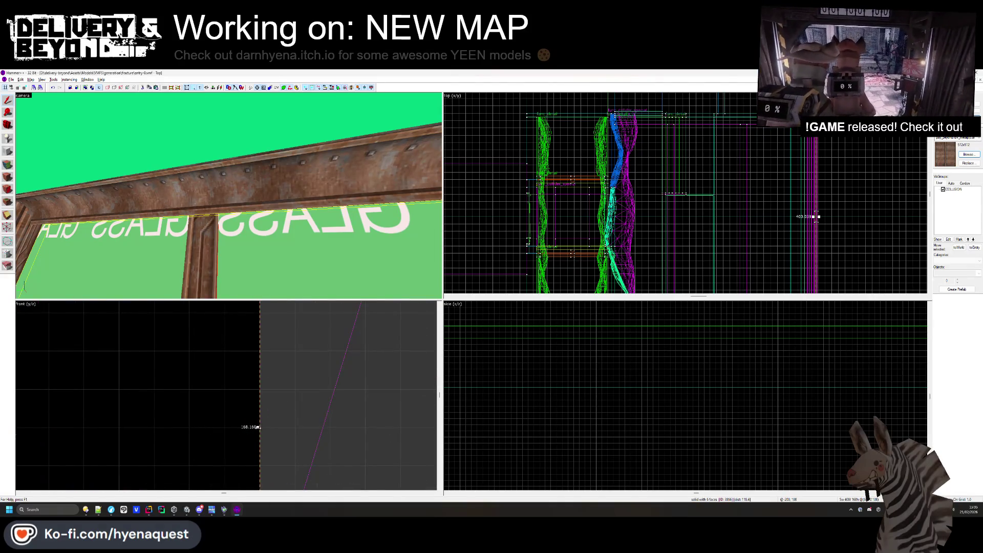
{"action": "key", "text": "Escape"}
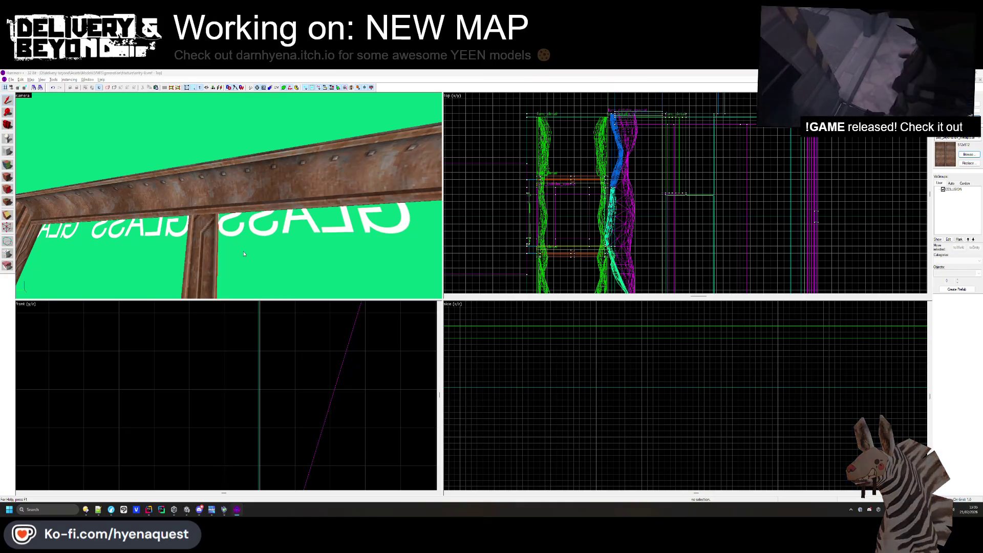
Finish the face texture edit and view the window frame in the Unity scene.
{"action": "key", "text": "alt+Tab"}
{"action": "key", "text": "alt+Tab"}
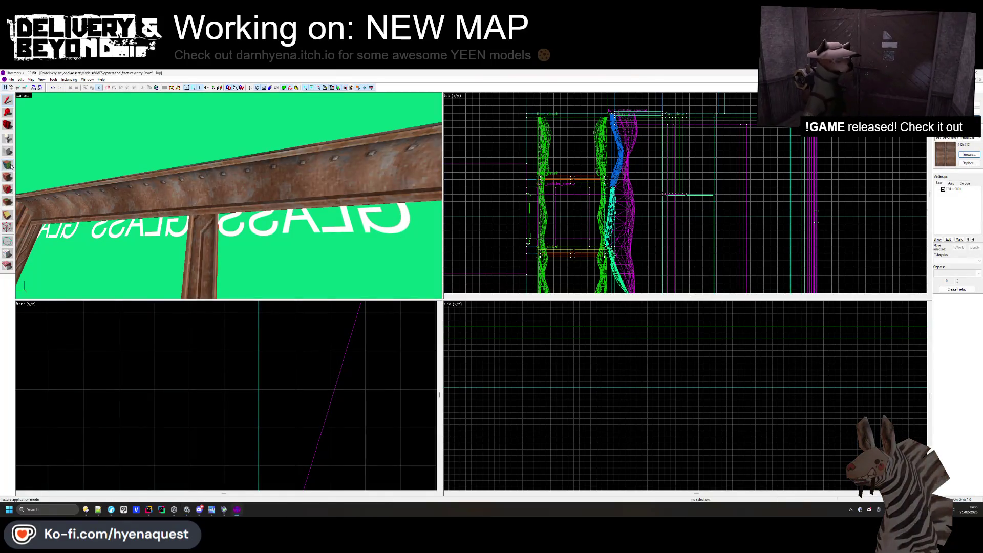
{"action": "left_click_drag", "start_coordinate": [229, 195], "coordinate": [239, 199]}
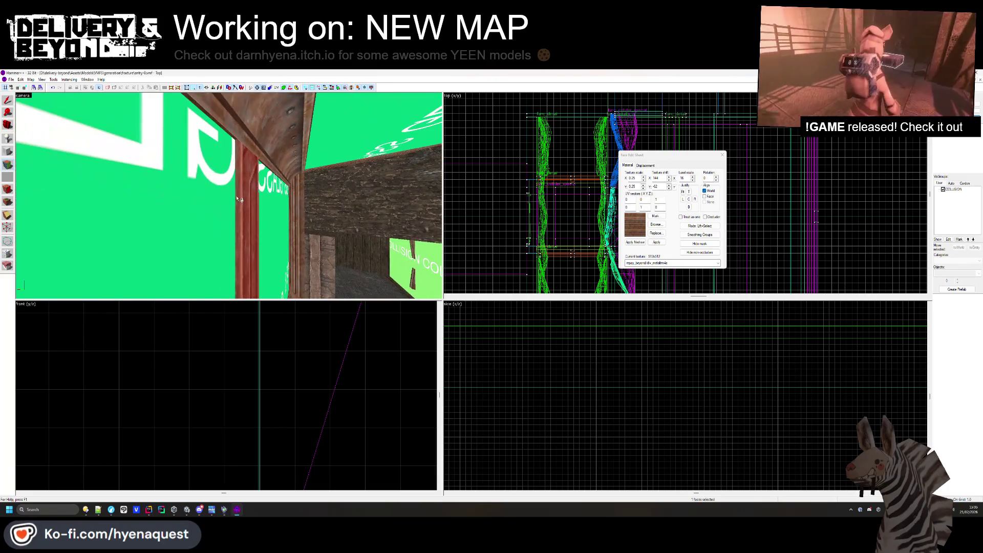
{"action": "left_click", "coordinate": [722, 154]}
{"action": "key", "text": "alt+Tab"}
{"action": "mouse_move", "coordinate": [307, 176]}
{"action": "left_mouse_down"}
{"action": "mouse_move", "coordinate": [369, 296]}
{"action": "mouse_move", "coordinate": [396, 250]}
{"action": "mouse_move", "coordinate": [389, 254]}
{"action": "mouse_move", "coordinate": [404, 191]}
{"action": "mouse_move", "coordinate": [394, 241]}
{"action": "left_mouse_up"}
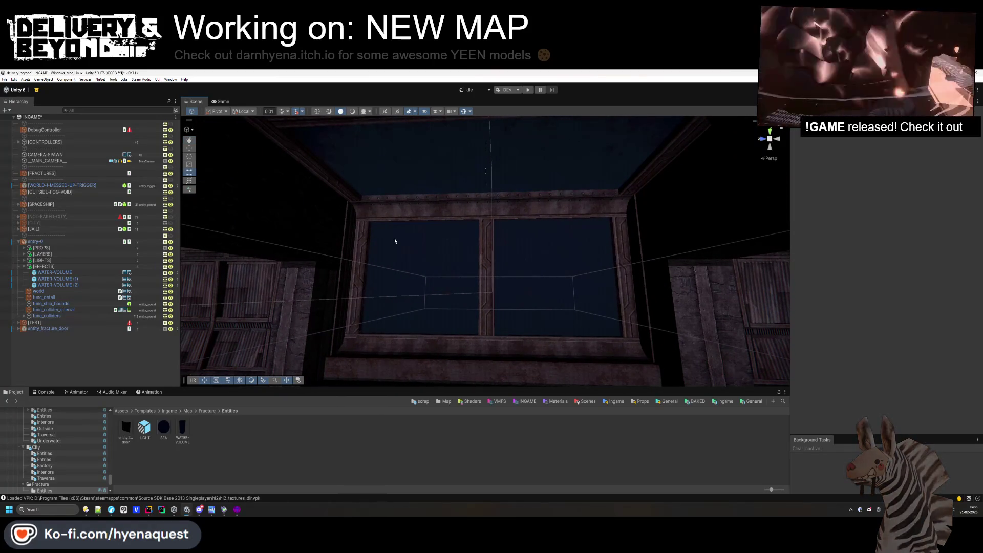
{"action": "mouse_move", "coordinate": [396, 217]}
{"action": "left_mouse_down"}
{"action": "mouse_move", "coordinate": [358, 155]}
{"action": "mouse_move", "coordinate": [287, 156]}
{"action": "mouse_move", "coordinate": [309, 145]}
{"action": "mouse_move", "coordinate": [299, 285]}
{"action": "mouse_move", "coordinate": [364, 314]}
{"action": "mouse_move", "coordinate": [361, 331]}
{"action": "mouse_move", "coordinate": [316, 323]}
{"action": "mouse_move", "coordinate": [292, 205]}
{"action": "mouse_move", "coordinate": [294, 225]}
{"action": "left_mouse_up"}
{"action": "double_click", "coordinate": [58, 284]}
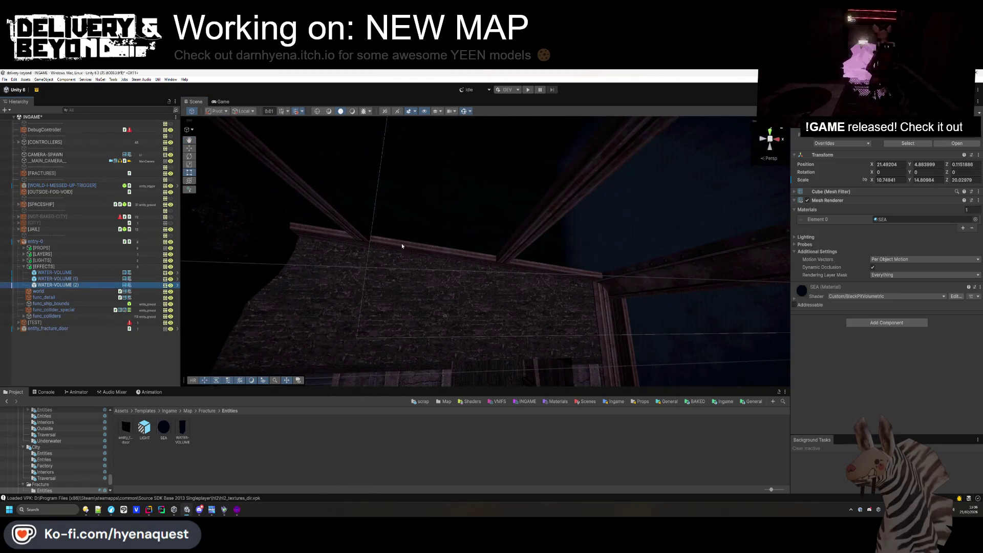
Duplicate the water volume into WATER-VOLUME (3) and fly through the room to inspect its coverage.
{"action": "left_click_drag", "start_coordinate": [562, 327], "coordinate": [568, 315]}
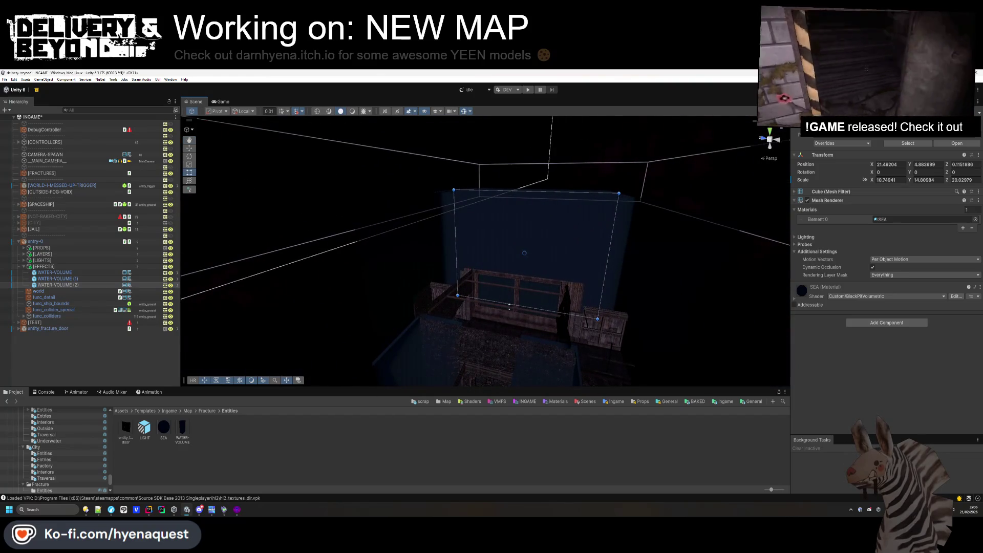
{"action": "key", "text": "ctrl+d"}
{"action": "left_click_drag", "start_coordinate": [569, 315], "coordinate": [477, 324]}
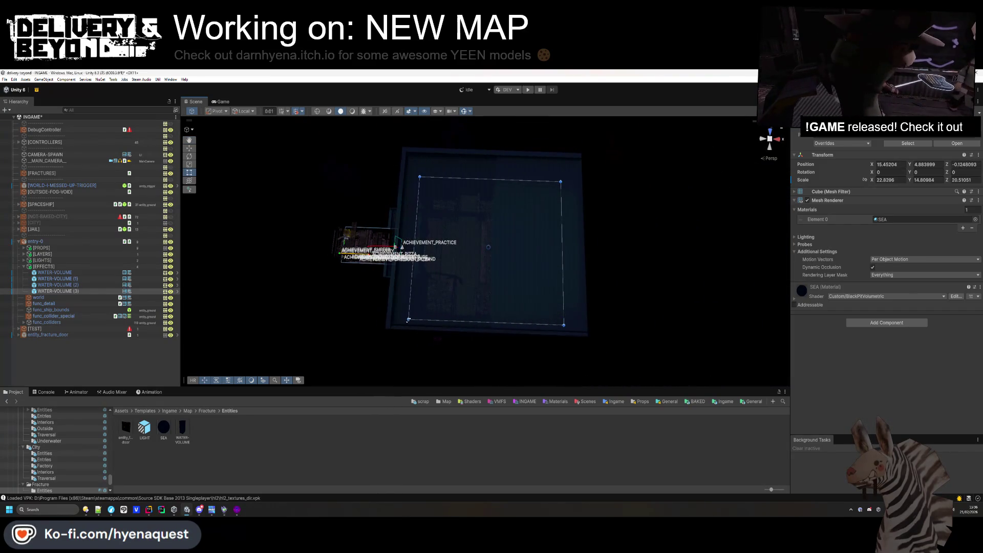
{"action": "mouse_move", "coordinate": [415, 344]}
{"action": "left_mouse_down"}
{"action": "mouse_move", "coordinate": [630, 266]}
{"action": "mouse_move", "coordinate": [441, 325]}
{"action": "mouse_move", "coordinate": [450, 200]}
{"action": "mouse_move", "coordinate": [428, 153]}
{"action": "mouse_move", "coordinate": [425, 297]}
{"action": "mouse_move", "coordinate": [426, 230]}
{"action": "left_mouse_up"}
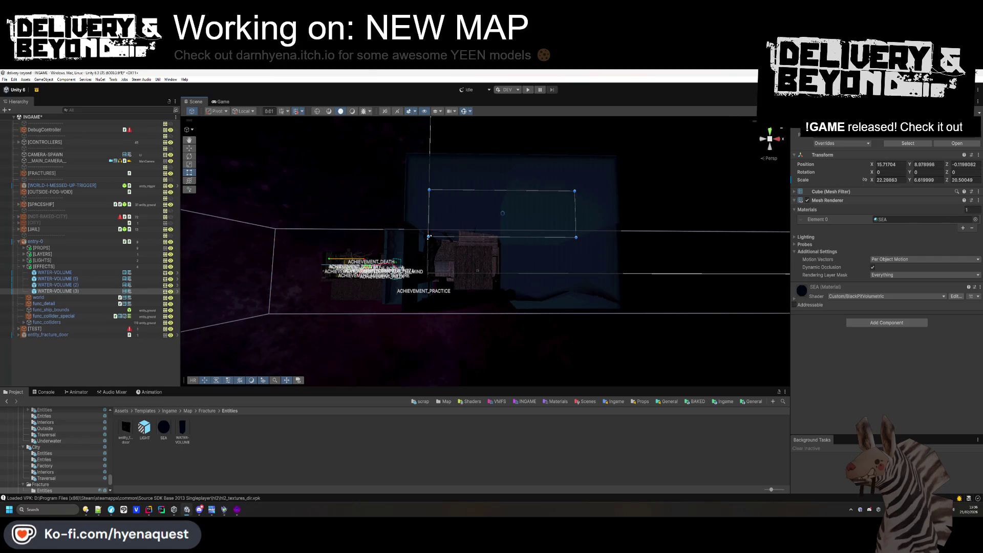
{"action": "mouse_move", "coordinate": [428, 238]}
{"action": "left_mouse_down"}
{"action": "mouse_move", "coordinate": [363, 268]}
{"action": "mouse_move", "coordinate": [10, 252]}
{"action": "mouse_move", "coordinate": [103, 286]}
{"action": "mouse_move", "coordinate": [226, 358]}
{"action": "mouse_move", "coordinate": [314, 371]}
{"action": "mouse_move", "coordinate": [487, 390]}
{"action": "mouse_move", "coordinate": [610, 355]}
{"action": "mouse_move", "coordinate": [588, 325]}
{"action": "mouse_move", "coordinate": [585, 356]}
{"action": "mouse_move", "coordinate": [499, 321]}
{"action": "mouse_move", "coordinate": [505, 307]}
{"action": "mouse_move", "coordinate": [467, 318]}
{"action": "mouse_move", "coordinate": [527, 322]}
{"action": "mouse_move", "coordinate": [628, 353]}
{"action": "mouse_move", "coordinate": [791, 364]}
{"action": "left_mouse_up"}
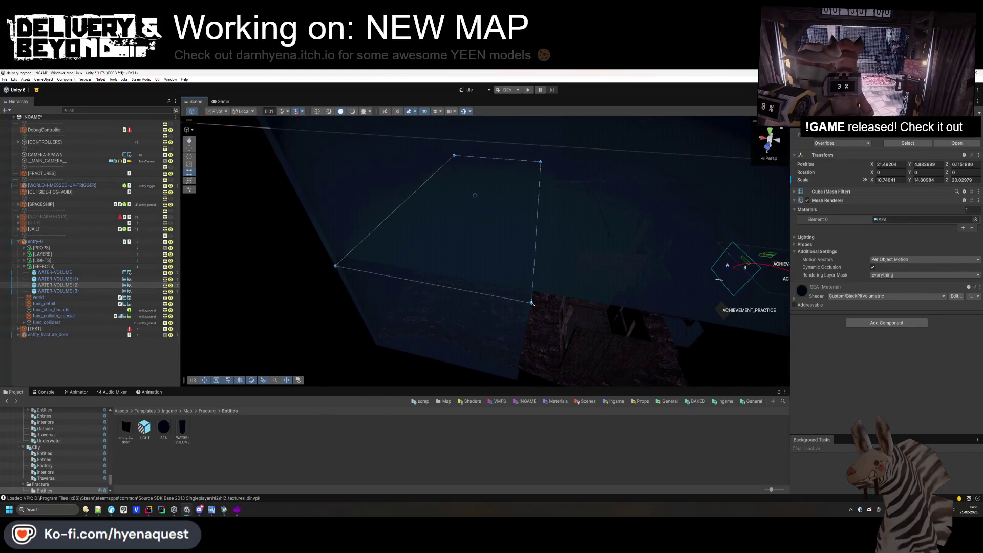
{"action": "mouse_move", "coordinate": [550, 308]}
{"action": "left_mouse_down"}
{"action": "mouse_move", "coordinate": [570, 351]}
{"action": "mouse_move", "coordinate": [559, 302]}
{"action": "mouse_move", "coordinate": [568, 278]}
{"action": "mouse_move", "coordinate": [489, 359]}
{"action": "mouse_move", "coordinate": [529, 287]}
{"action": "mouse_move", "coordinate": [408, 253]}
{"action": "mouse_move", "coordinate": [209, 270]}
{"action": "mouse_move", "coordinate": [35, 160]}
{"action": "mouse_move", "coordinate": [444, 228]}
{"action": "mouse_move", "coordinate": [251, 265]}
{"action": "mouse_move", "coordinate": [423, 261]}
{"action": "mouse_move", "coordinate": [439, 252]}
{"action": "mouse_move", "coordinate": [400, 224]}
{"action": "mouse_move", "coordinate": [459, 289]}
{"action": "mouse_move", "coordinate": [395, 375]}
{"action": "mouse_move", "coordinate": [432, 272]}
{"action": "mouse_move", "coordinate": [525, 378]}
{"action": "mouse_move", "coordinate": [572, 333]}
{"action": "mouse_move", "coordinate": [380, 370]}
{"action": "mouse_move", "coordinate": [384, 319]}
{"action": "left_mouse_up"}
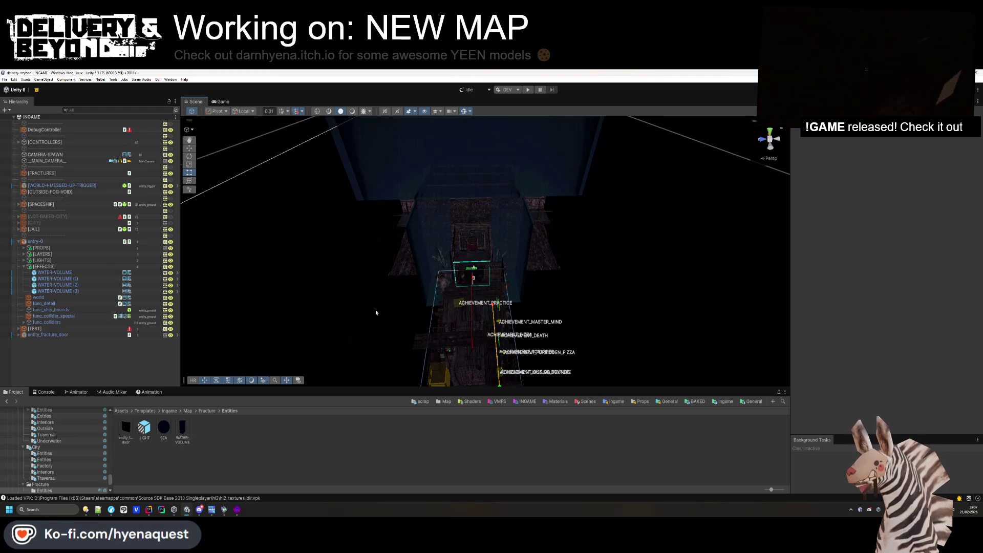
{"action": "mouse_move", "coordinate": [444, 239]}
{"action": "left_mouse_down"}
{"action": "mouse_move", "coordinate": [435, 190]}
{"action": "mouse_move", "coordinate": [459, 135]}
{"action": "mouse_move", "coordinate": [512, 194]}
{"action": "left_mouse_up"}
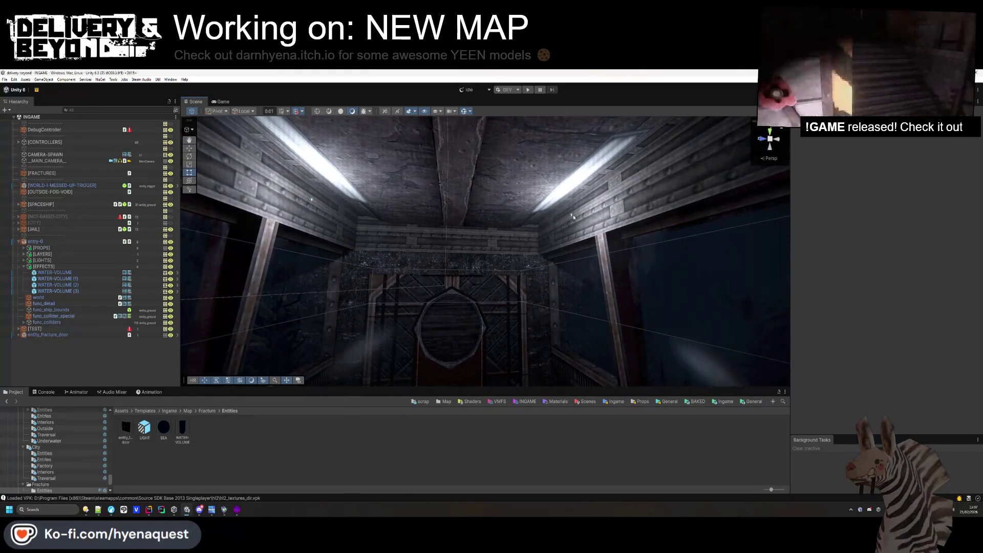
Duplicate LIGHT (1) into LIGHT (2) and move it along X to 58.06525.
{"action": "left_click", "coordinate": [564, 233]}
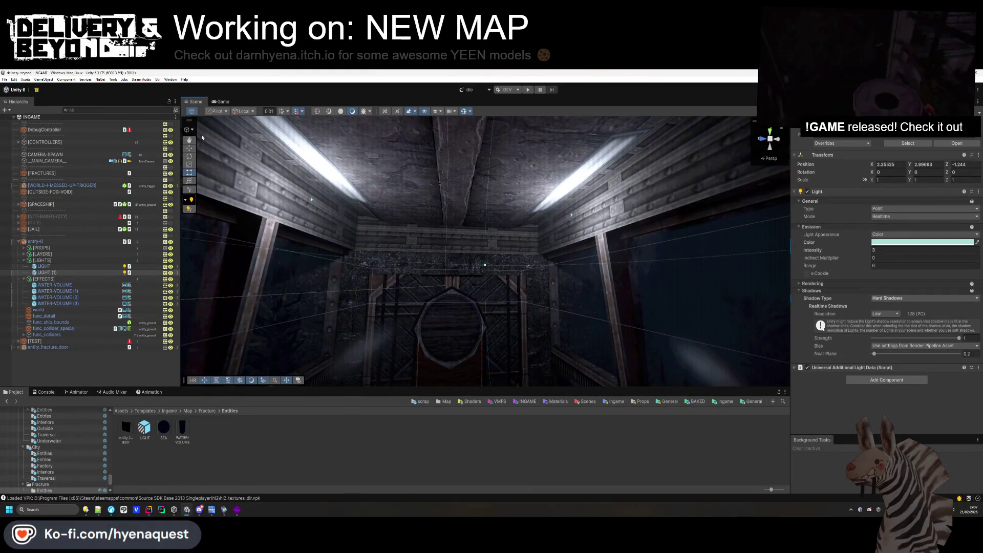
{"action": "key", "text": "ctrl+d"}
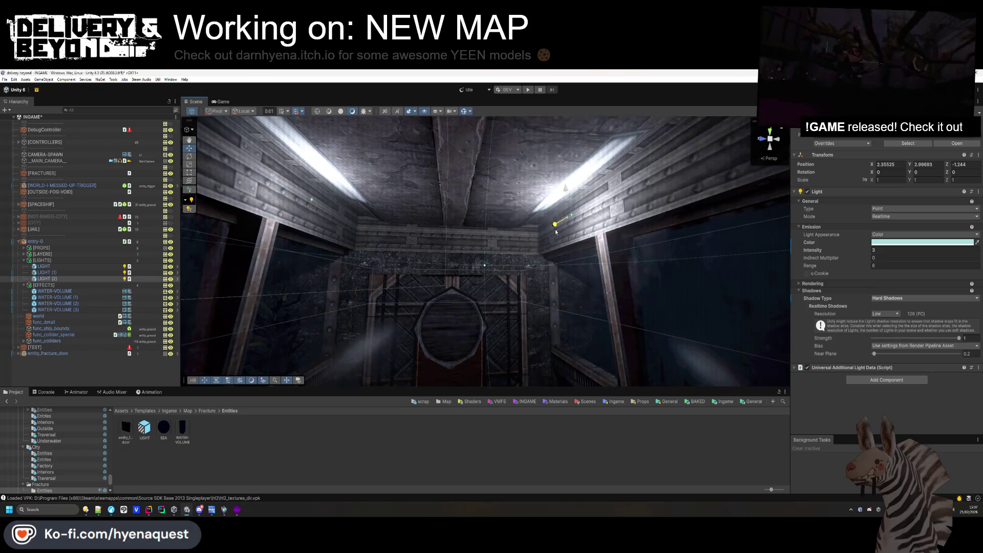
{"action": "left_click_drag", "start_coordinate": [560, 224], "coordinate": [447, 313]}
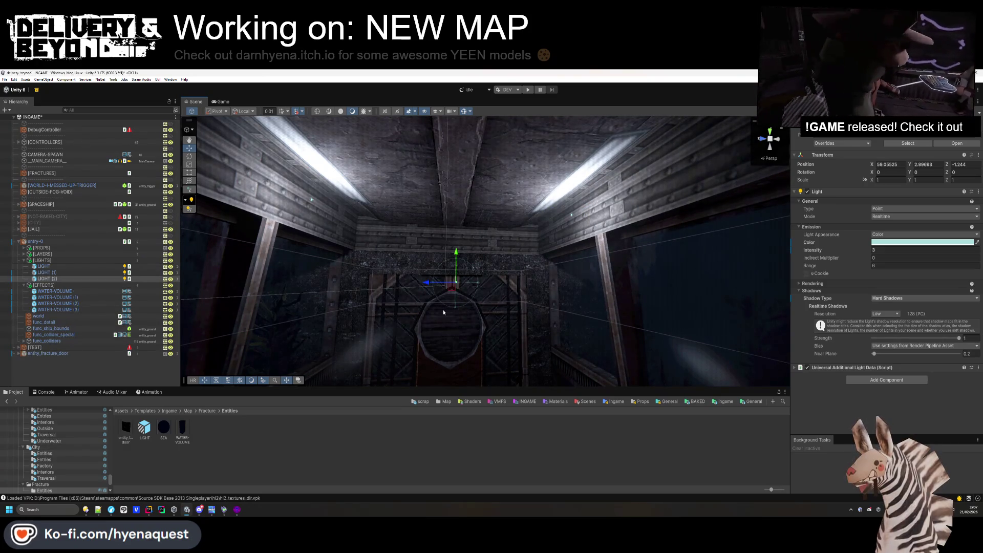
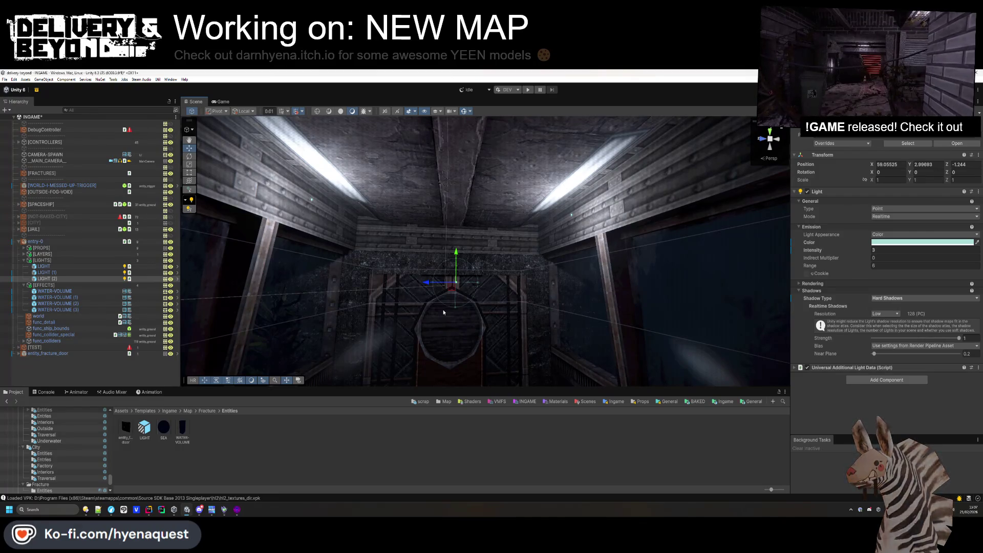
Delete the point light LIGHT (2), leaving the room's other two point lights.
{"action": "mouse_move", "coordinate": [401, 282]}
{"action": "left_mouse_down"}
{"action": "mouse_move", "coordinate": [566, 427]}
{"action": "mouse_move", "coordinate": [592, 428]}
{"action": "mouse_move", "coordinate": [320, 235]}
{"action": "left_mouse_up"}
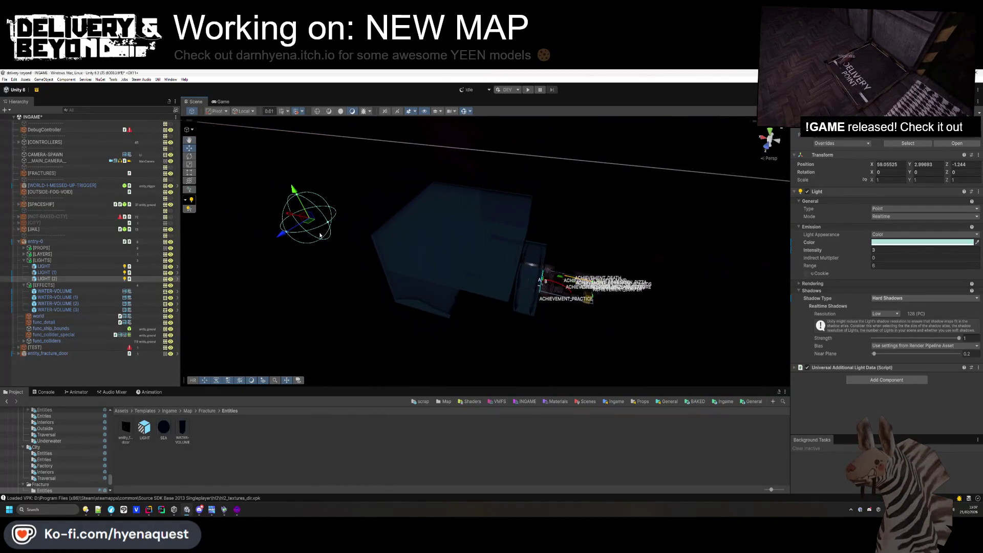
{"action": "mouse_move", "coordinate": [448, 257]}
{"action": "left_mouse_down"}
{"action": "mouse_move", "coordinate": [471, 297]}
{"action": "mouse_move", "coordinate": [353, 170]}
{"action": "left_mouse_up"}
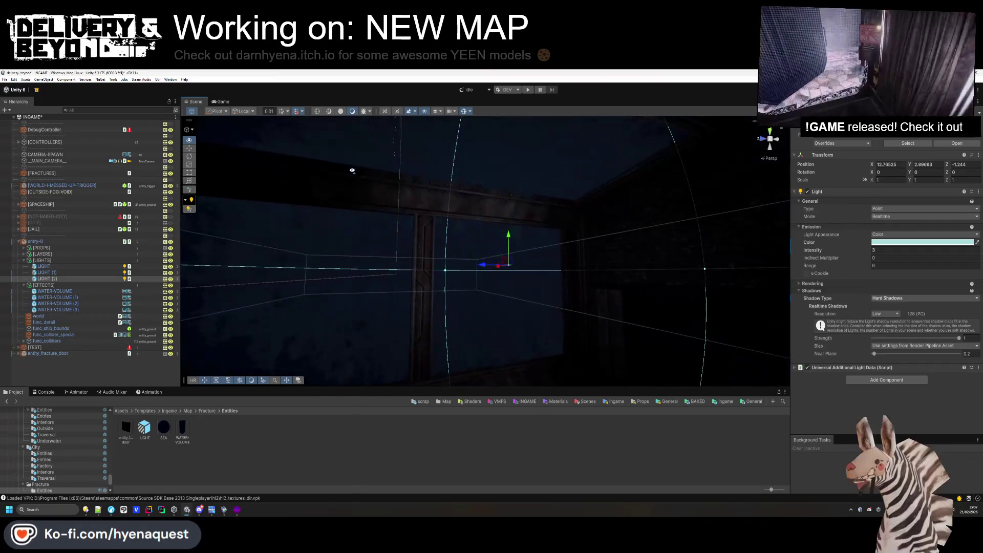
{"action": "mouse_move", "coordinate": [464, 256]}
{"action": "left_mouse_down"}
{"action": "mouse_move", "coordinate": [407, 279]}
{"action": "mouse_move", "coordinate": [494, 296]}
{"action": "mouse_move", "coordinate": [364, 366]}
{"action": "left_mouse_up"}
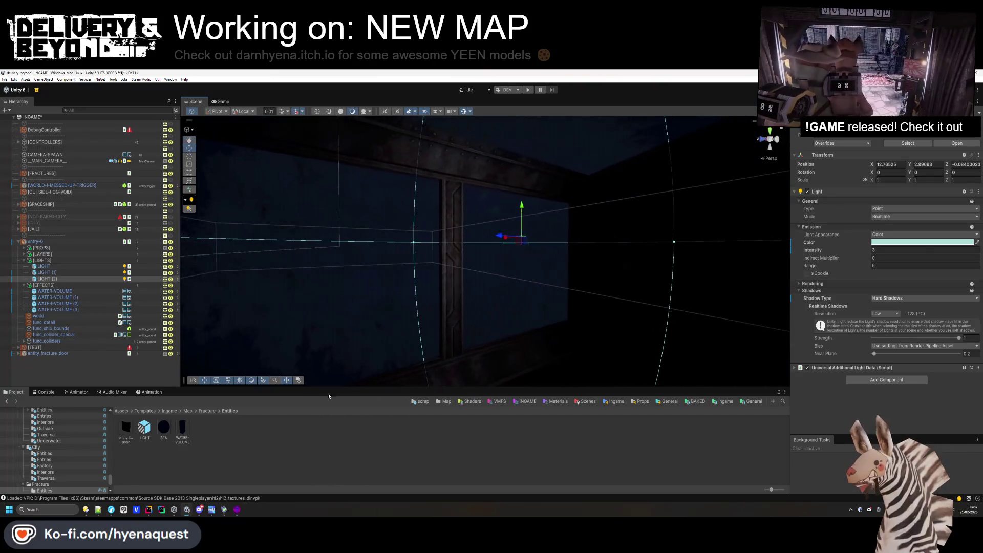
{"action": "key", "text": "Delete"}
{"action": "left_click", "coordinate": [188, 411]}
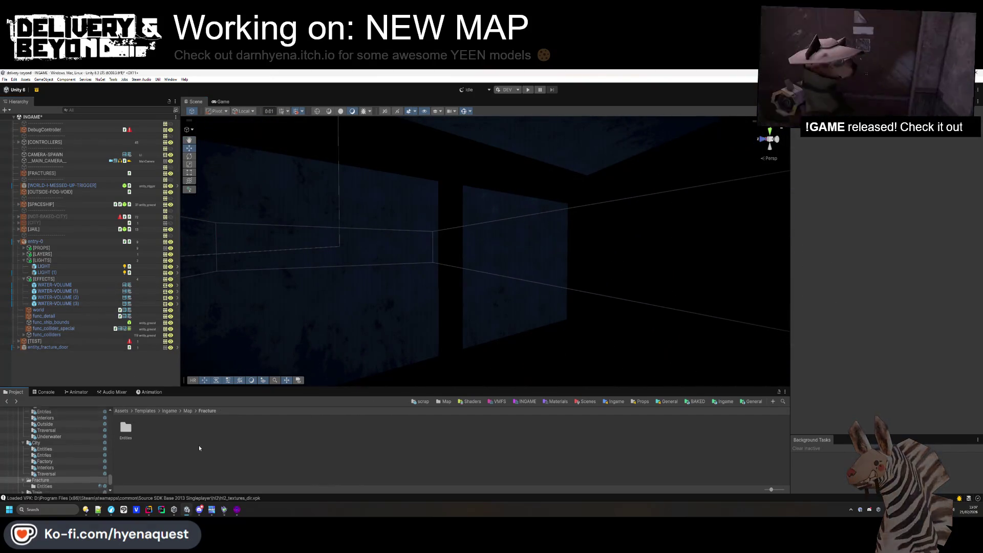
Place a [LIGHT] wall lamp prefab in the room with rotation 90/90.
{"action": "mouse_move", "coordinate": [206, 435]}
{"action": "left_mouse_down"}
{"action": "mouse_move", "coordinate": [467, 294]}
{"action": "mouse_move", "coordinate": [450, 213]}
{"action": "mouse_move", "coordinate": [461, 193]}
{"action": "mouse_move", "coordinate": [454, 273]}
{"action": "left_mouse_up"}
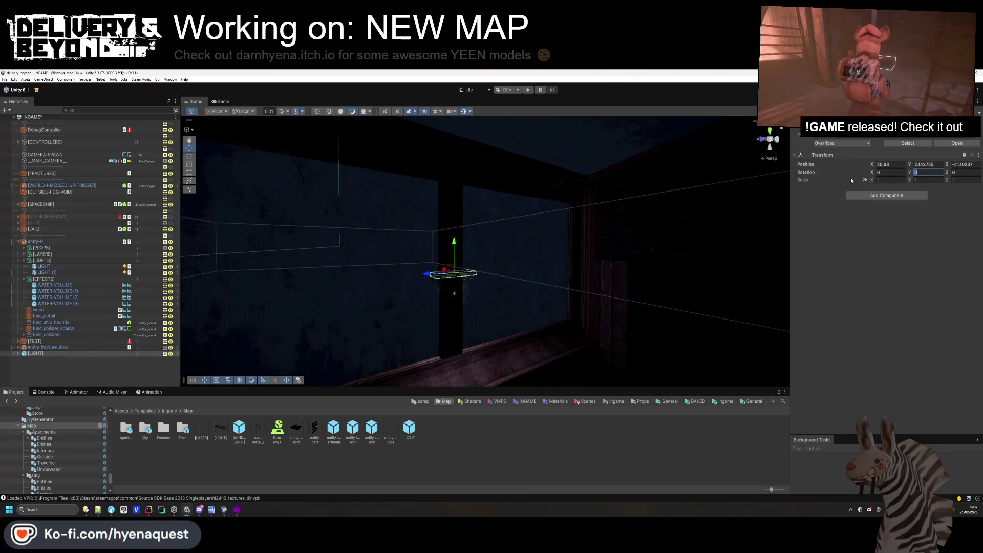
{"action": "type", "text": "90"}
{"action": "key", "text": "Tab"}
{"action": "type", "text": "90"}
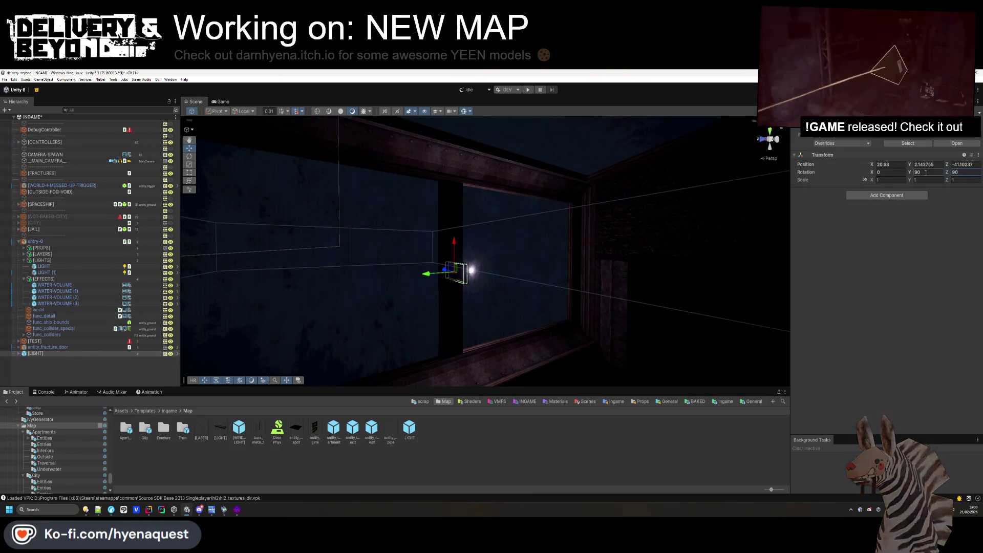
{"action": "type", "text": "0"}
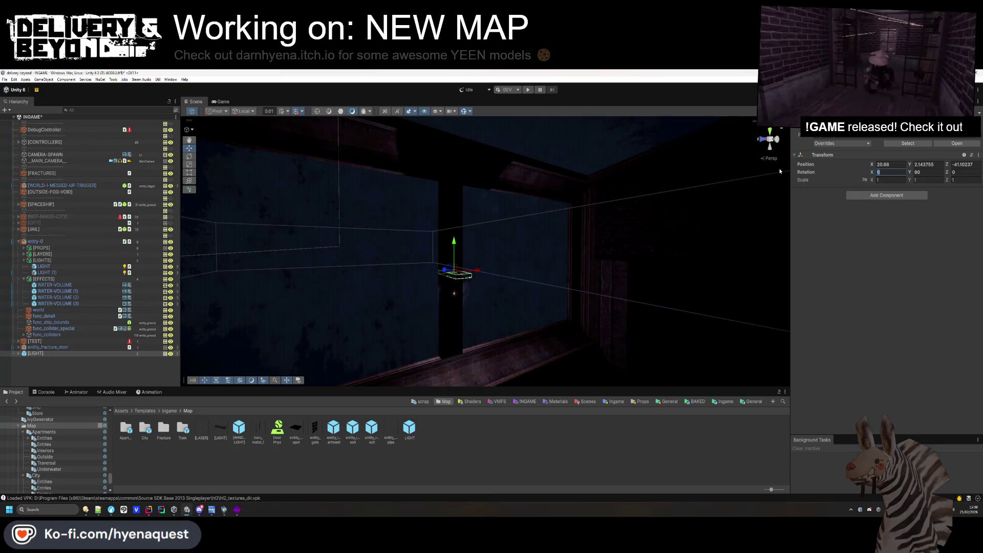
{"action": "type", "text": "90"}
{"action": "mouse_move", "coordinate": [505, 270]}
{"action": "left_mouse_down"}
{"action": "mouse_move", "coordinate": [491, 246]}
{"action": "mouse_move", "coordinate": [467, 238]}
{"action": "mouse_move", "coordinate": [522, 256]}
{"action": "mouse_move", "coordinate": [507, 248]}
{"action": "left_mouse_up"}
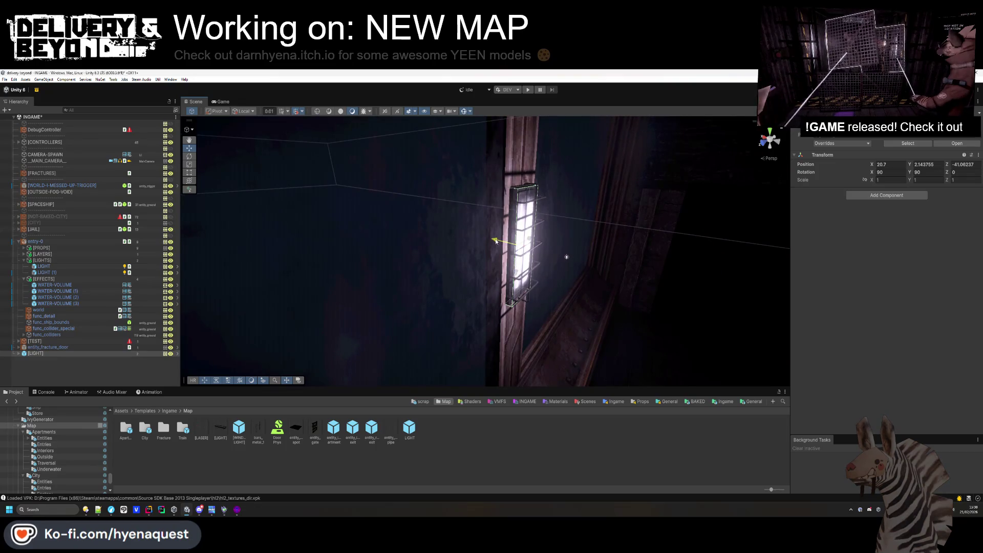
Duplicate the wall lamp along the window wall and delete the extra fourth copy.
{"action": "left_click", "coordinate": [541, 463]}
{"action": "left_click_drag", "start_coordinate": [409, 266], "coordinate": [430, 265]}
{"action": "left_click", "coordinate": [523, 268]}
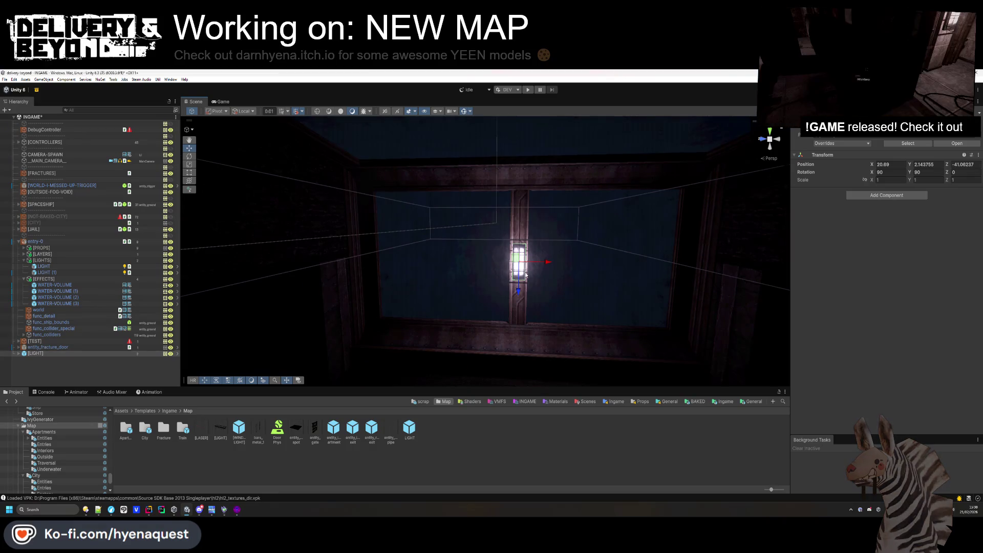
{"action": "key", "text": "ctrl+d"}
{"action": "mouse_move", "coordinate": [547, 261]}
{"action": "left_mouse_down"}
{"action": "mouse_move", "coordinate": [400, 258]}
{"action": "mouse_move", "coordinate": [717, 280]}
{"action": "left_mouse_up"}
{"action": "key", "text": "ctrl+d"}
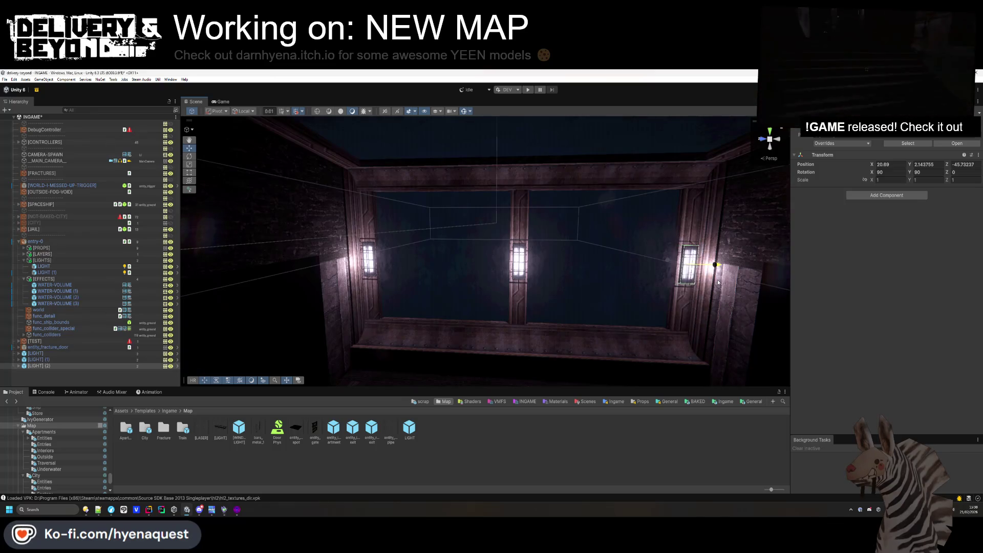
{"action": "key", "text": "ctrl+d"}
{"action": "mouse_move", "coordinate": [649, 303]}
{"action": "left_mouse_down"}
{"action": "mouse_move", "coordinate": [413, 245]}
{"action": "mouse_move", "coordinate": [579, 284]}
{"action": "mouse_move", "coordinate": [321, 302]}
{"action": "left_mouse_up"}
{"action": "key", "text": "Delete"}
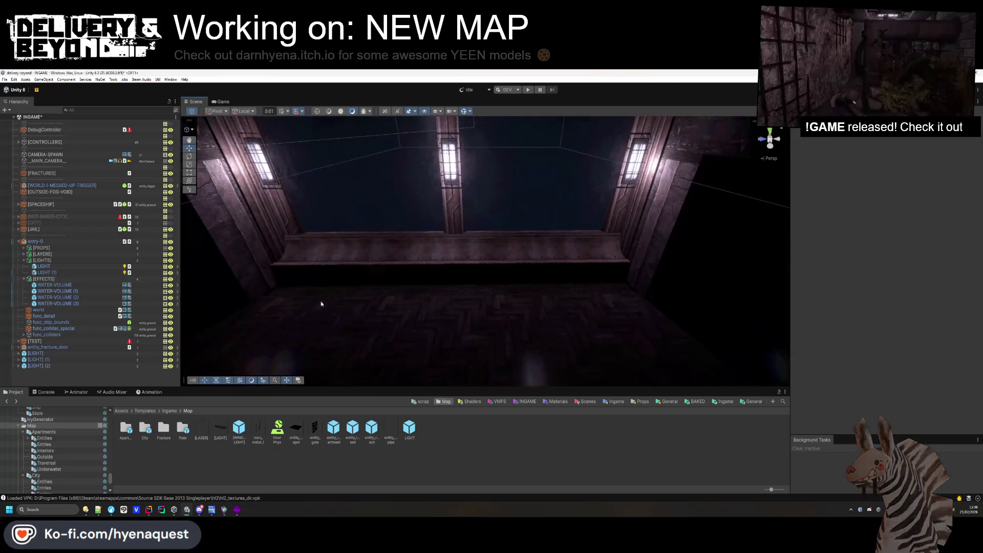
Move the three wall lamps into the entry-0 [LIGHTS] group.
{"action": "mouse_move", "coordinate": [461, 287]}
{"action": "left_mouse_down"}
{"action": "mouse_move", "coordinate": [596, 291]}
{"action": "mouse_move", "coordinate": [599, 316]}
{"action": "left_mouse_up"}
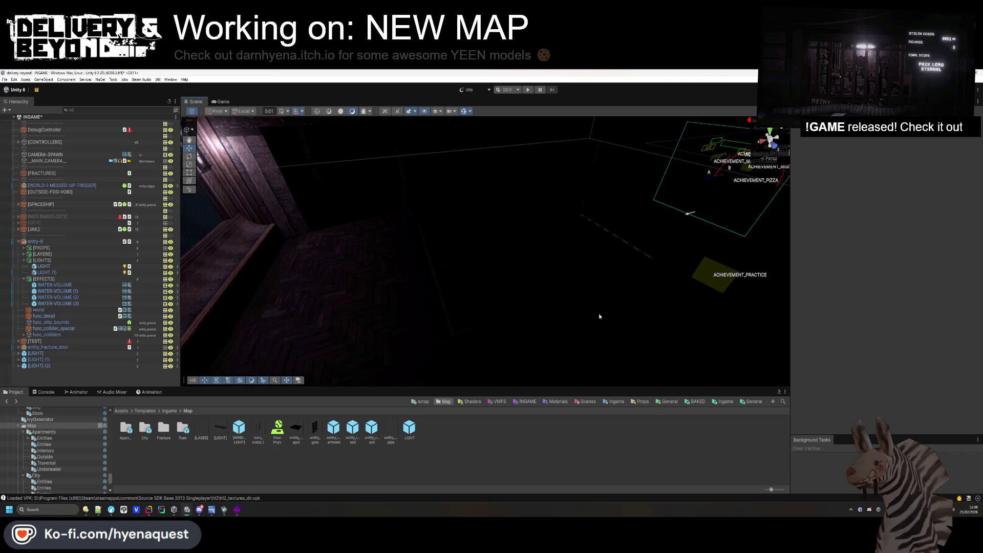
{"action": "left_click", "coordinate": [36, 365], "text": "shift"}
{"action": "left_click_drag", "start_coordinate": [36, 366], "coordinate": [61, 276]}
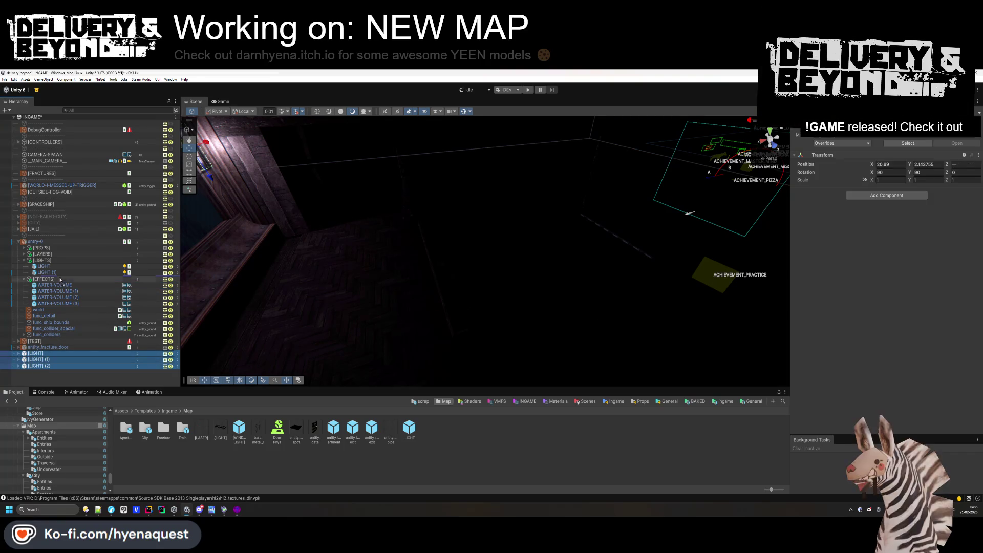
Browse to Apartments/Outside and open the curve-0-outside prefab for editing.
{"action": "left_click", "coordinate": [49, 375]}
{"action": "left_click_drag", "start_coordinate": [271, 266], "coordinate": [283, 257]}
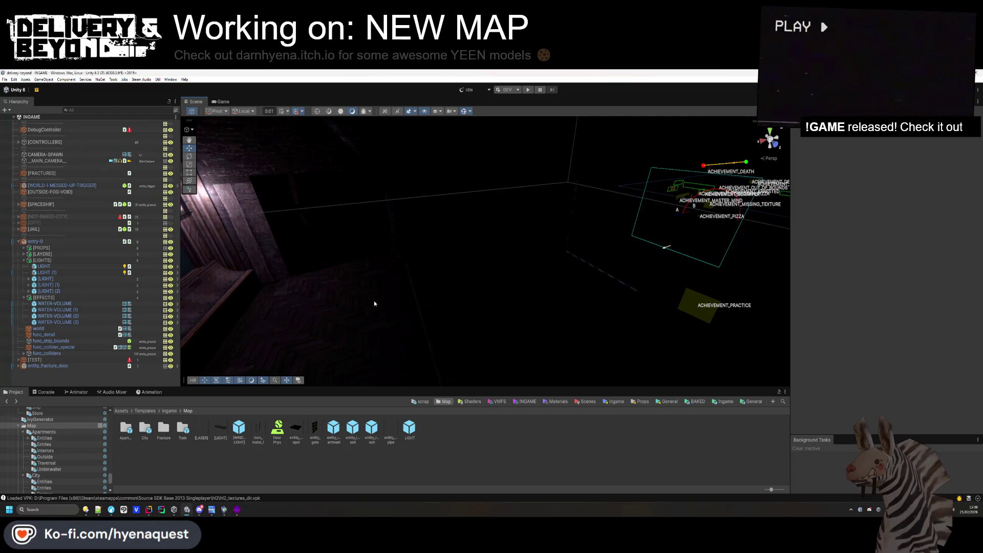
{"action": "double_click", "coordinate": [132, 430]}
{"action": "double_click", "coordinate": [201, 430]}
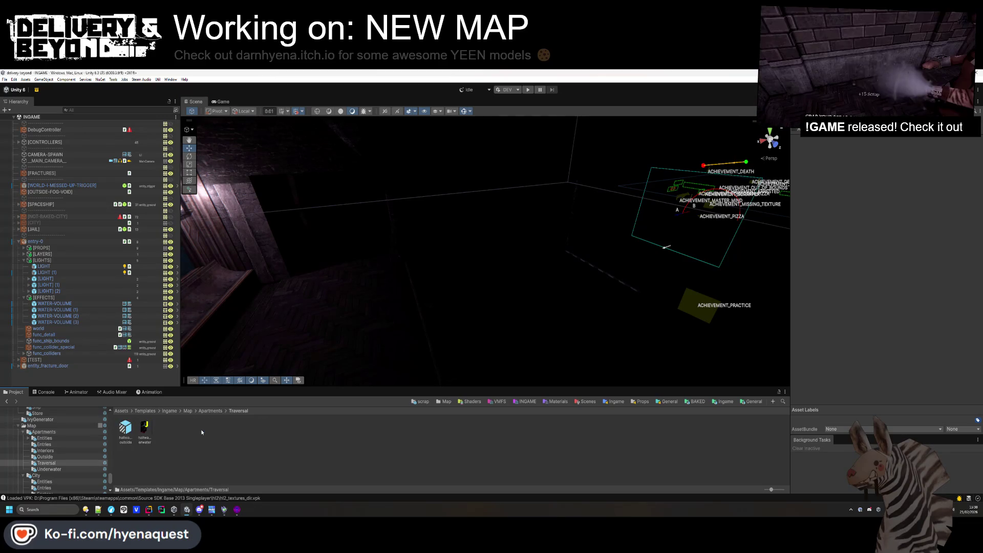
{"action": "key", "text": "BackSpace"}
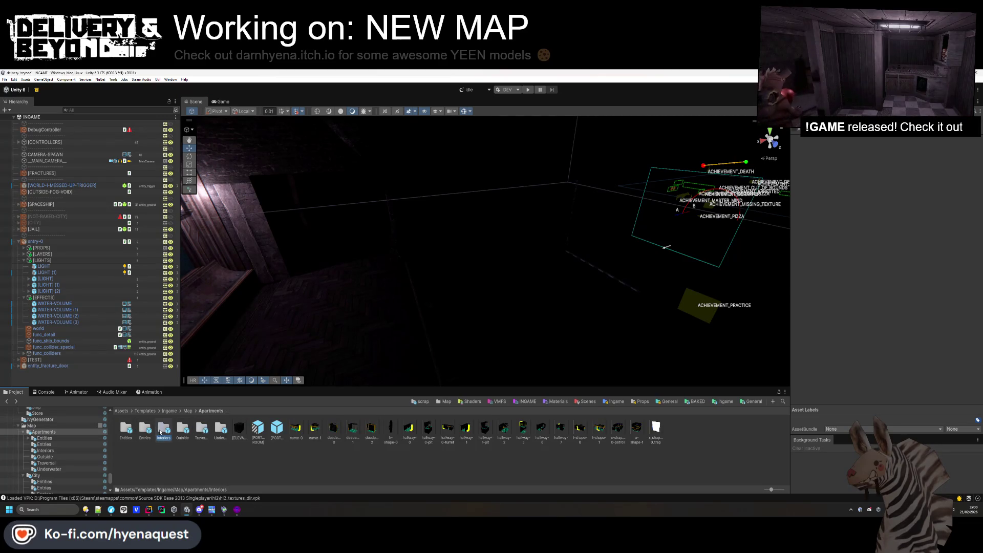
{"action": "double_click", "coordinate": [183, 432]}
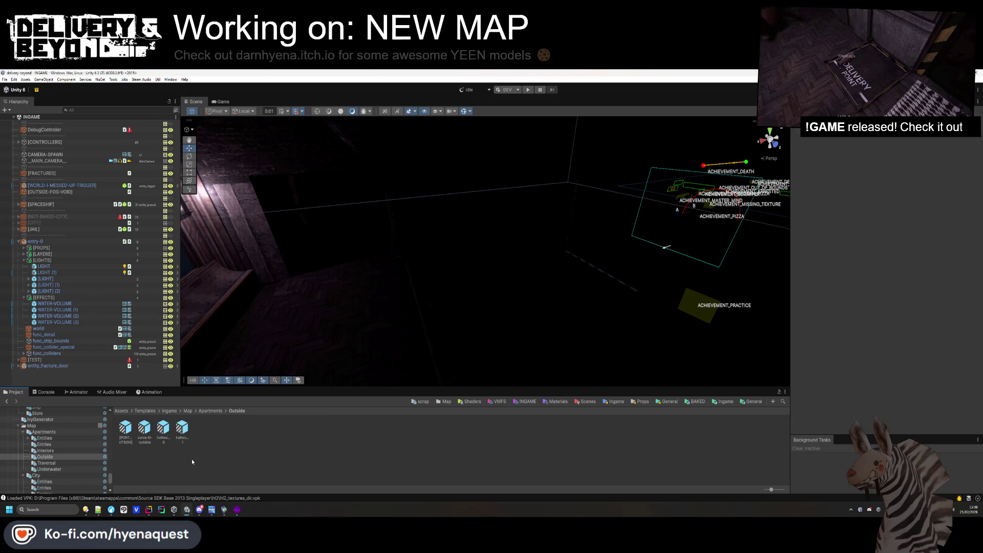
{"action": "double_click", "coordinate": [144, 430]}
Copy the pipes_holder_1 (1) lamp from the prefab and paste it into the INGAME scene.
{"action": "left_click_drag", "start_coordinate": [380, 241], "coordinate": [466, 201]}
{"action": "left_click", "coordinate": [475, 223]}
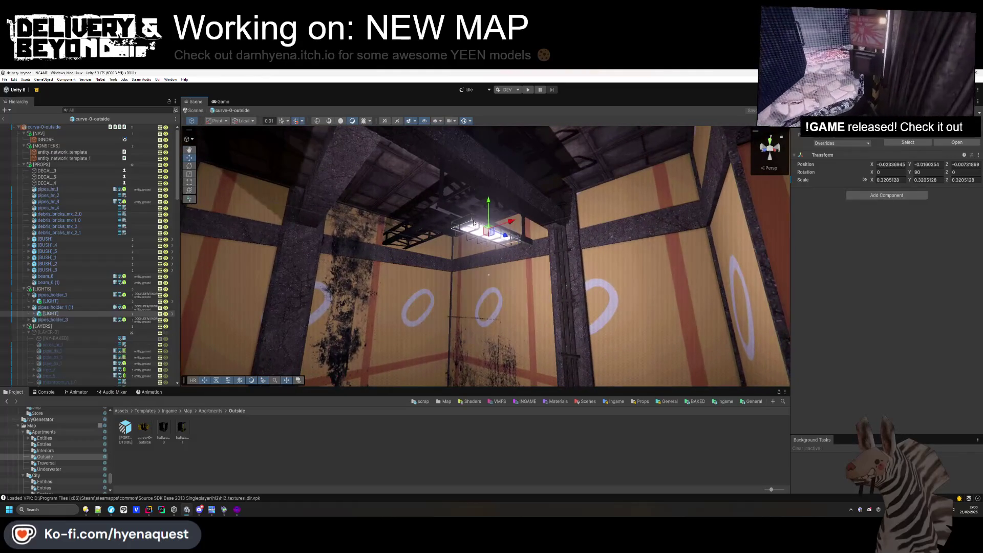
{"action": "left_click", "coordinate": [78, 308]}
{"action": "left_click", "coordinate": [211, 410]}
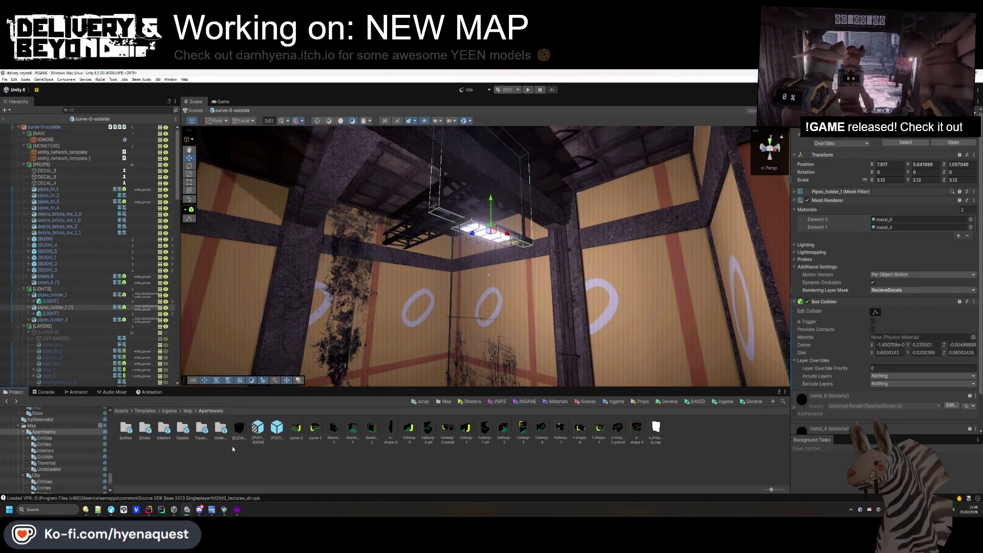
{"action": "left_click", "coordinate": [188, 411]}
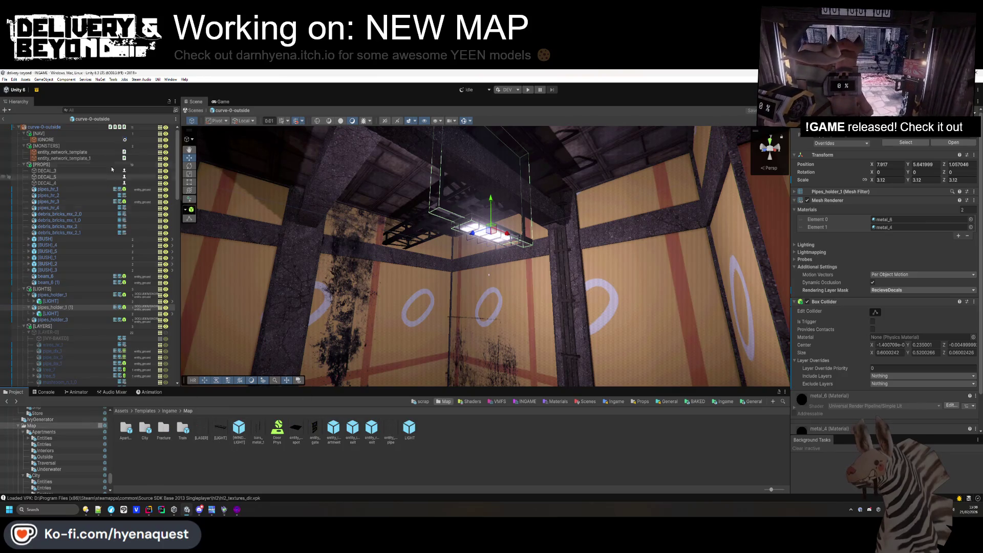
{"action": "left_click", "coordinate": [7, 122]}
{"action": "key", "text": "ctrl+v"}
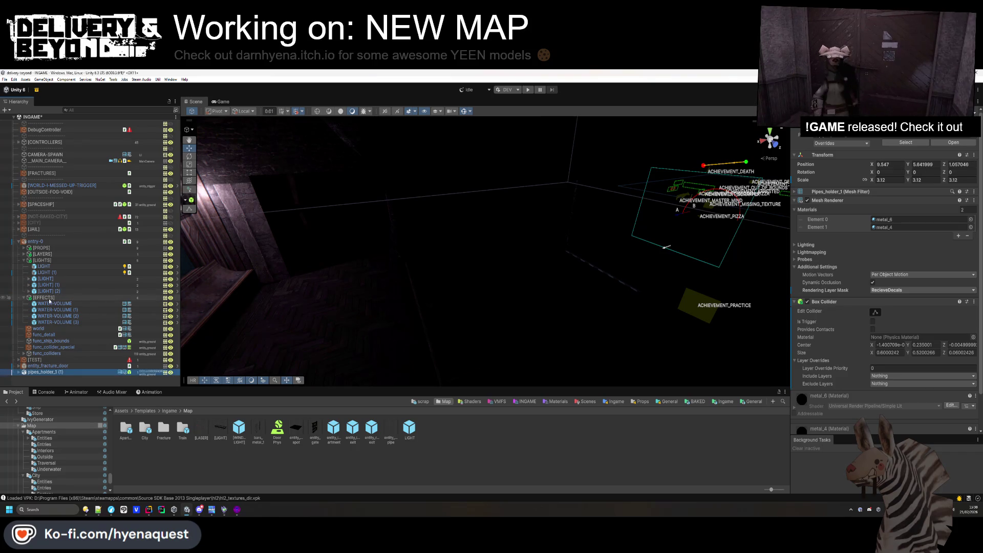
Put pipes_holder_1 (1) under [LIGHTS] at the ceiling with Rotation Y 90.
{"action": "left_click_drag", "start_coordinate": [54, 296], "coordinate": [54, 297]}
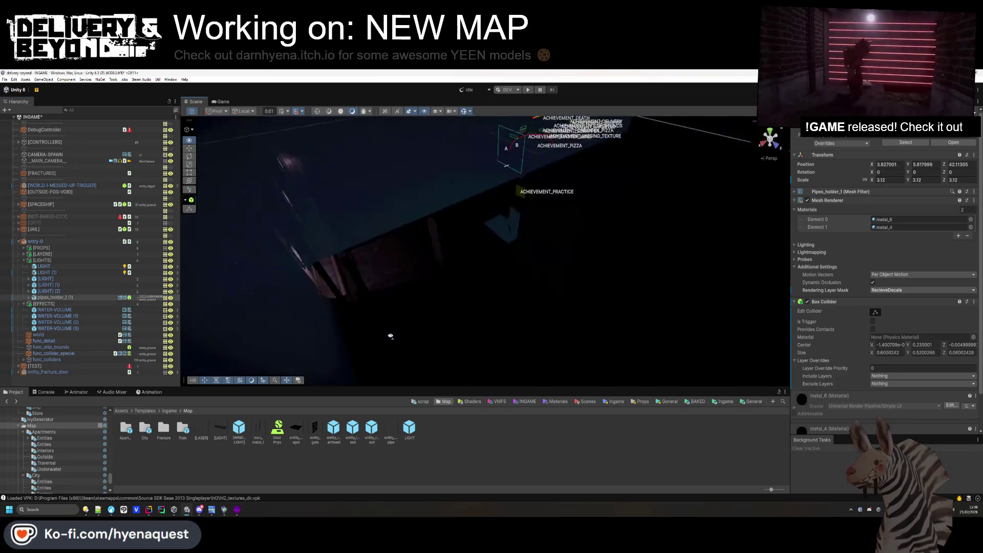
{"action": "mouse_move", "coordinate": [332, 307]}
{"action": "left_mouse_down"}
{"action": "mouse_move", "coordinate": [362, 207]}
{"action": "mouse_move", "coordinate": [274, 319]}
{"action": "mouse_move", "coordinate": [409, 205]}
{"action": "mouse_move", "coordinate": [436, 225]}
{"action": "mouse_move", "coordinate": [440, 259]}
{"action": "left_mouse_up"}
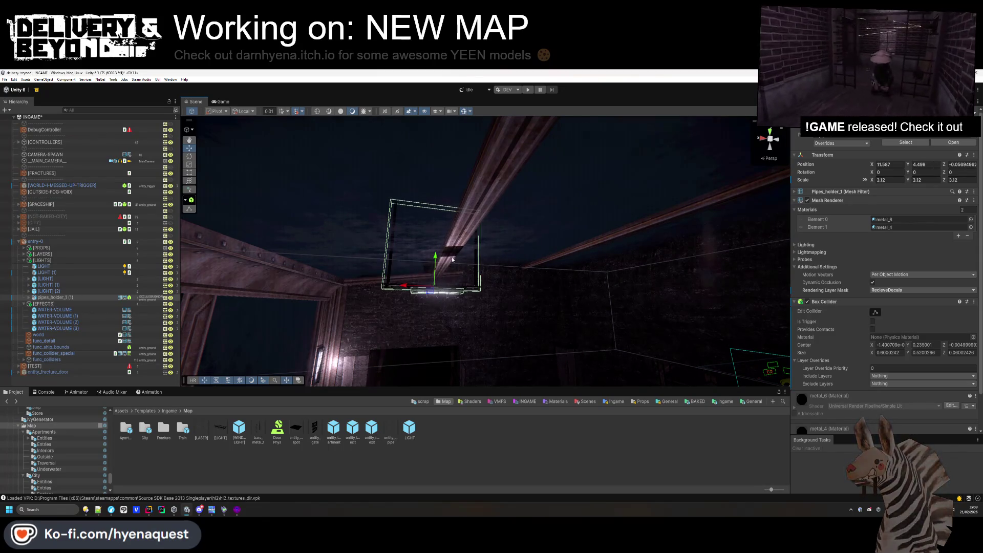
{"action": "type", "text": "90"}
{"action": "key", "text": "Return"}
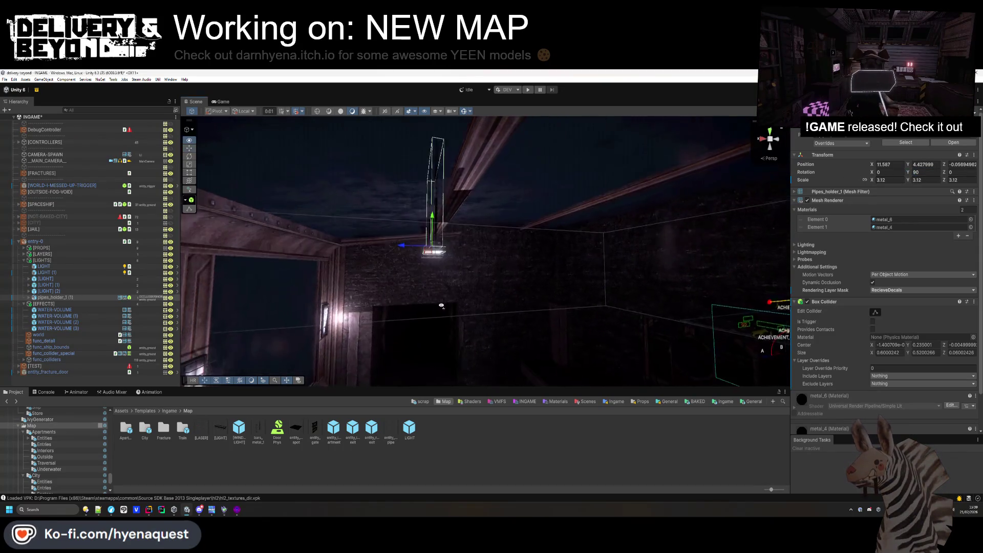
{"action": "mouse_move", "coordinate": [404, 270]}
{"action": "left_mouse_down"}
{"action": "mouse_move", "coordinate": [424, 268]}
{"action": "mouse_move", "coordinate": [415, 279]}
{"action": "mouse_move", "coordinate": [362, 286]}
{"action": "mouse_move", "coordinate": [464, 323]}
{"action": "mouse_move", "coordinate": [362, 239]}
{"action": "mouse_move", "coordinate": [501, 239]}
{"action": "mouse_move", "coordinate": [475, 209]}
{"action": "mouse_move", "coordinate": [477, 226]}
{"action": "left_mouse_up"}
Duplicate the ceiling lamp fixture and lower it under the ceiling window.
{"action": "key", "text": "ctrl+d"}
{"action": "left_click", "coordinate": [485, 459]}
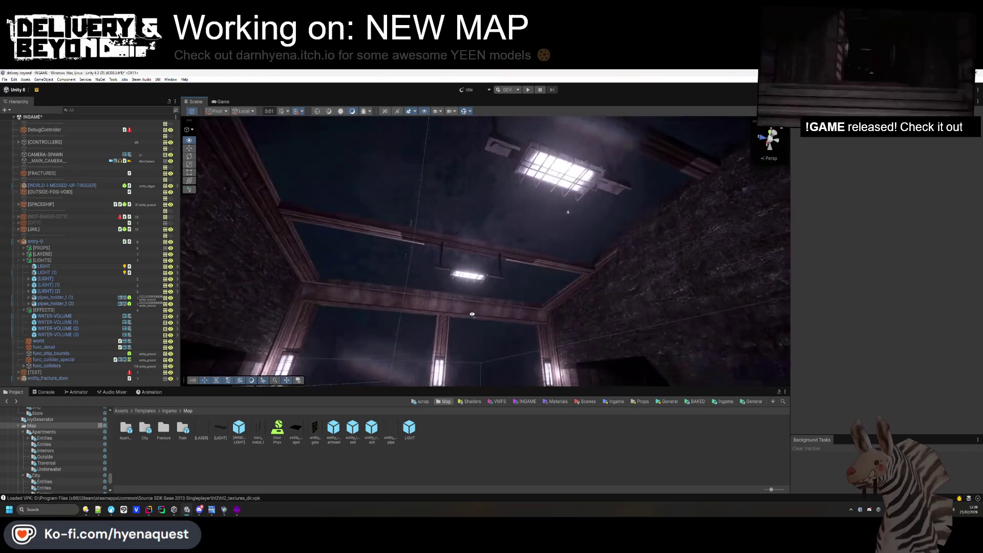
{"action": "left_click", "coordinate": [74, 297]}
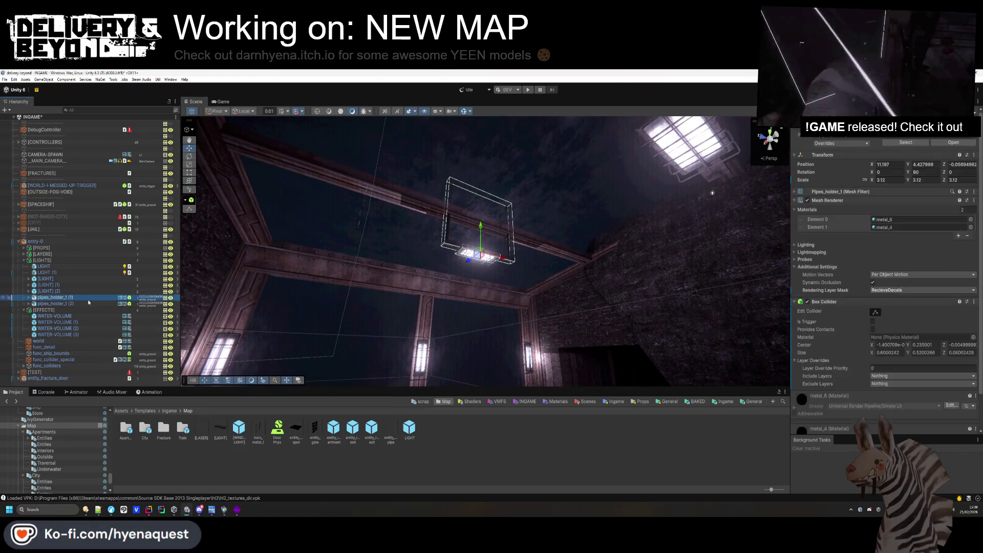
{"action": "left_click_drag", "start_coordinate": [480, 224], "coordinate": [480, 262]}
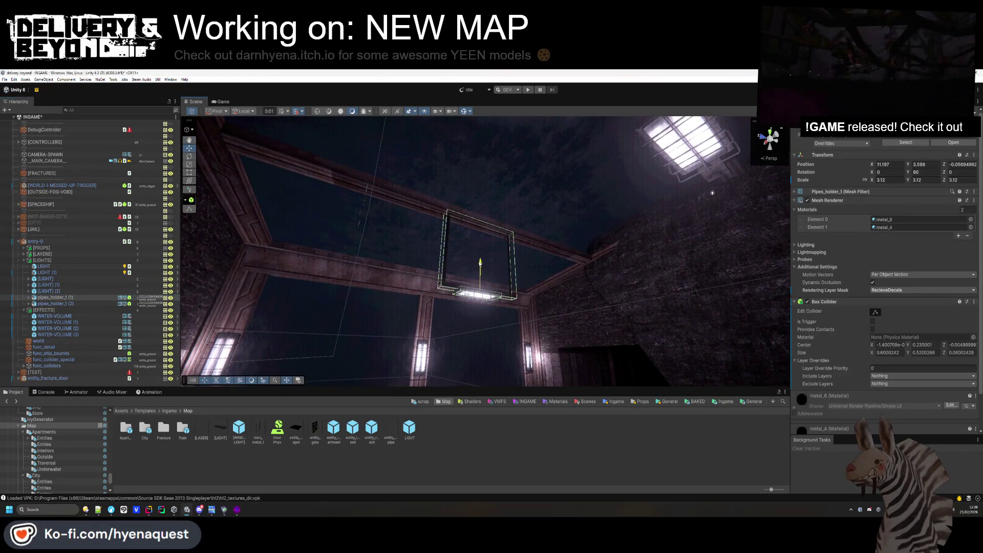
Add another point light at the ceiling by searching for 'light'.
{"action": "left_click", "coordinate": [459, 410]}
{"action": "mouse_move", "coordinate": [471, 297]}
{"action": "left_mouse_down"}
{"action": "mouse_move", "coordinate": [447, 329]}
{"action": "mouse_move", "coordinate": [690, 350]}
{"action": "mouse_move", "coordinate": [510, 285]}
{"action": "left_mouse_up"}
{"action": "type", "text": "light"}
{"action": "key", "text": "Return"}
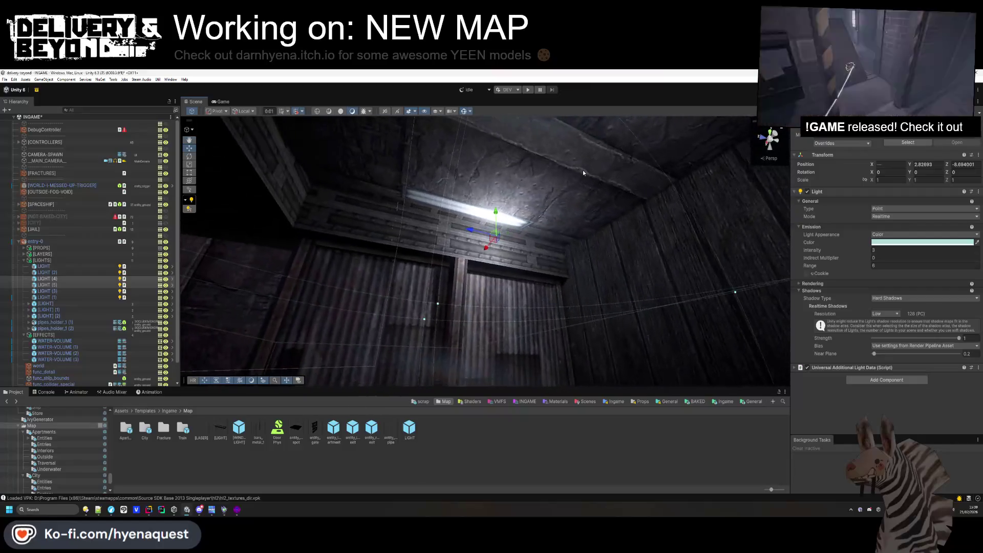
Collapse the [LIGHTS] foldout in the Hierarchy after viewing the lit window wall.
{"action": "left_click", "coordinate": [482, 358]}
{"action": "left_click_drag", "start_coordinate": [481, 358], "coordinate": [442, 307]}
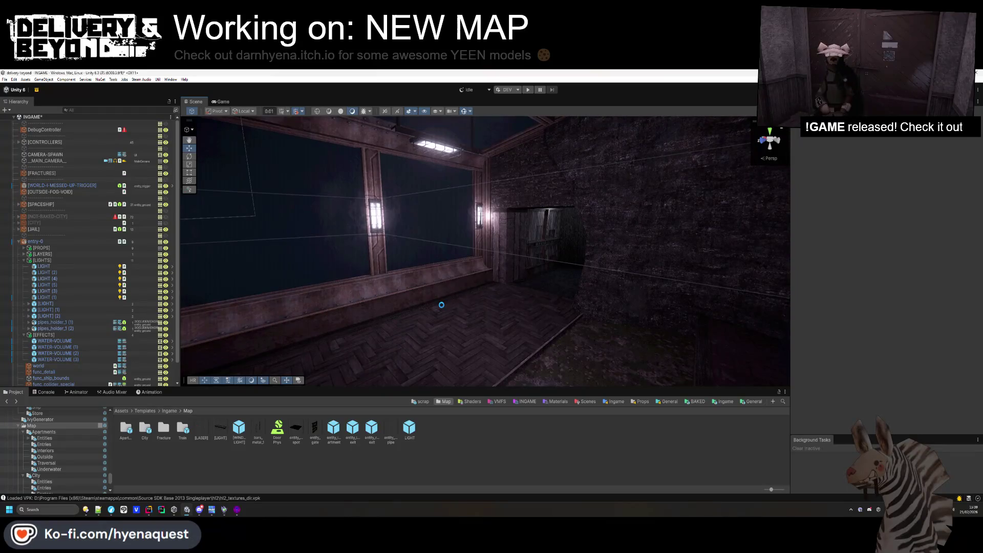
{"action": "mouse_move", "coordinate": [557, 263]}
{"action": "left_mouse_down"}
{"action": "mouse_move", "coordinate": [492, 230]}
{"action": "mouse_move", "coordinate": [515, 231]}
{"action": "mouse_move", "coordinate": [489, 293]}
{"action": "mouse_move", "coordinate": [497, 297]}
{"action": "mouse_move", "coordinate": [437, 293]}
{"action": "mouse_move", "coordinate": [449, 257]}
{"action": "left_mouse_up"}
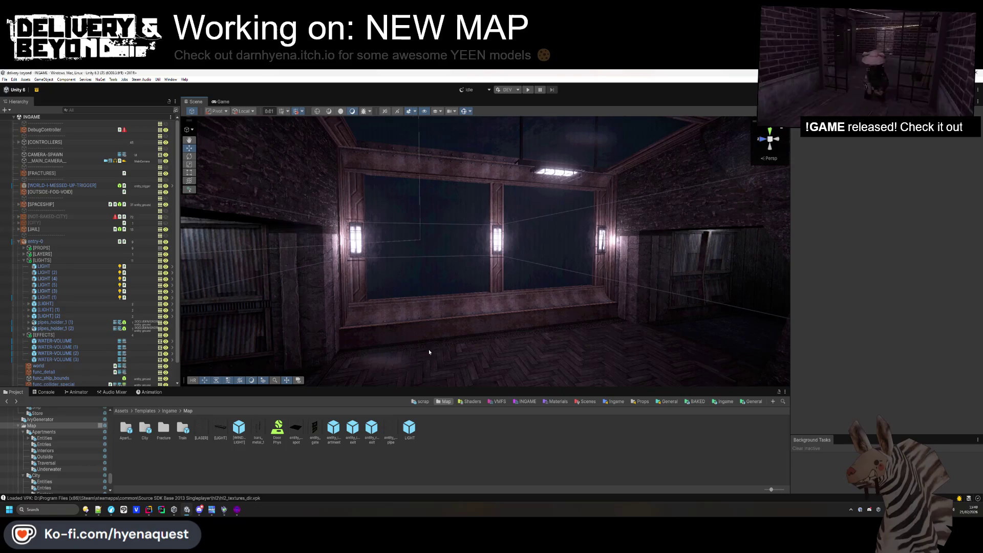
{"action": "scroll", "coordinate": [109, 322], "scroll_direction": "down", "scroll_amount": 2}
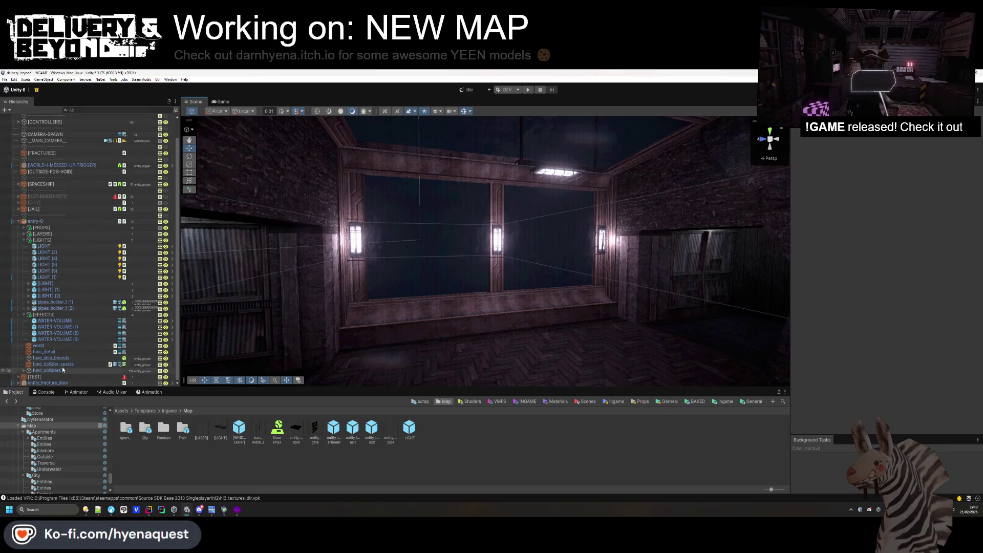
{"action": "left_click", "coordinate": [23, 240]}
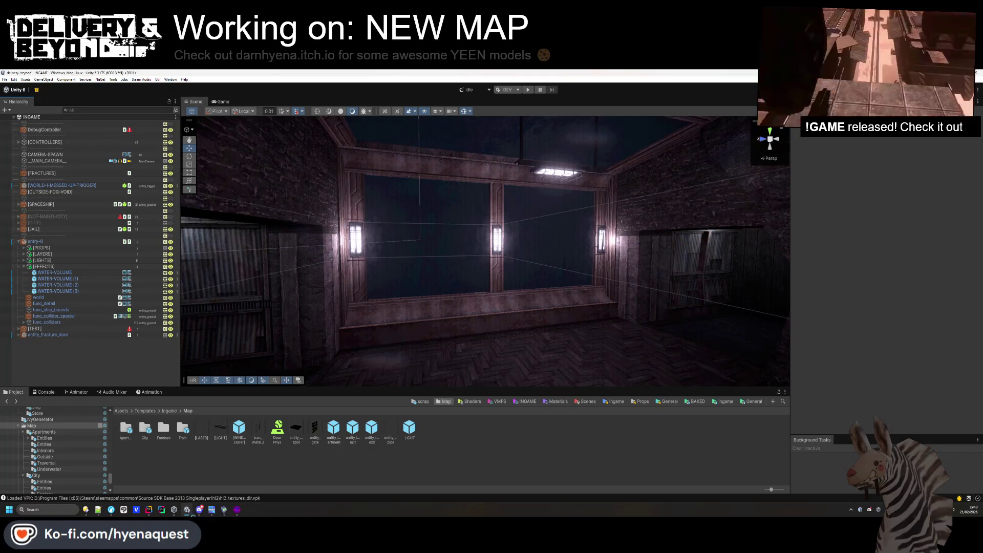
Drag the red neon sign from Models > INGAME > city > SIGN onto the left wall.
{"action": "scroll", "coordinate": [85, 476], "scroll_direction": "down", "scroll_amount": 10}
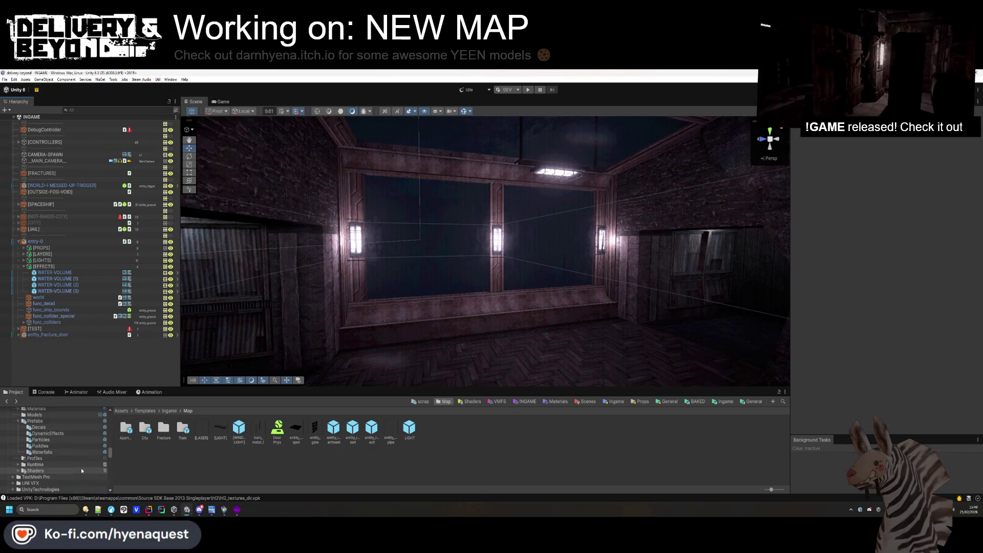
{"action": "scroll", "coordinate": [81, 468], "scroll_direction": "down", "scroll_amount": 10}
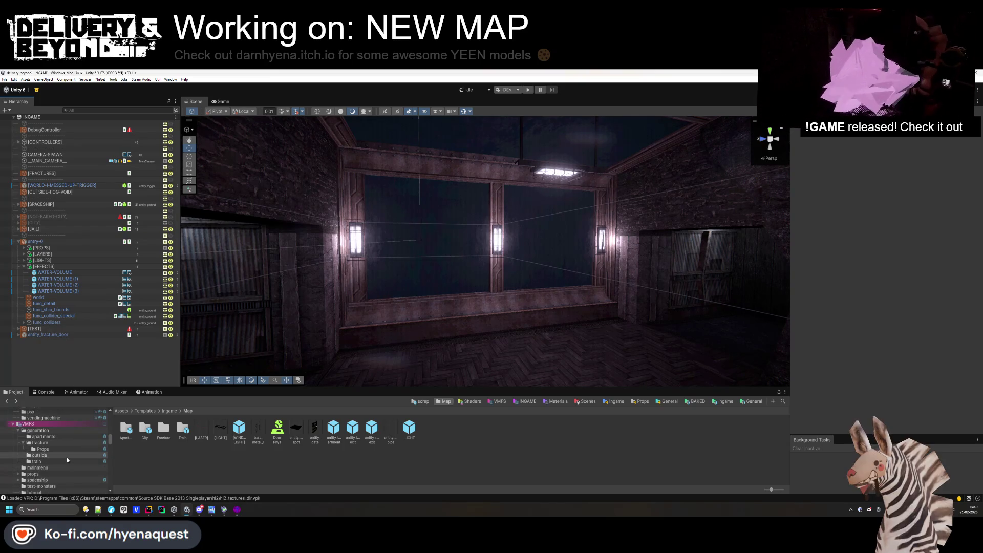
{"action": "scroll", "coordinate": [56, 458], "scroll_direction": "up", "scroll_amount": 15}
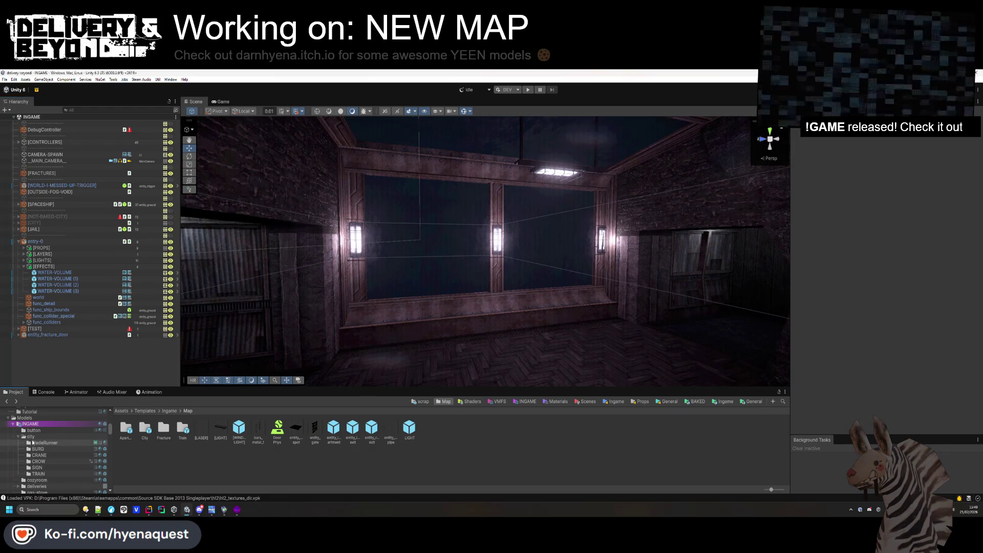
{"action": "left_click", "coordinate": [39, 474]}
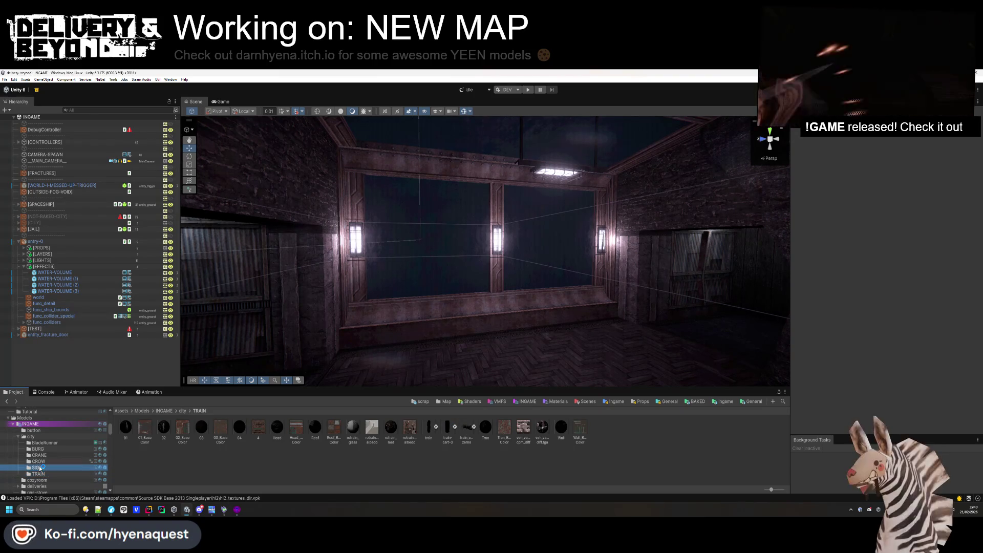
{"action": "left_click", "coordinate": [38, 468]}
{"action": "mouse_move", "coordinate": [255, 436]}
{"action": "left_mouse_down"}
{"action": "mouse_move", "coordinate": [329, 208]}
{"action": "mouse_move", "coordinate": [512, 186]}
{"action": "mouse_move", "coordinate": [487, 220]}
{"action": "mouse_move", "coordinate": [369, 246]}
{"action": "left_mouse_up"}
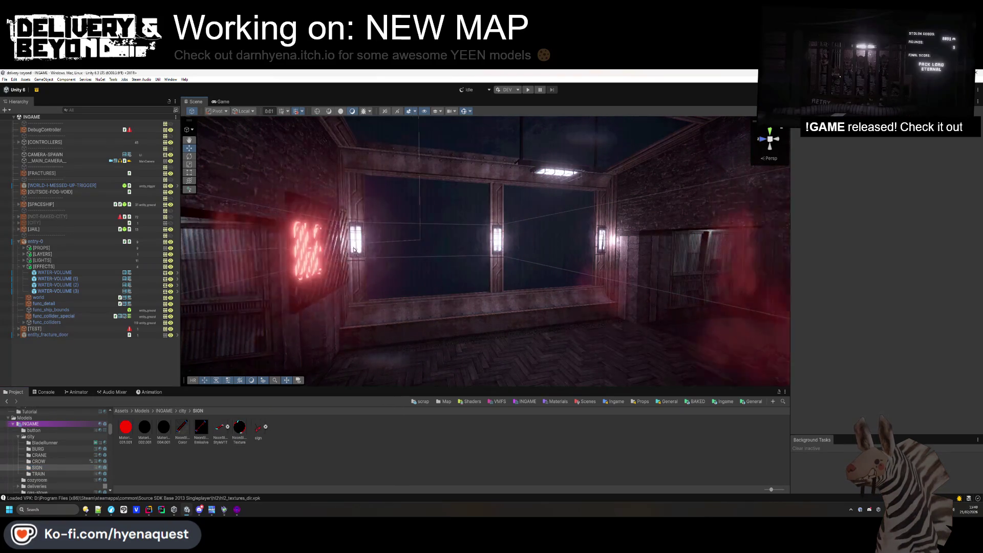
Turn the neon sign to Rotation Y -90.
{"action": "key", "text": "f"}
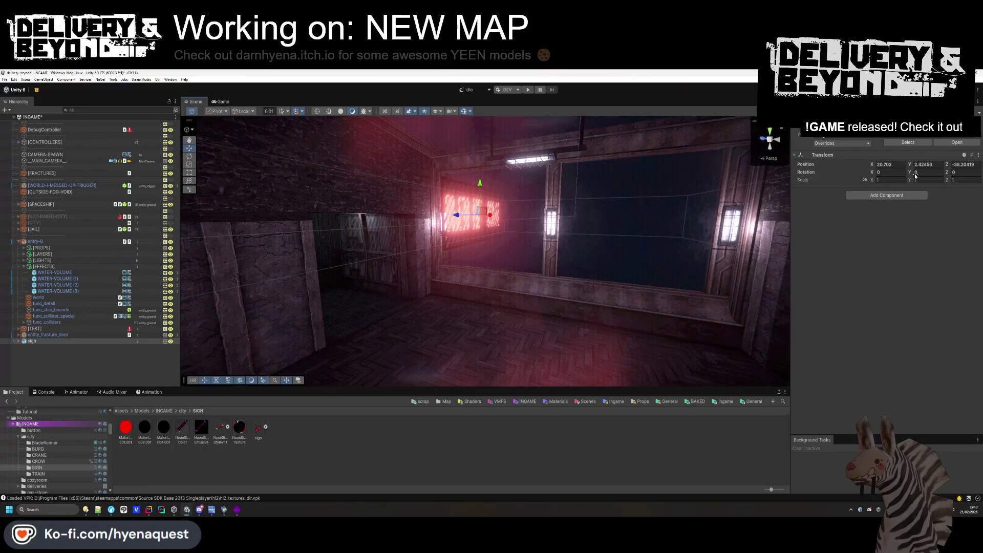
{"action": "type", "text": "180"}
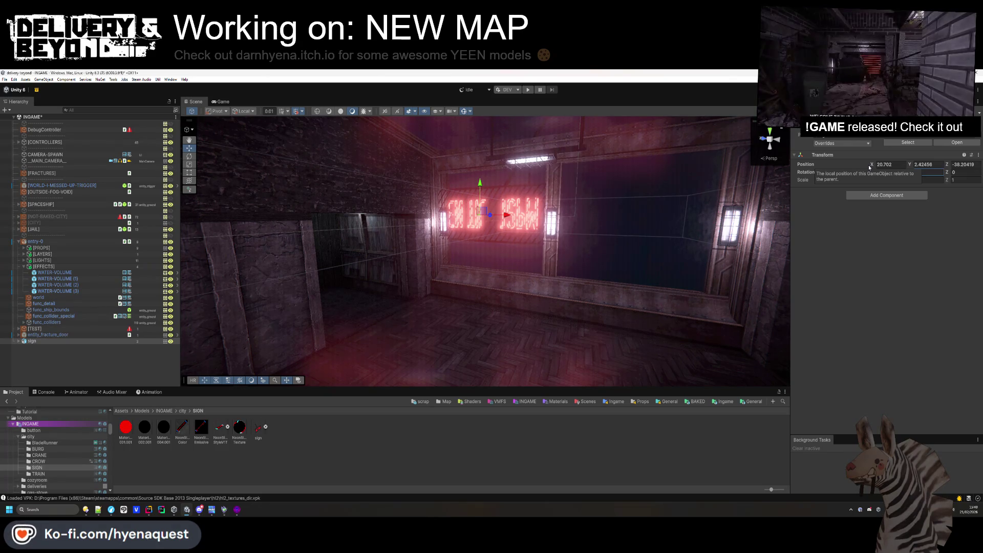
{"action": "type", "text": "90"}
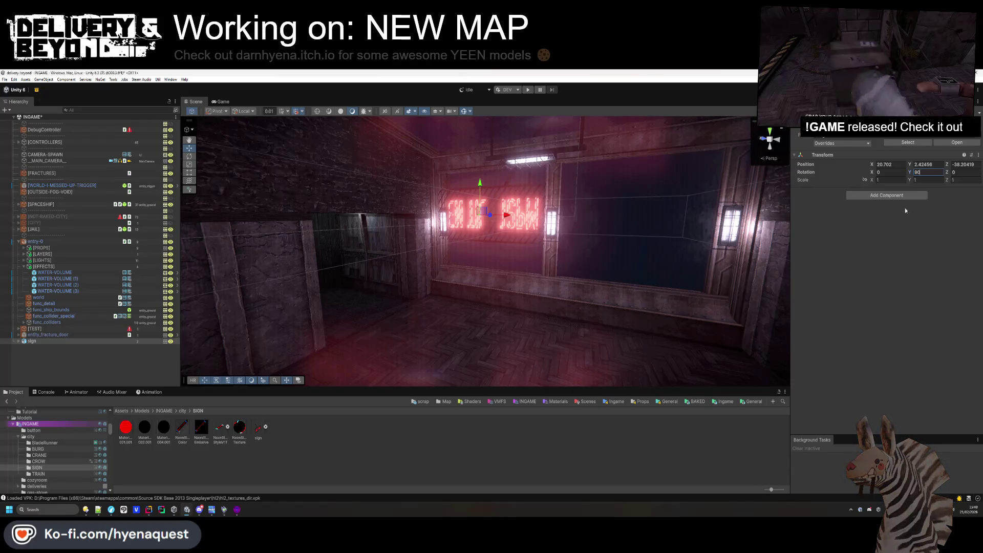
{"action": "key", "text": "Home"}
{"action": "type", "text": "-"}
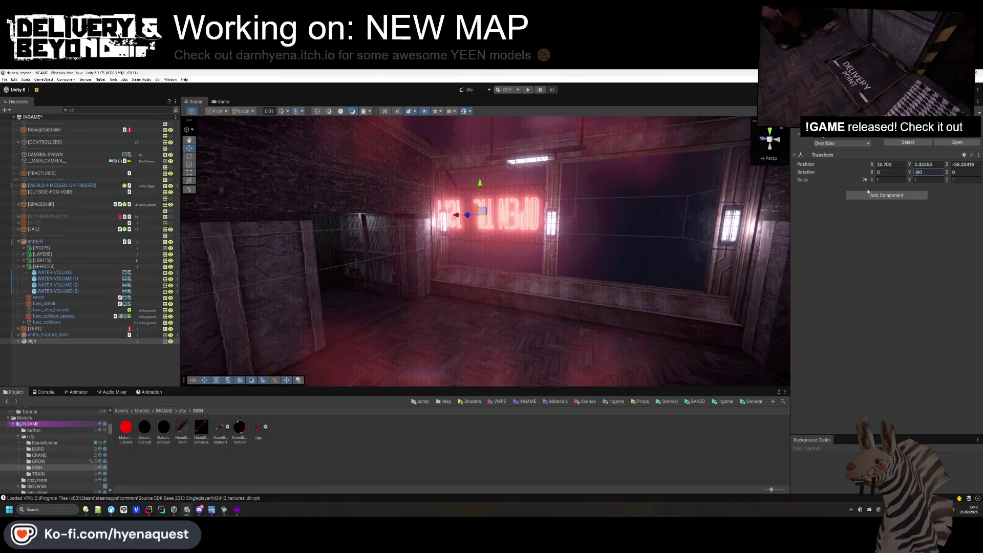
{"action": "scroll", "coordinate": [442, 220], "scroll_direction": "up", "scroll_amount": 3}
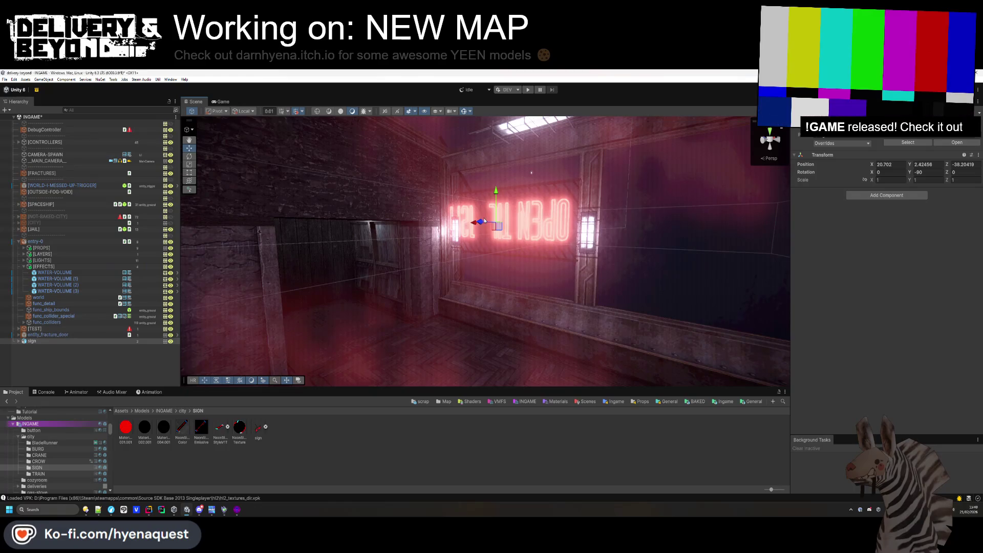
{"action": "left_click", "coordinate": [480, 226]}
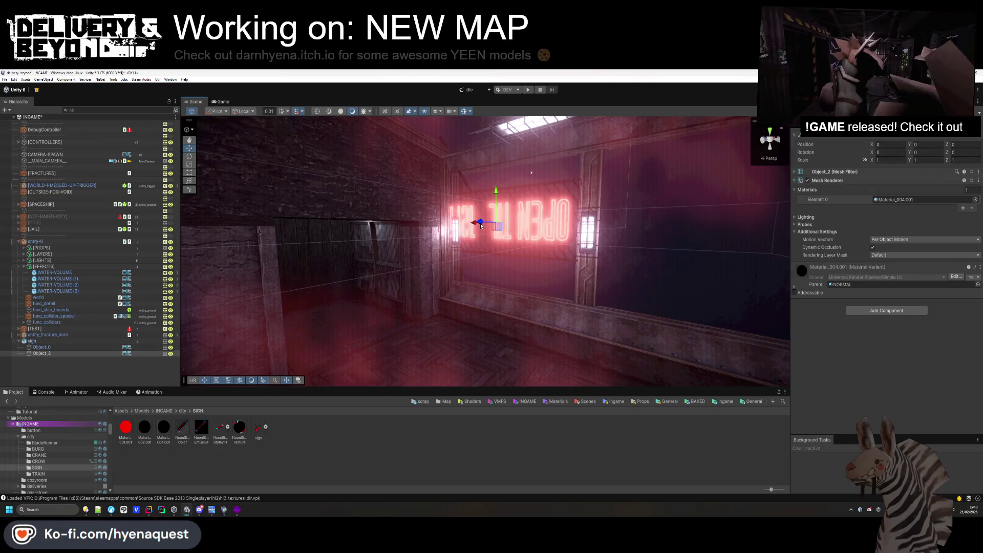
{"action": "left_click", "coordinate": [54, 341]}
Raise the sign beyond the window, tilt it to X 22.91, adjust Z rotation, and save.
{"action": "left_click", "coordinate": [541, 224]}
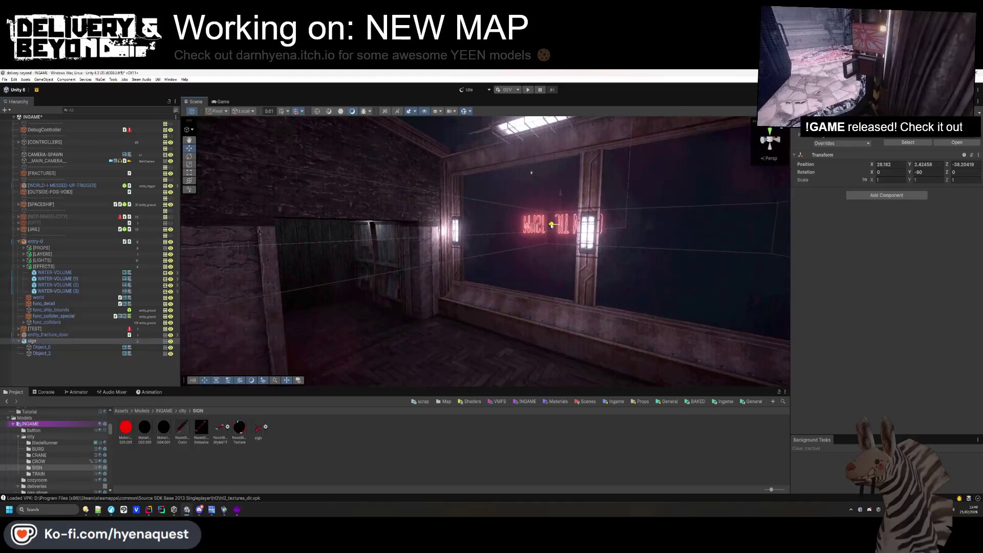
{"action": "mouse_move", "coordinate": [541, 224]}
{"action": "left_mouse_down"}
{"action": "mouse_move", "coordinate": [532, 179]}
{"action": "mouse_move", "coordinate": [515, 160]}
{"action": "mouse_move", "coordinate": [650, 336]}
{"action": "mouse_move", "coordinate": [656, 294]}
{"action": "mouse_move", "coordinate": [612, 302]}
{"action": "mouse_move", "coordinate": [533, 167]}
{"action": "left_mouse_up"}
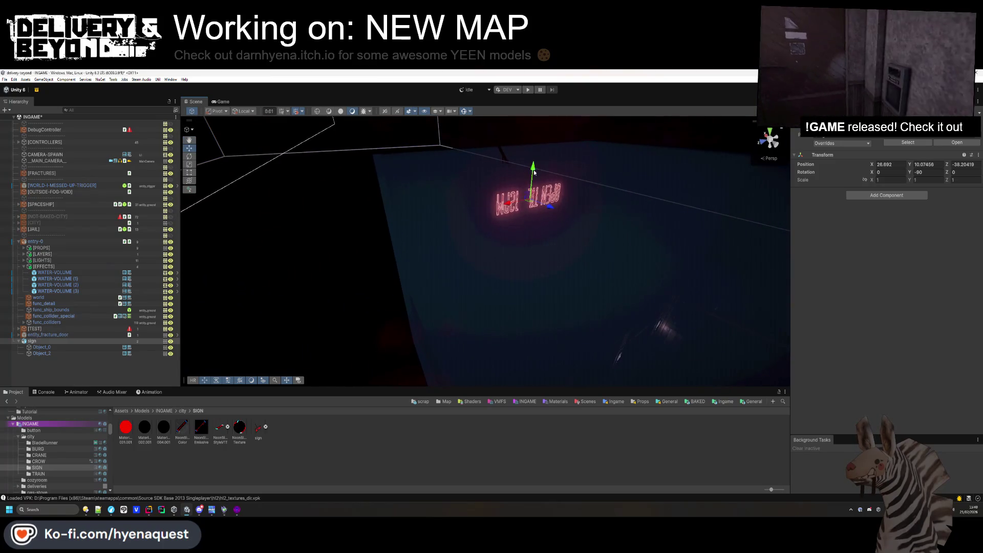
{"action": "left_click_drag", "start_coordinate": [509, 207], "coordinate": [455, 216]}
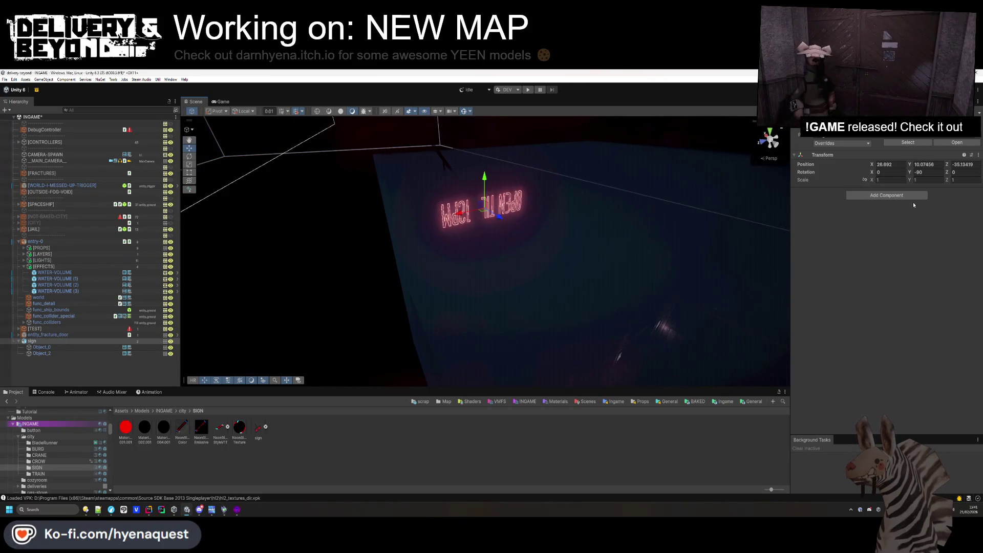
{"action": "type", "text": "6.3322.91"}
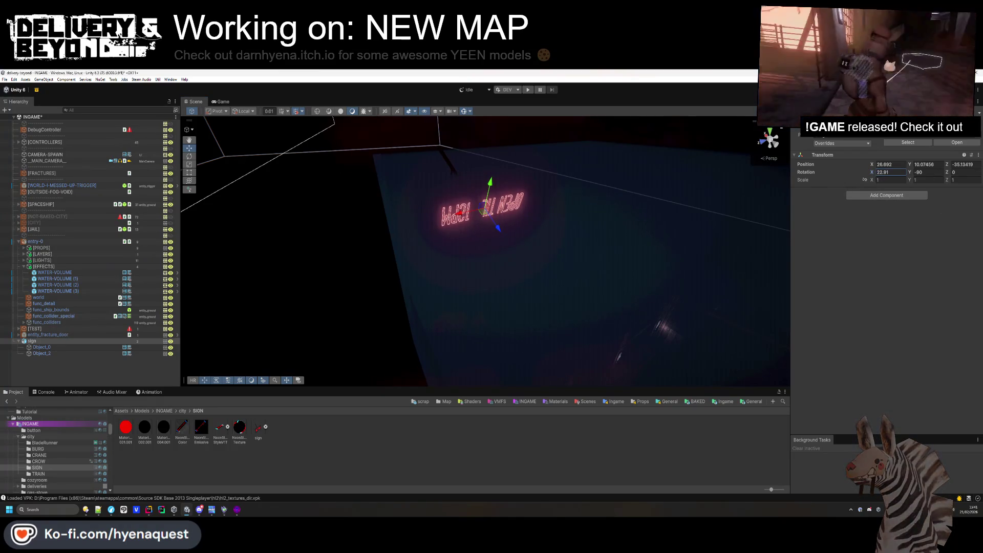
{"action": "left_click_drag", "start_coordinate": [949, 176], "coordinate": [552, 295]}
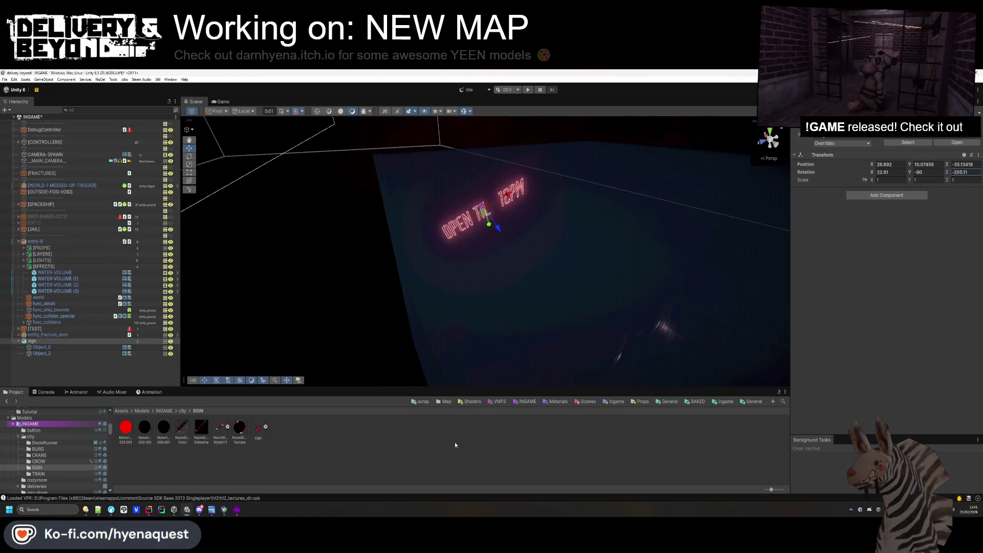
{"action": "left_click", "coordinate": [454, 447]}
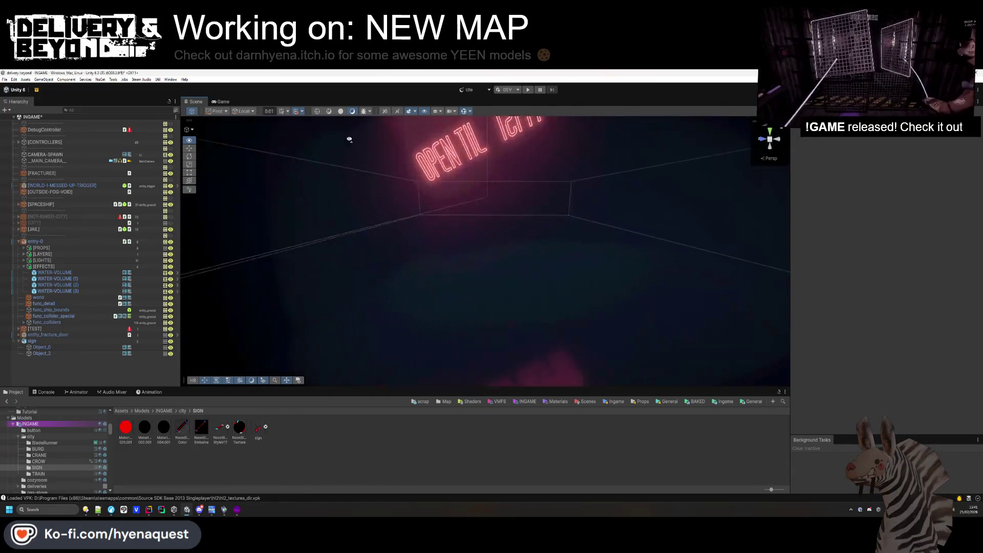
{"action": "key", "text": "ctrl+s"}
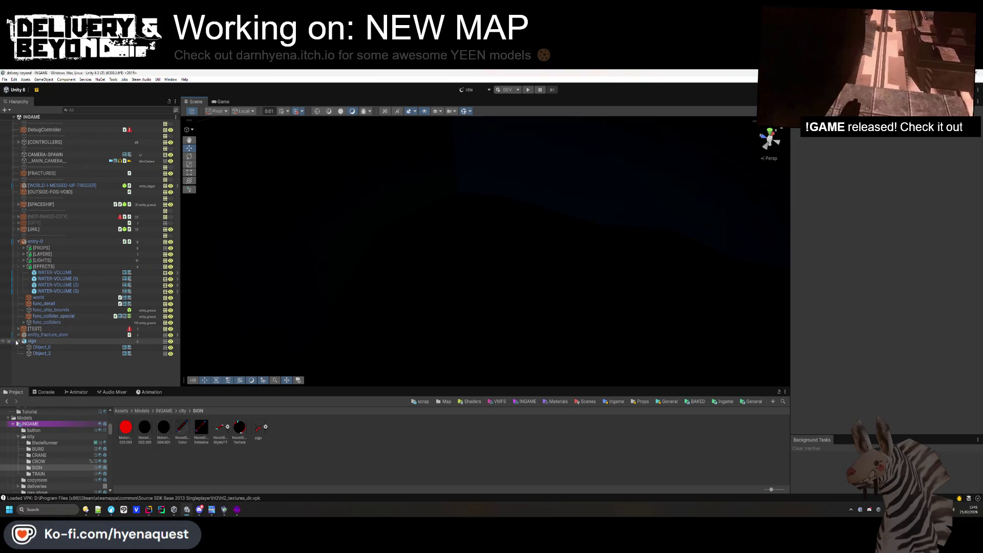
Browse to the CyberCity Prefab folder of distant building prefabs.
{"action": "left_click", "coordinate": [46, 449]}
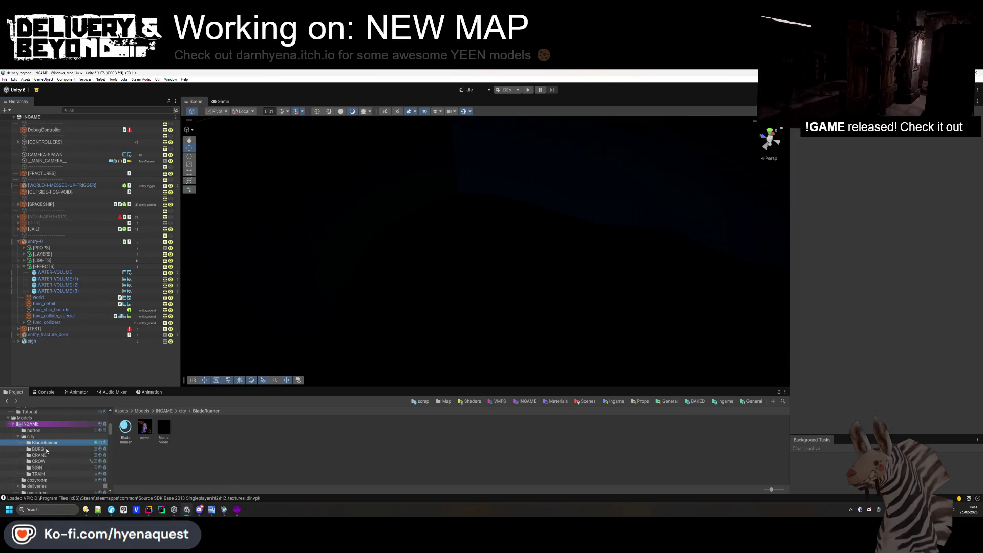
{"action": "scroll", "coordinate": [44, 471], "scroll_direction": "up", "scroll_amount": 10}
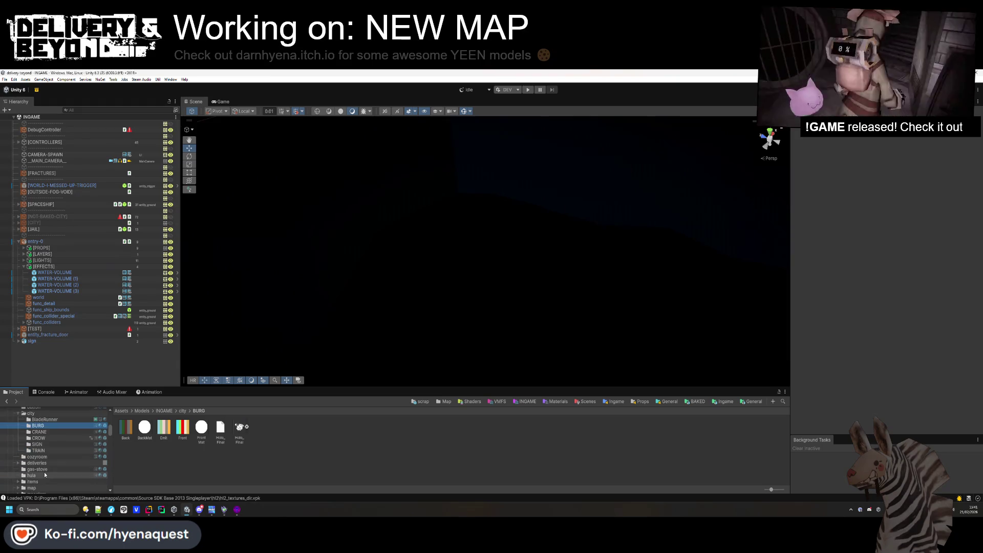
{"action": "scroll", "coordinate": [28, 464], "scroll_direction": "down", "scroll_amount": 3}
{"action": "left_click", "coordinate": [21, 427]}
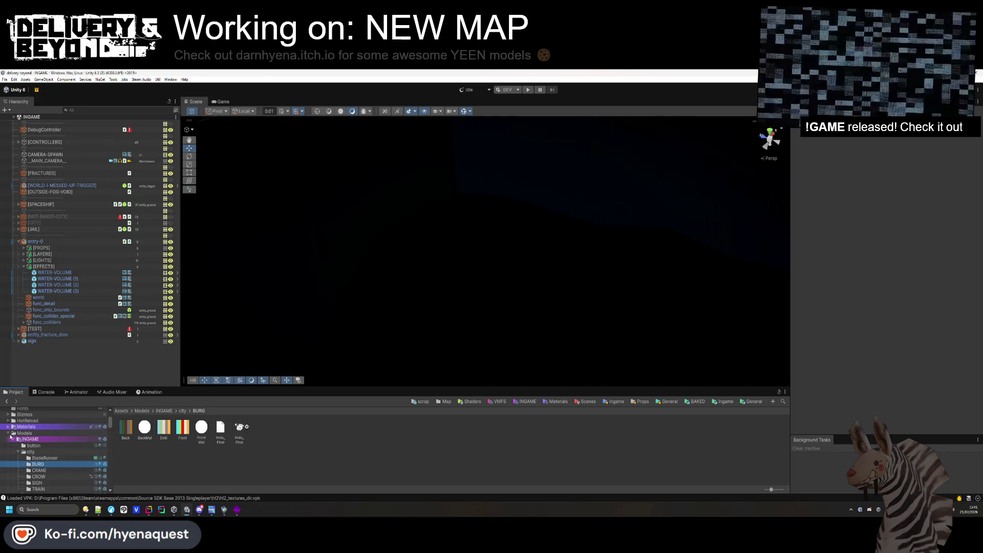
{"action": "scroll", "coordinate": [11, 435], "scroll_direction": "down", "scroll_amount": 2}
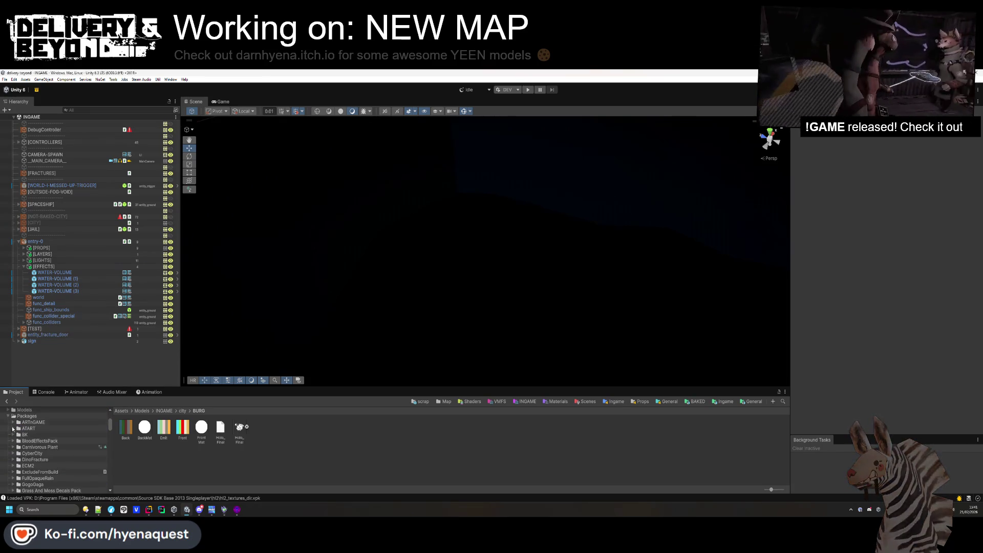
{"action": "left_click", "coordinate": [13, 454]}
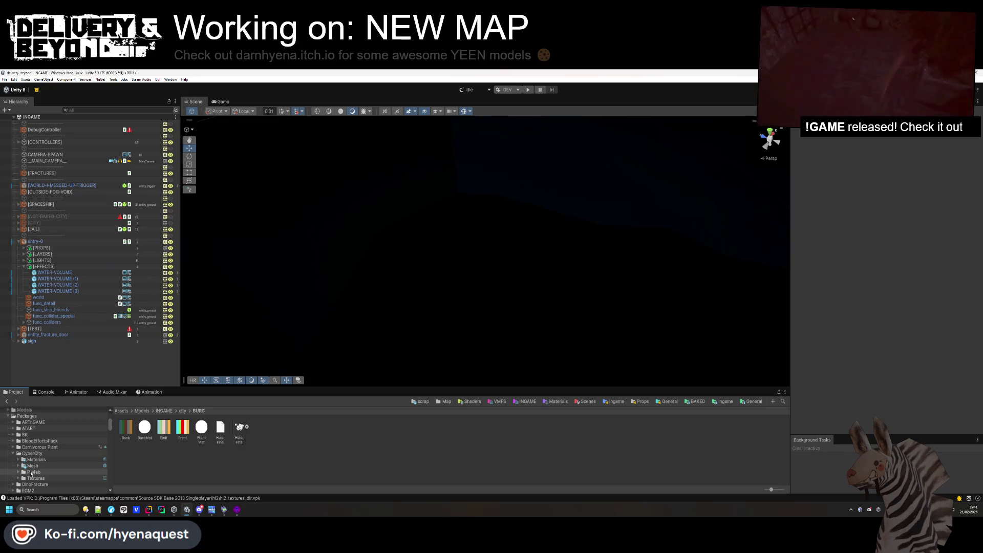
{"action": "left_click", "coordinate": [31, 473]}
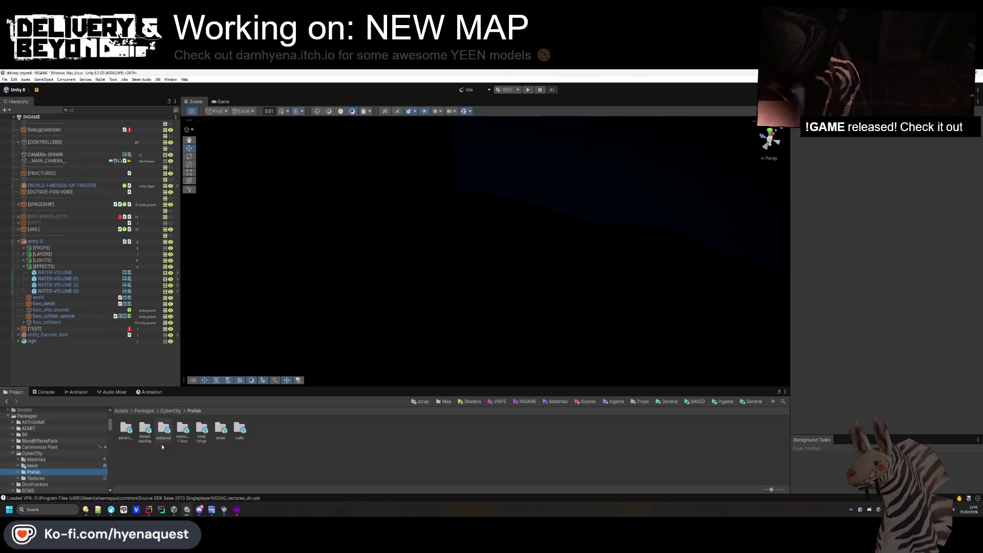
{"action": "double_click", "coordinate": [146, 431]}
Place a distant building prefab beyond the window and scale it to 0.31.
{"action": "left_click_drag", "start_coordinate": [282, 295], "coordinate": [292, 282]}
{"action": "mouse_move", "coordinate": [230, 387]}
{"action": "left_mouse_down"}
{"action": "mouse_move", "coordinate": [586, 241]}
{"action": "mouse_move", "coordinate": [553, 242]}
{"action": "left_mouse_up"}
{"action": "mouse_move", "coordinate": [448, 238]}
{"action": "left_mouse_down"}
{"action": "mouse_move", "coordinate": [450, 334]}
{"action": "mouse_move", "coordinate": [455, 209]}
{"action": "mouse_move", "coordinate": [417, 208]}
{"action": "left_mouse_up"}
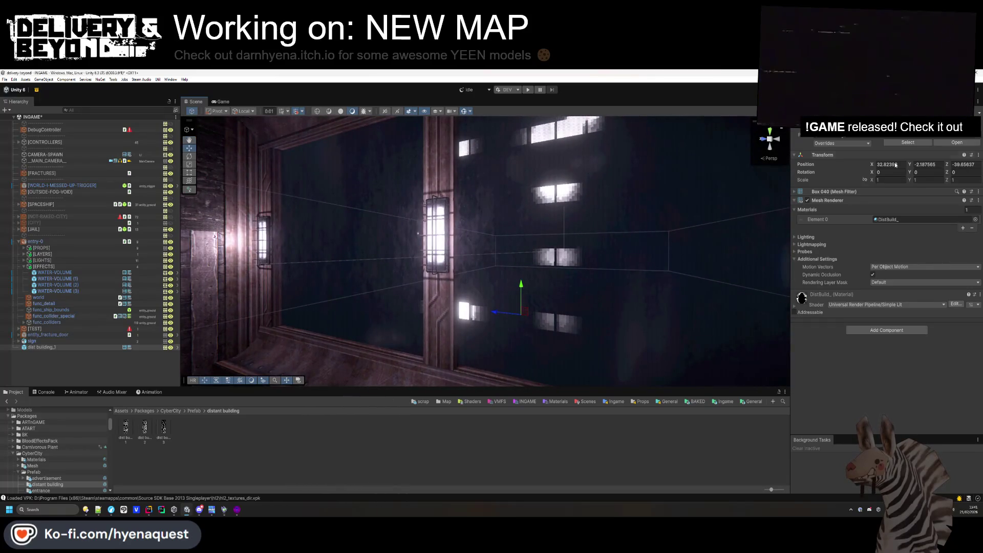
{"action": "left_click_drag", "start_coordinate": [870, 182], "coordinate": [863, 180]}
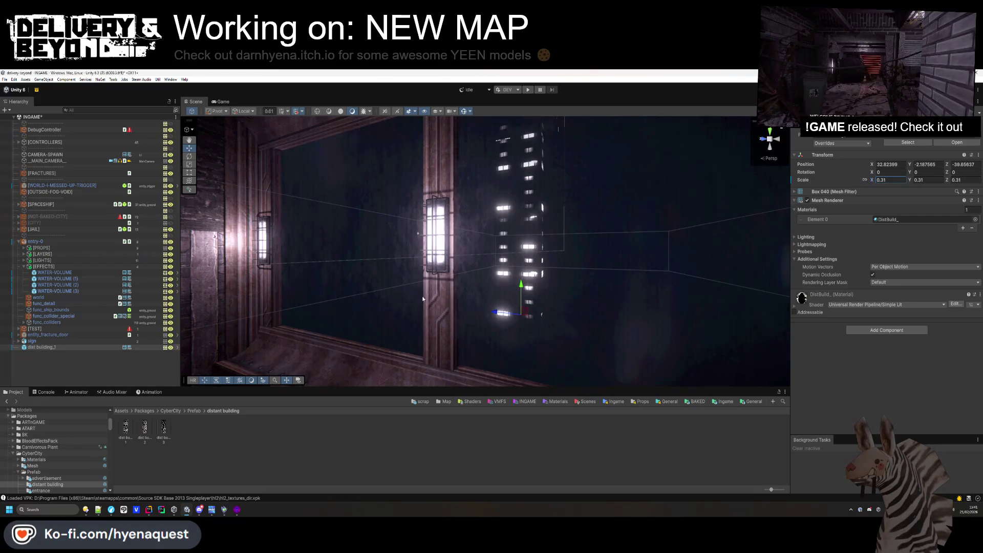
{"action": "key", "text": "f"}
Nudge the building along X, tilt it to -27.1 on X, and shift it along Z.
{"action": "mouse_move", "coordinate": [560, 249]}
{"action": "left_mouse_down"}
{"action": "mouse_move", "coordinate": [441, 312]}
{"action": "mouse_move", "coordinate": [520, 242]}
{"action": "mouse_move", "coordinate": [492, 247]}
{"action": "left_mouse_up"}
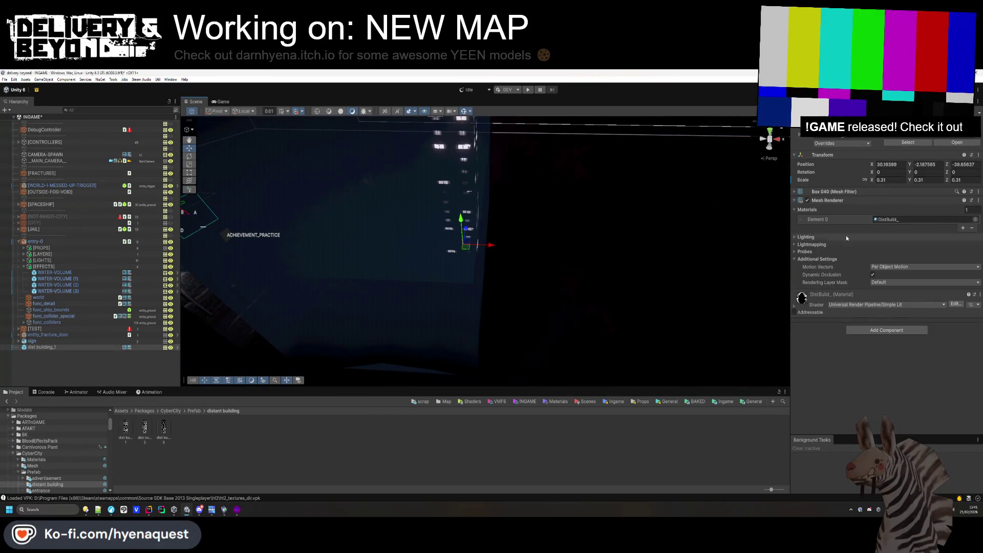
{"action": "key", "text": "f"}
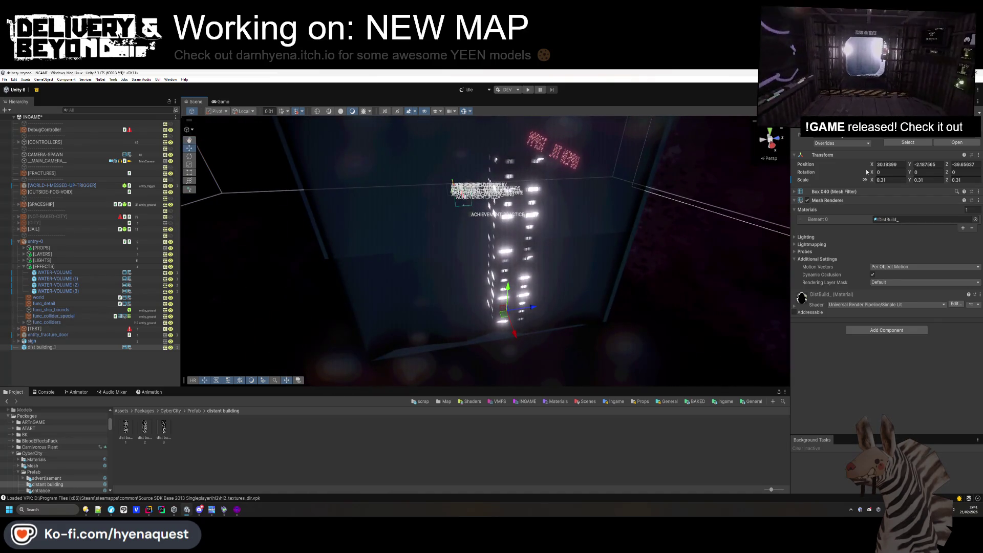
{"action": "left_click_drag", "start_coordinate": [865, 177], "coordinate": [504, 327]}
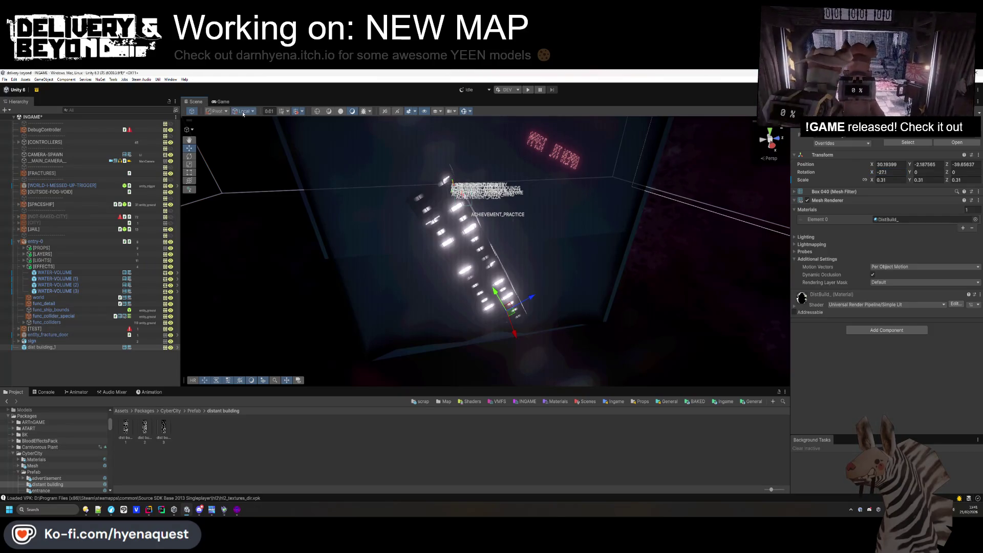
{"action": "mouse_move", "coordinate": [529, 308]}
{"action": "left_mouse_down"}
{"action": "mouse_move", "coordinate": [573, 291]}
{"action": "mouse_move", "coordinate": [562, 284]}
{"action": "left_mouse_up"}
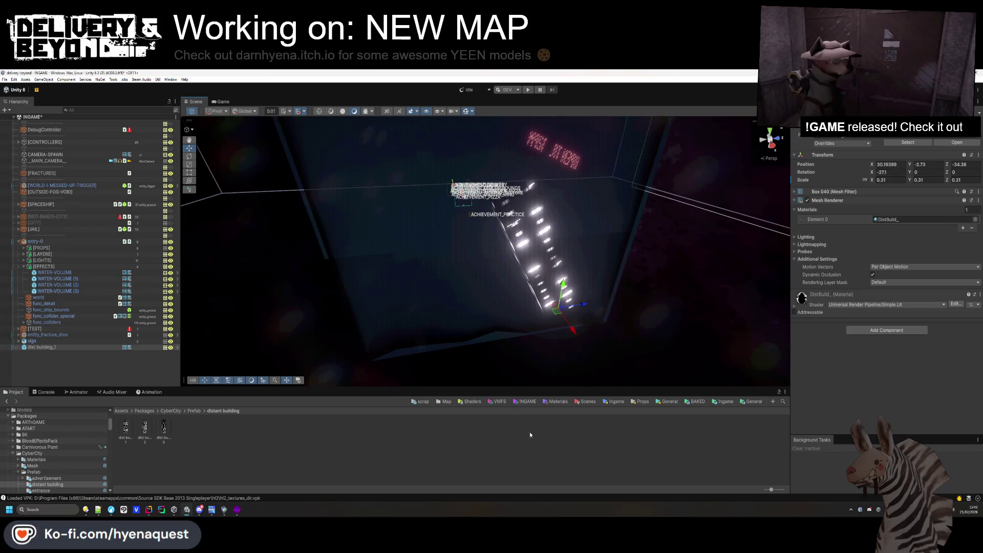
{"action": "left_click", "coordinate": [430, 323]}
{"action": "mouse_move", "coordinate": [430, 323]}
{"action": "left_mouse_down"}
{"action": "mouse_move", "coordinate": [564, 266]}
{"action": "mouse_move", "coordinate": [772, 209]}
{"action": "left_mouse_up"}
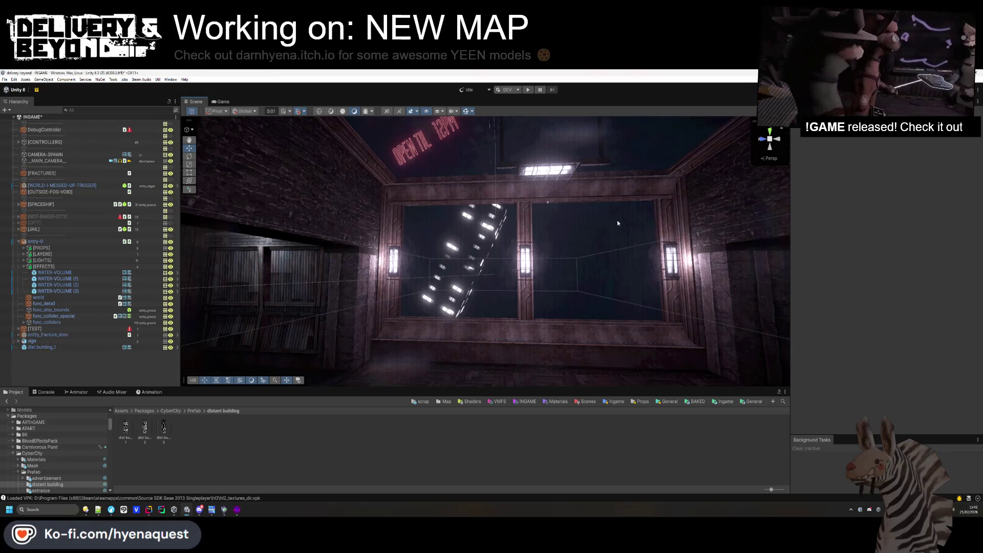
Switch from Unity to the Hammer Editor window.
{"action": "left_click", "coordinate": [235, 511]}
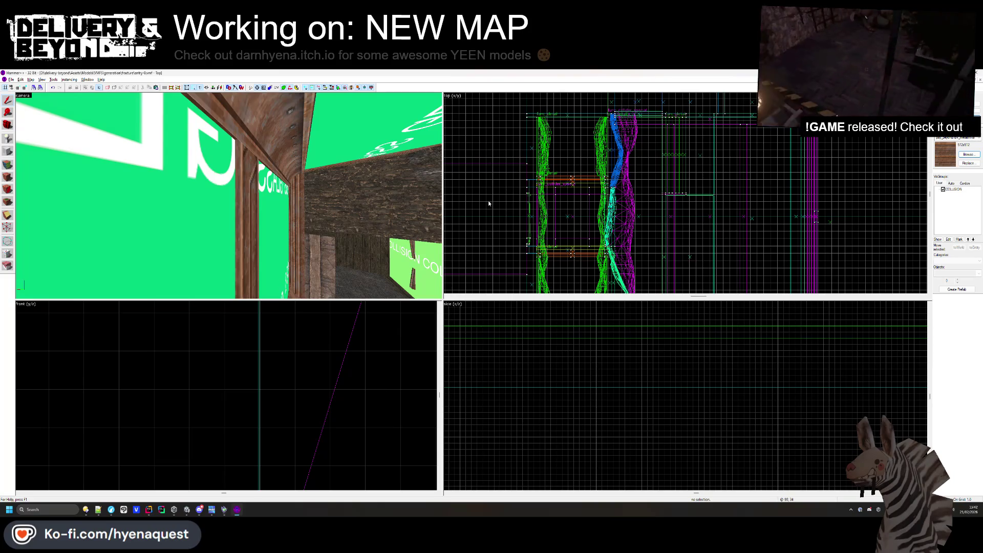
Open spaceship_outside_world.vmf from the VMFS/spaceship folder in Hammer.
{"action": "left_click", "coordinate": [11, 80]}
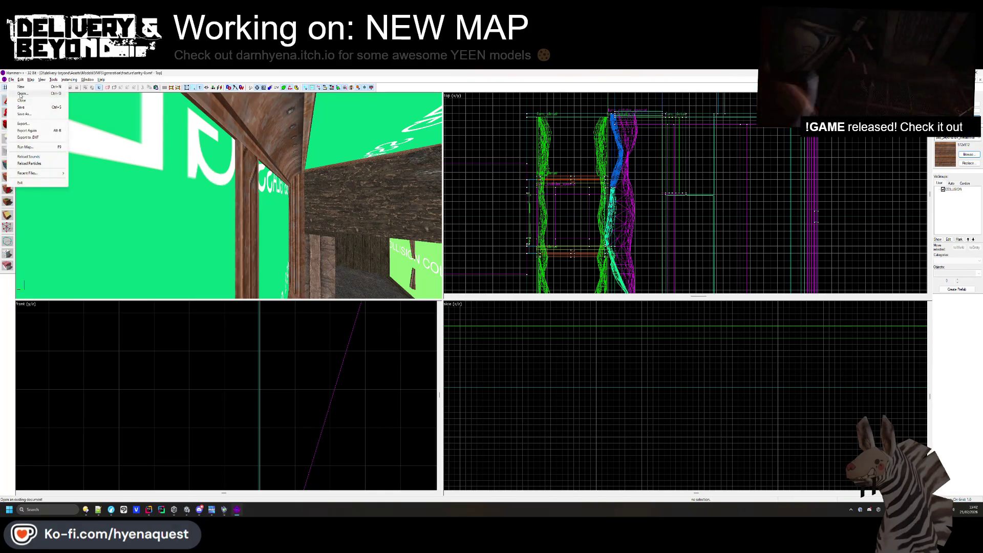
{"action": "left_click", "coordinate": [20, 95]}
{"action": "key", "text": "alt+Up"}
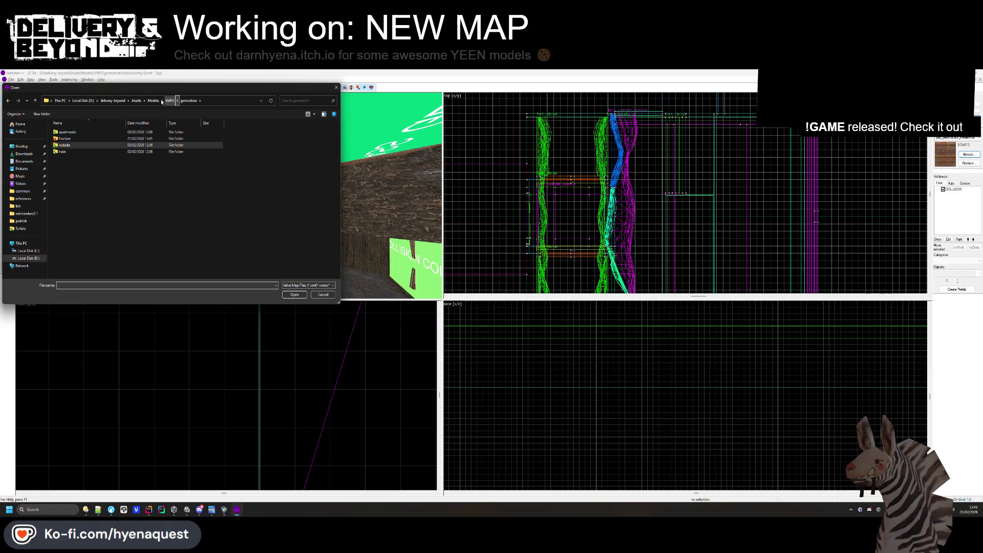
{"action": "left_click", "coordinate": [165, 101]}
{"action": "double_click", "coordinate": [80, 145]}
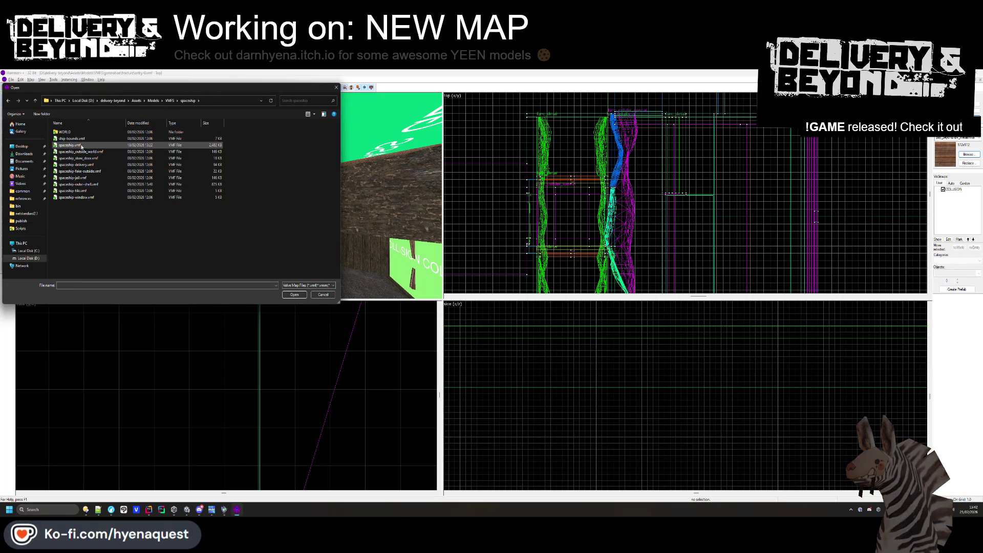
{"action": "double_click", "coordinate": [91, 151]}
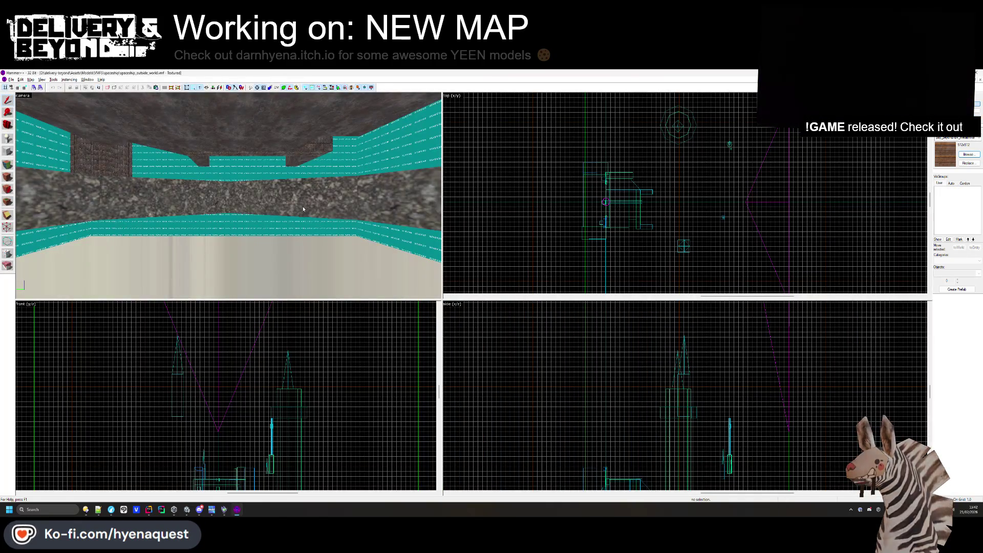
Fly the 3D camera around the map's tower and slab, then return to Unity.
{"action": "key", "text": "w"}
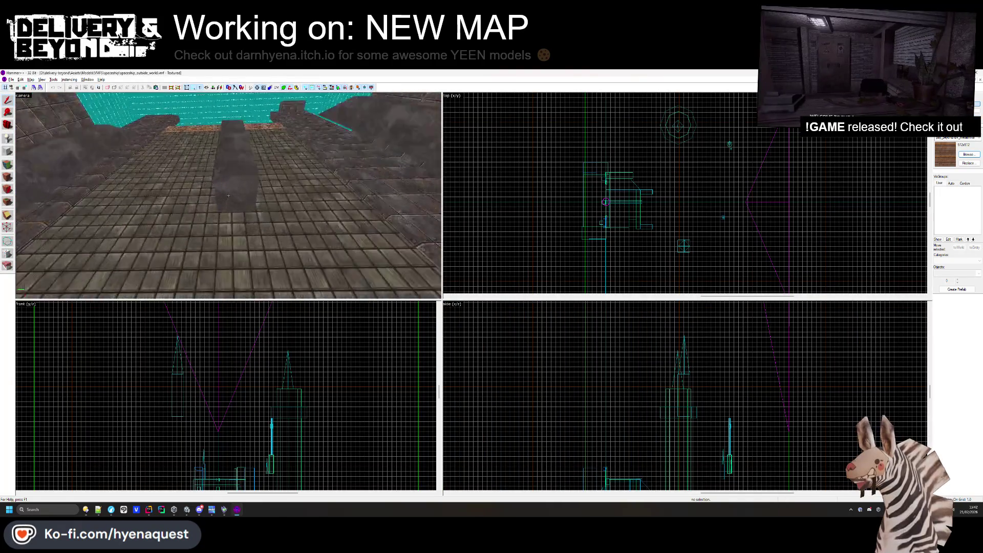
{"action": "key", "text": "s"}
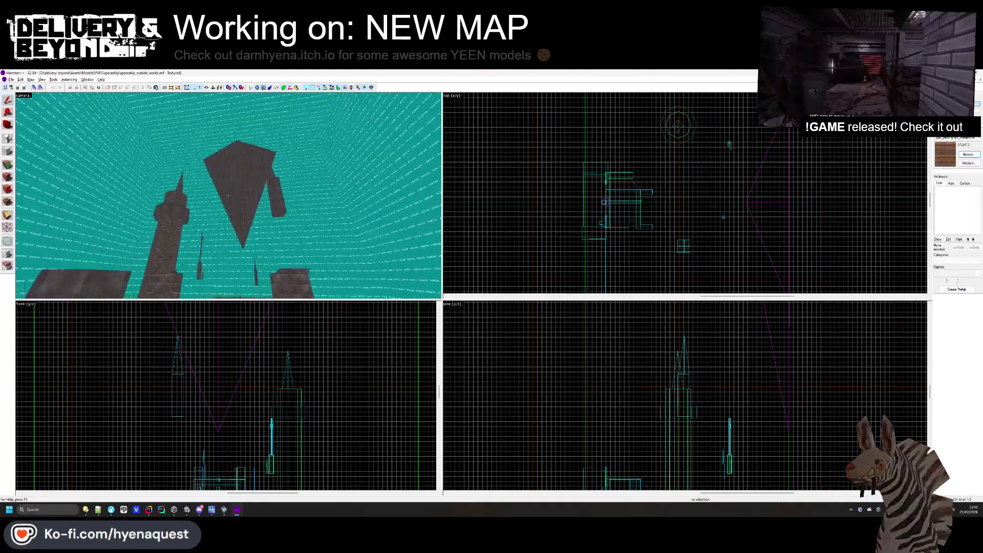
{"action": "key", "text": "w"}
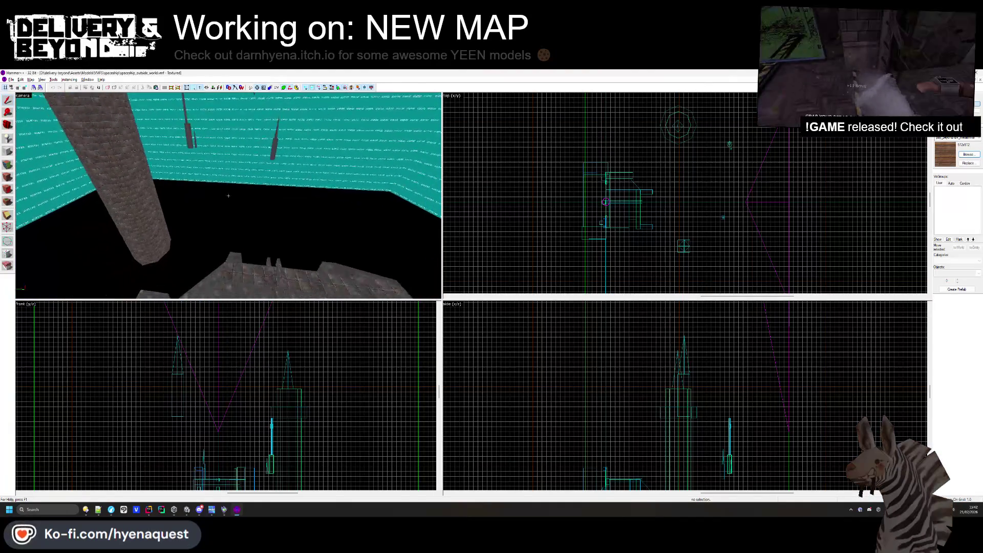
{"action": "key", "text": "z"}
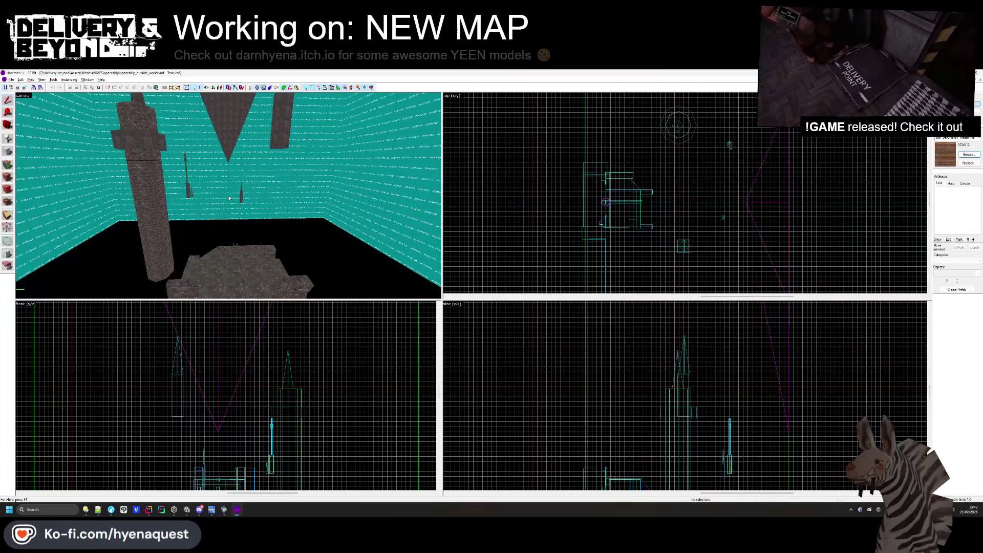
{"action": "scroll", "coordinate": [777, 236], "scroll_direction": "down", "scroll_amount": 5}
{"action": "scroll", "coordinate": [115, 396], "scroll_direction": "down", "scroll_amount": 4}
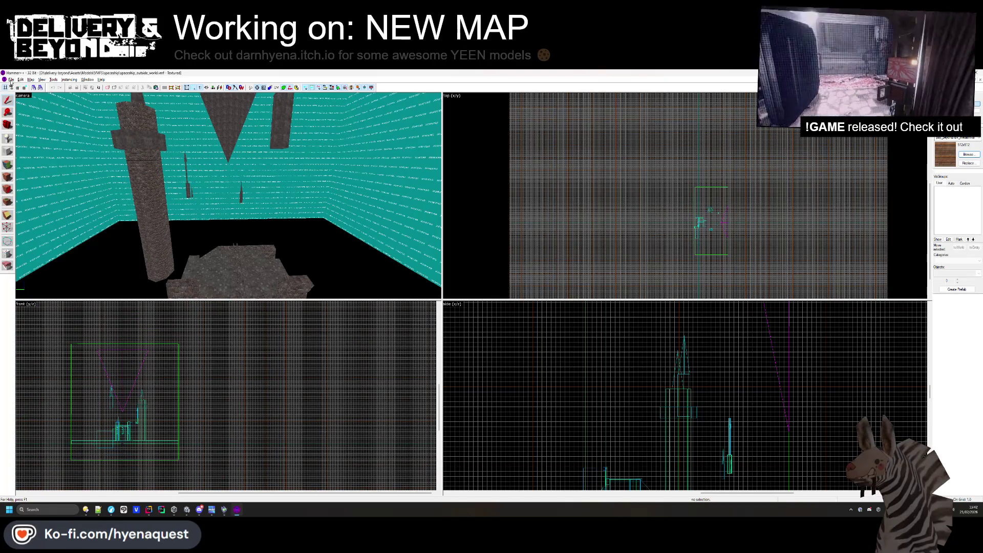
{"action": "left_click", "coordinate": [11, 80]}
{"action": "key", "text": "Escape"}
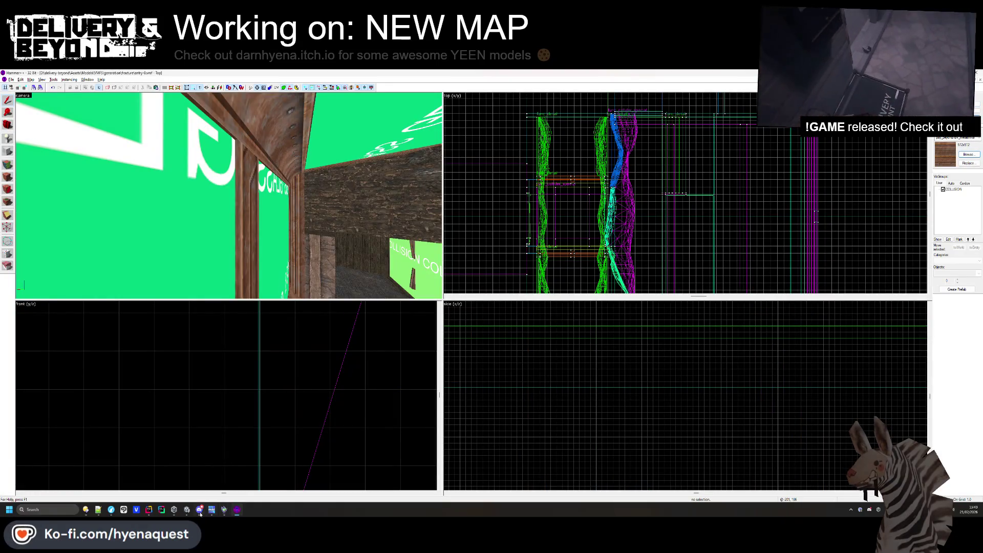
{"action": "left_click", "coordinate": [187, 510]}
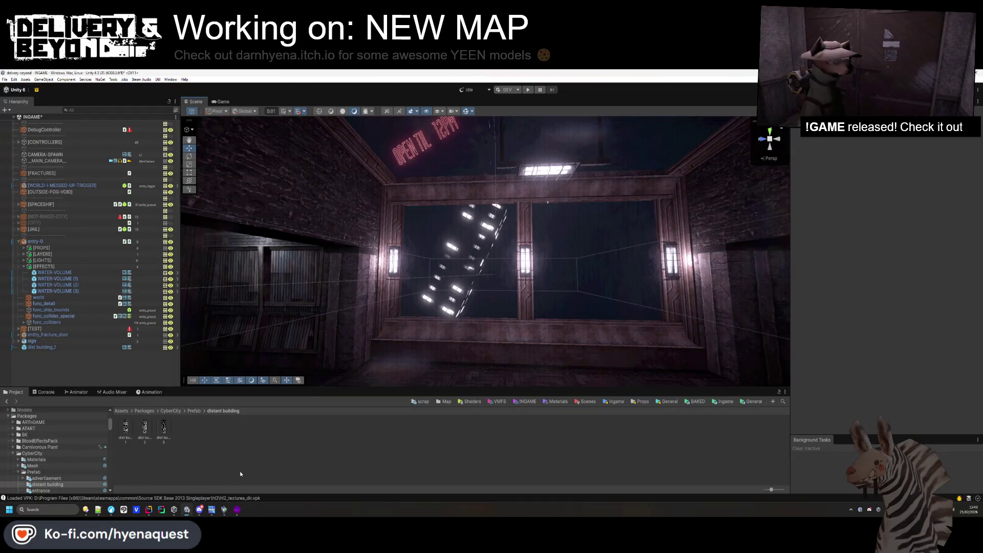
Set the Rendering Layer Mask of the world mesh under spaceship_outside_world to Default.
{"action": "left_click", "coordinate": [21, 223]}
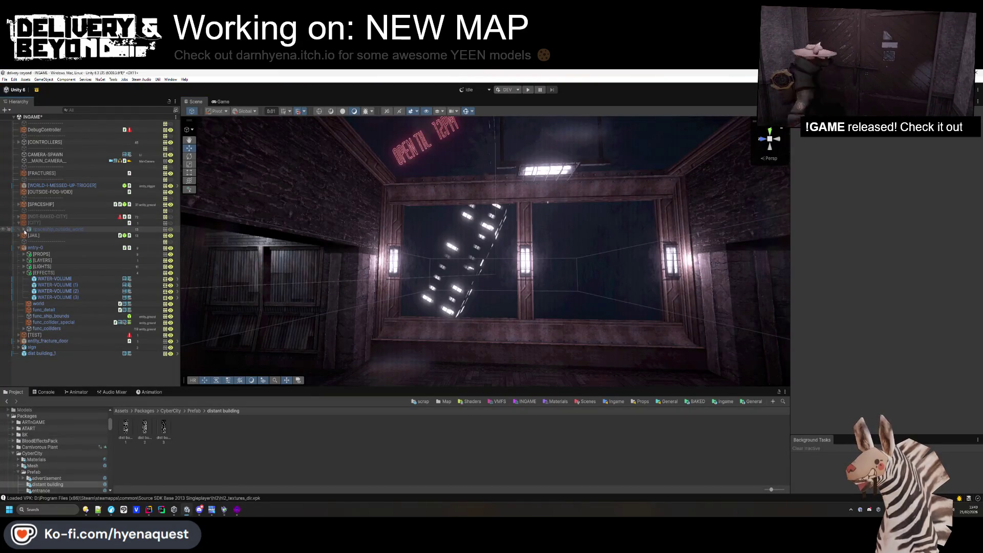
{"action": "left_click", "coordinate": [22, 229]}
{"action": "left_click", "coordinate": [24, 229]}
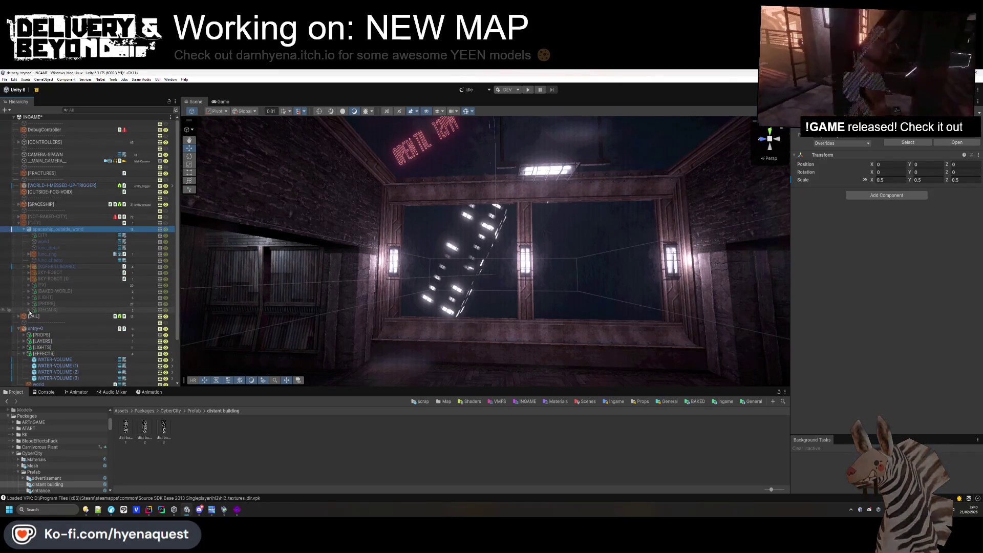
{"action": "left_click", "coordinate": [36, 244]}
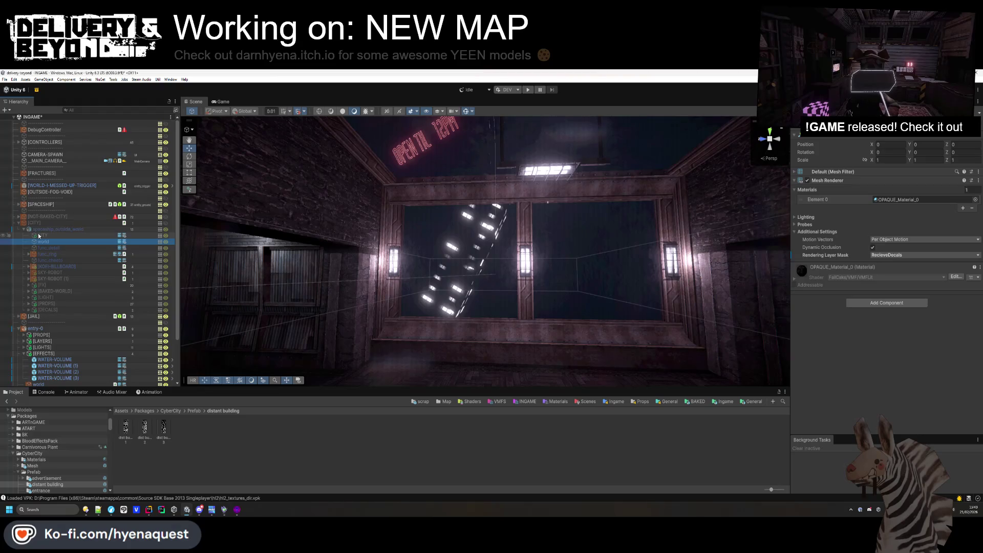
{"action": "left_click", "coordinate": [35, 222]}
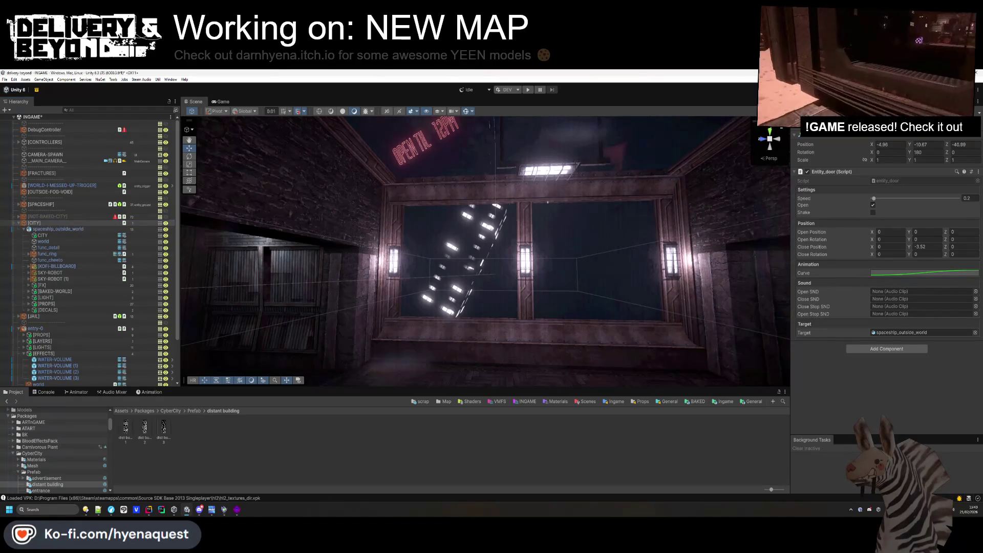
{"action": "double_click", "coordinate": [71, 244]}
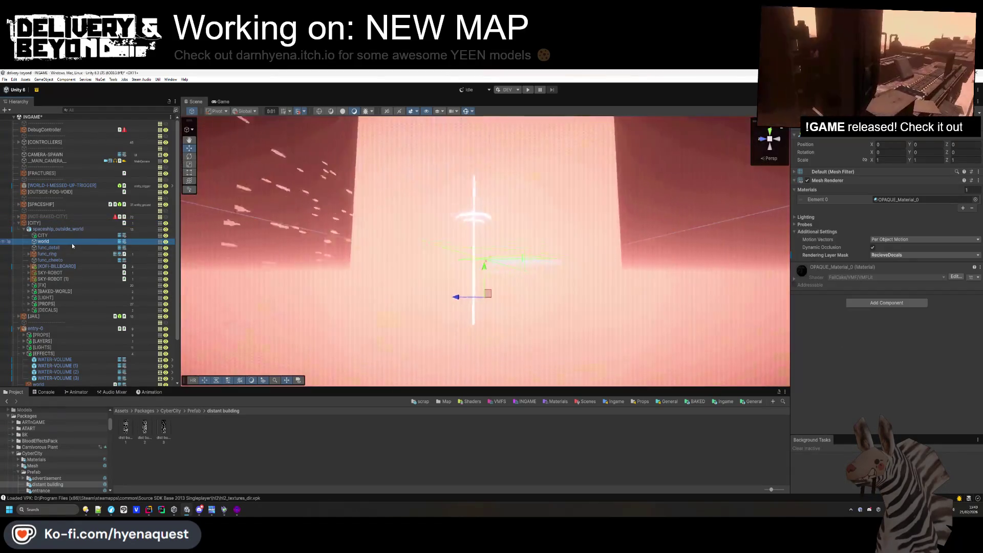
{"action": "left_click", "coordinate": [878, 255]}
{"action": "left_click", "coordinate": [884, 278]}
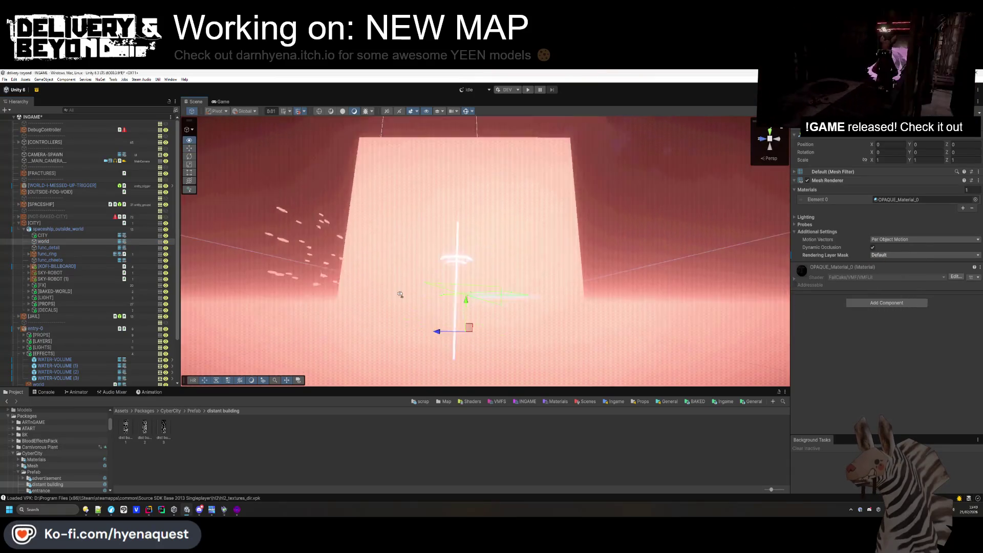
{"action": "mouse_move", "coordinate": [390, 333]}
{"action": "left_mouse_down"}
{"action": "mouse_move", "coordinate": [137, 369]}
{"action": "mouse_move", "coordinate": [501, 217]}
{"action": "mouse_move", "coordinate": [514, 248]}
{"action": "left_mouse_up"}
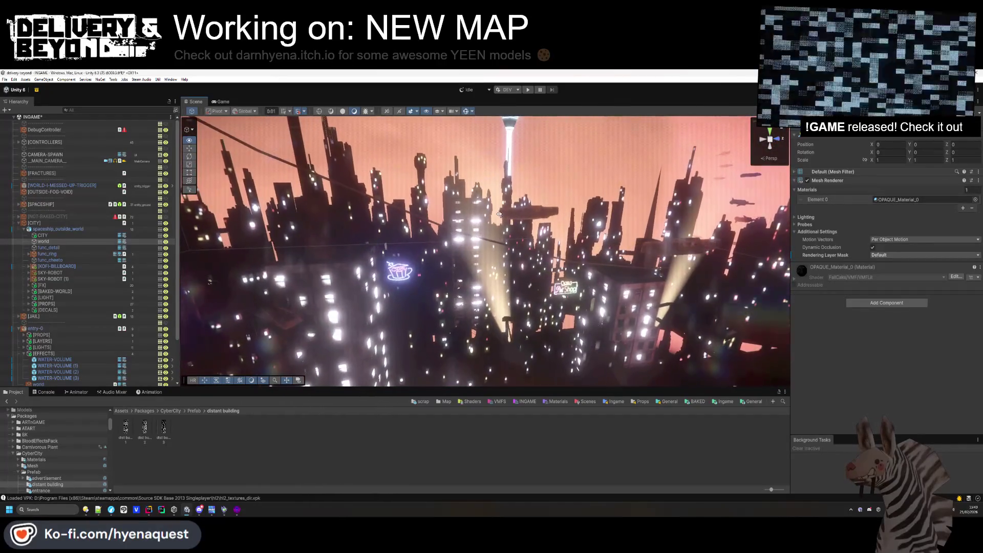
Focus on the SPOTLIGHT, then zero the X and Z position of entry-0's SPOTLIGHT.
{"action": "left_click", "coordinate": [512, 251]}
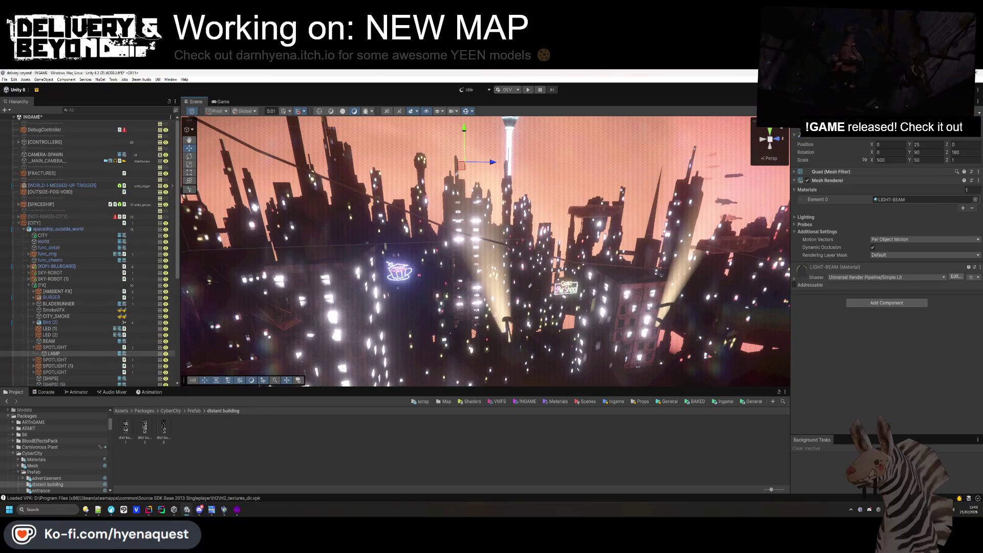
{"action": "double_click", "coordinate": [65, 349]}
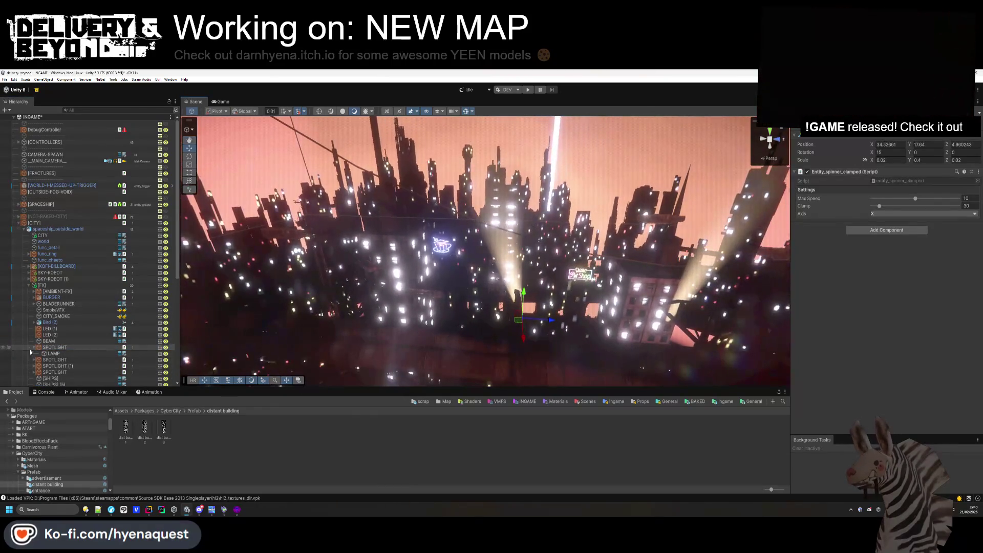
{"action": "left_click", "coordinate": [33, 347]}
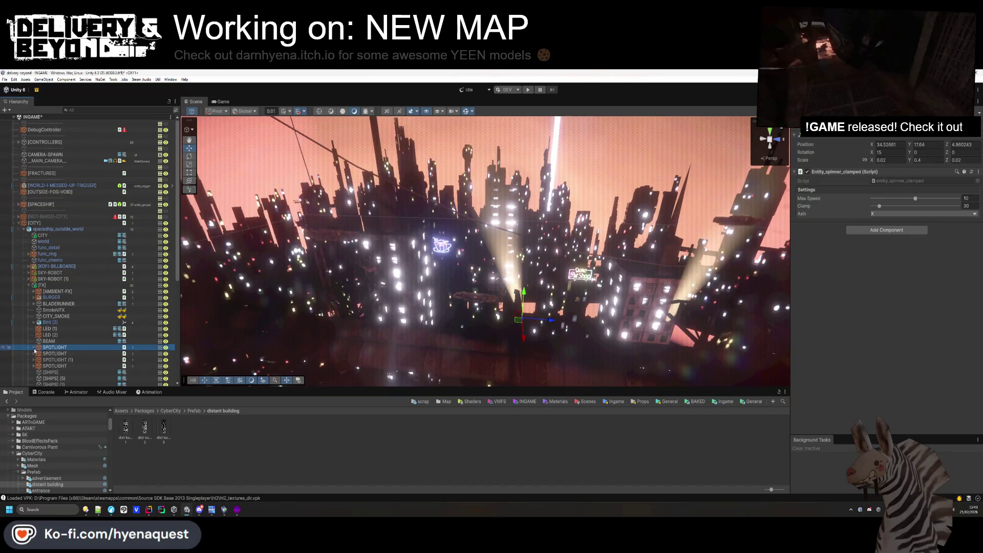
{"action": "scroll", "coordinate": [92, 301], "scroll_direction": "down", "scroll_amount": 8}
{"action": "left_click", "coordinate": [44, 346]}
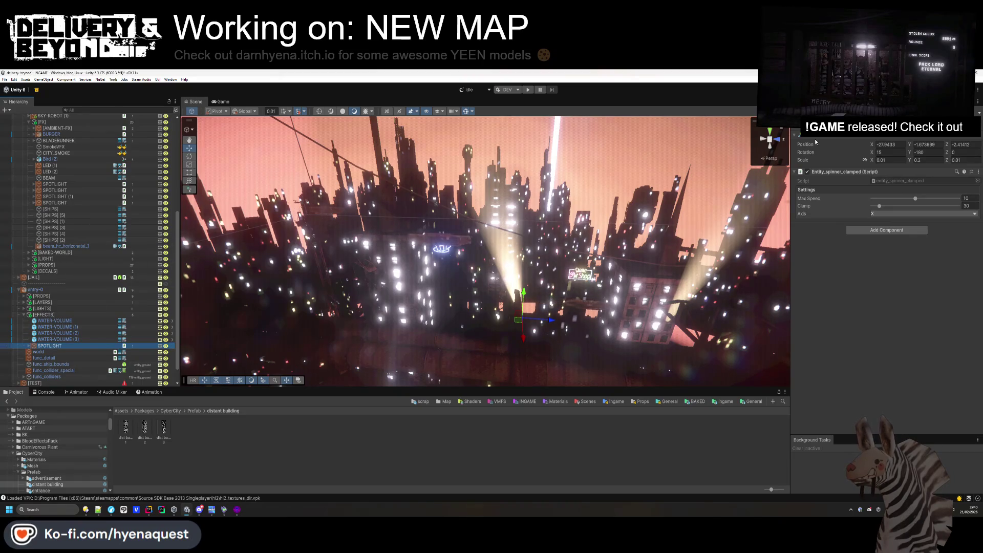
{"action": "left_click", "coordinate": [891, 144]}
{"action": "type", "text": "0"}
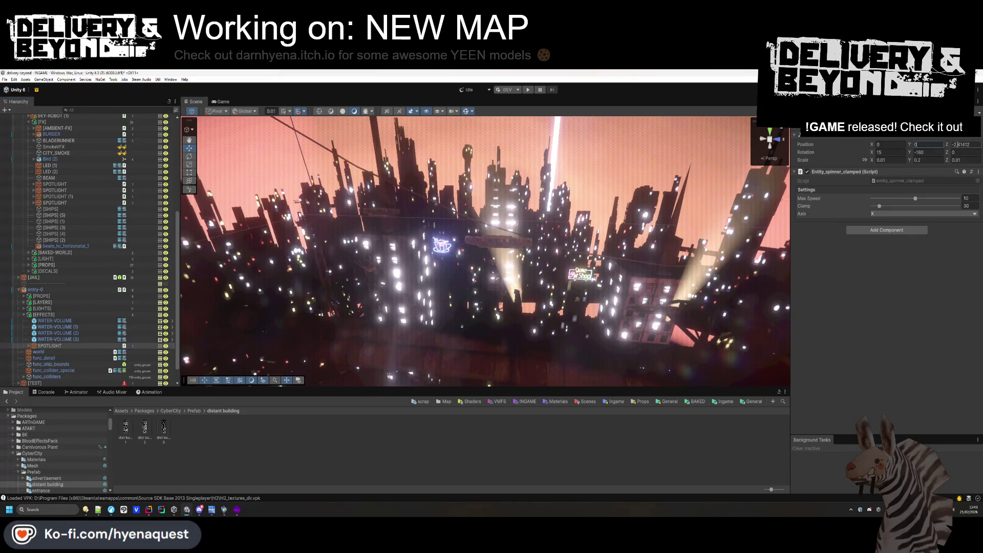
{"action": "left_click", "coordinate": [954, 144]}
{"action": "type", "text": "0"}
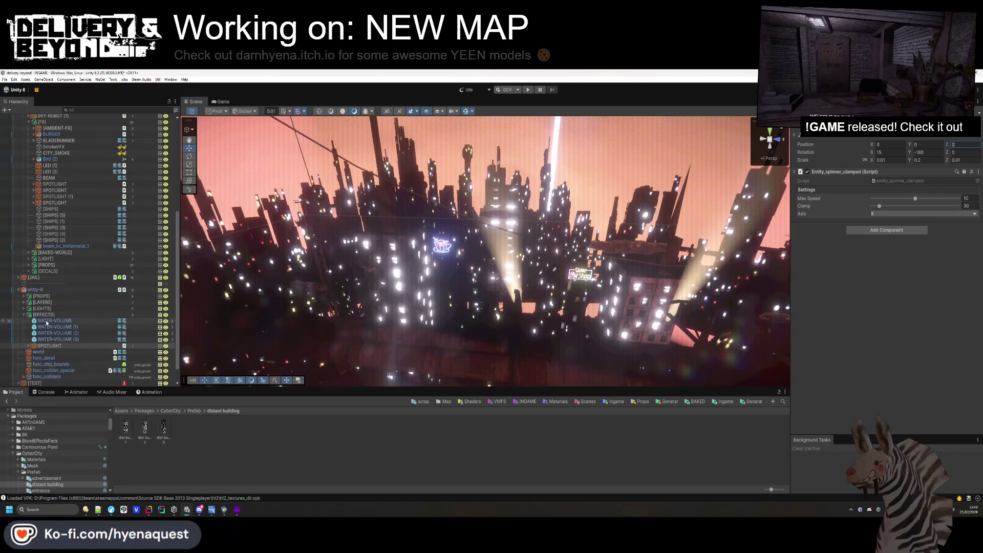
Select func_detail to inspect it and hide the world object from the scene.
{"action": "scroll", "coordinate": [46, 323], "scroll_direction": "up", "scroll_amount": 3}
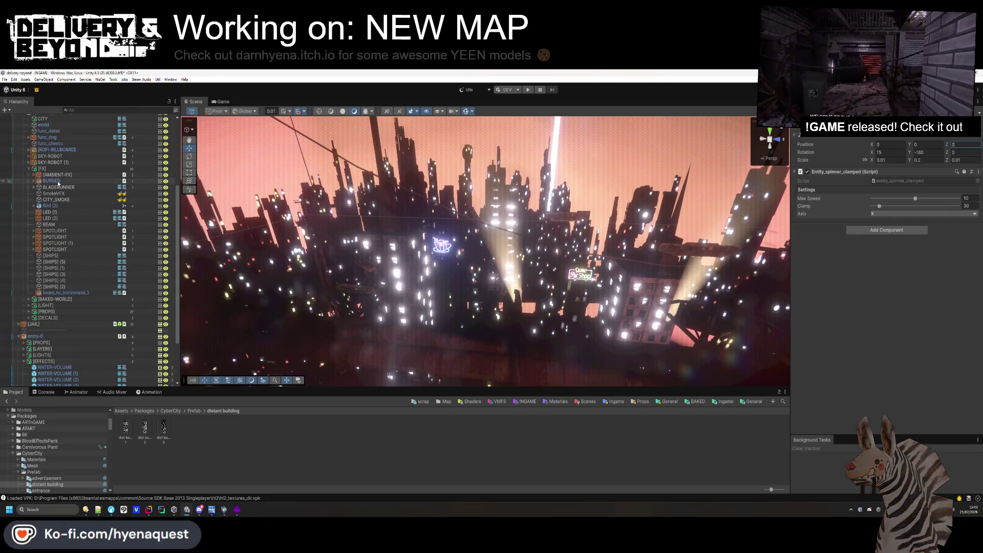
{"action": "scroll", "coordinate": [98, 237], "scroll_direction": "up", "scroll_amount": 2}
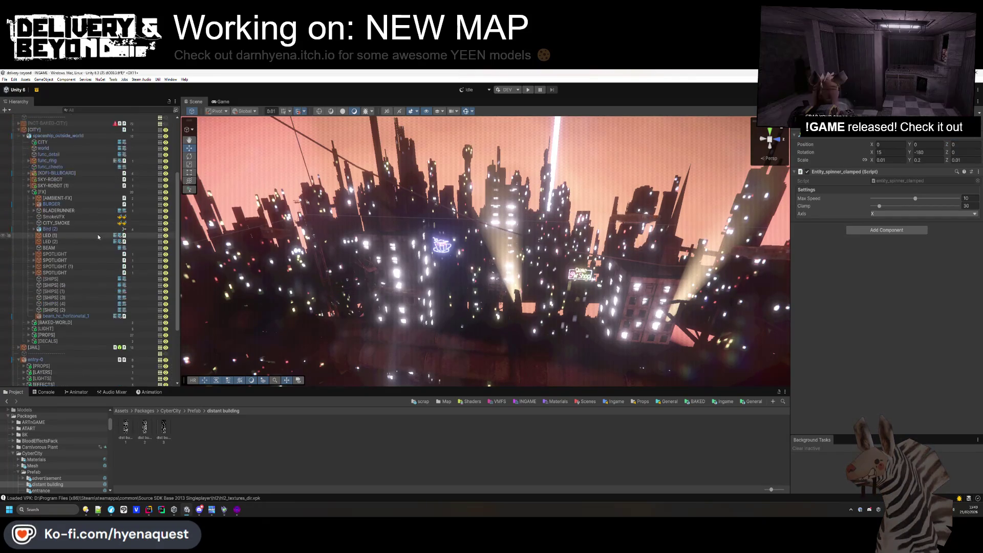
{"action": "left_click", "coordinate": [59, 156]}
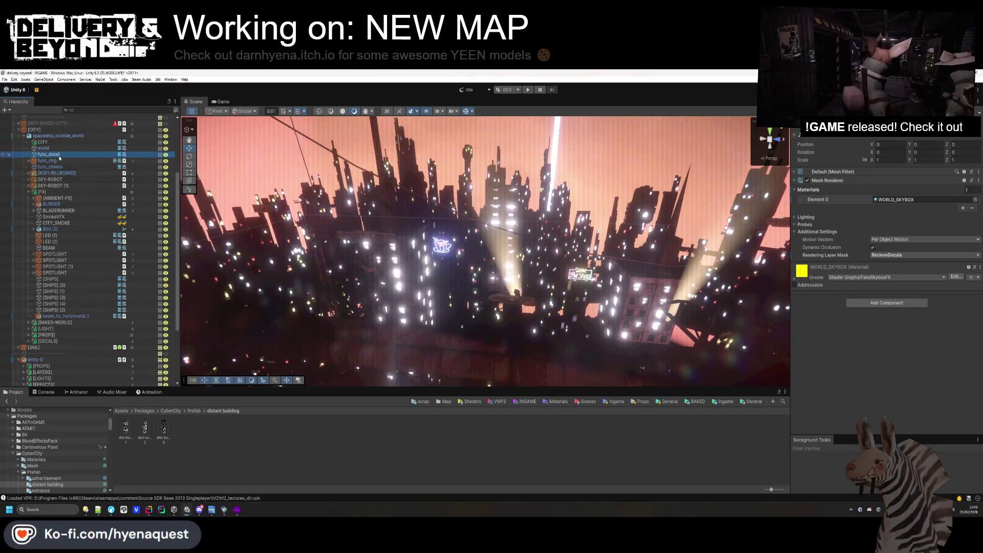
{"action": "left_click", "coordinate": [861, 152]}
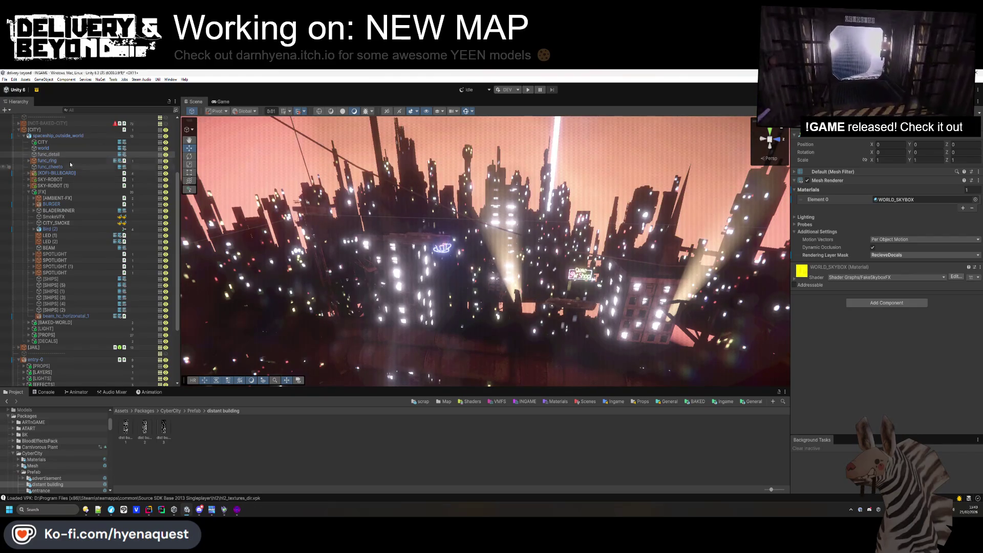
{"action": "key", "text": "alt+shift+a"}
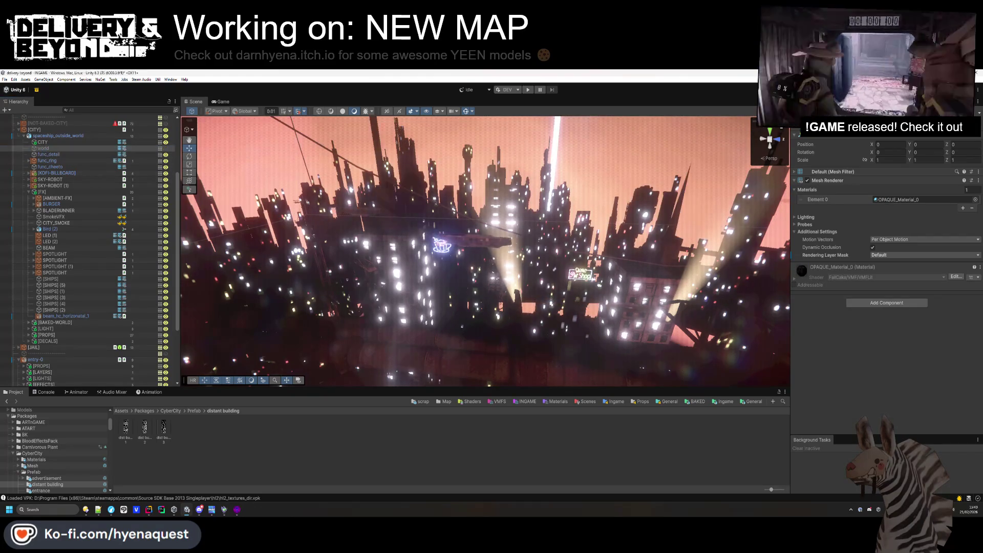
{"action": "left_click", "coordinate": [29, 192]}
Check func_detail's skybox material, then frame the CITY skyline object in the Scene view.
{"action": "scroll", "coordinate": [31, 192], "scroll_direction": "up", "scroll_amount": 2}
{"action": "left_click", "coordinate": [37, 191]}
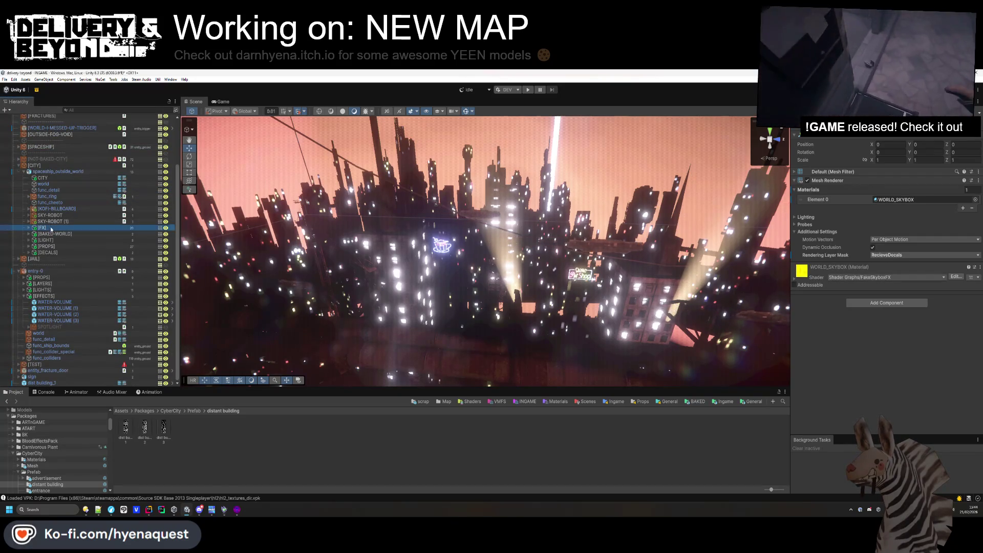
{"action": "left_click", "coordinate": [539, 174]}
{"action": "left_click", "coordinate": [46, 246]}
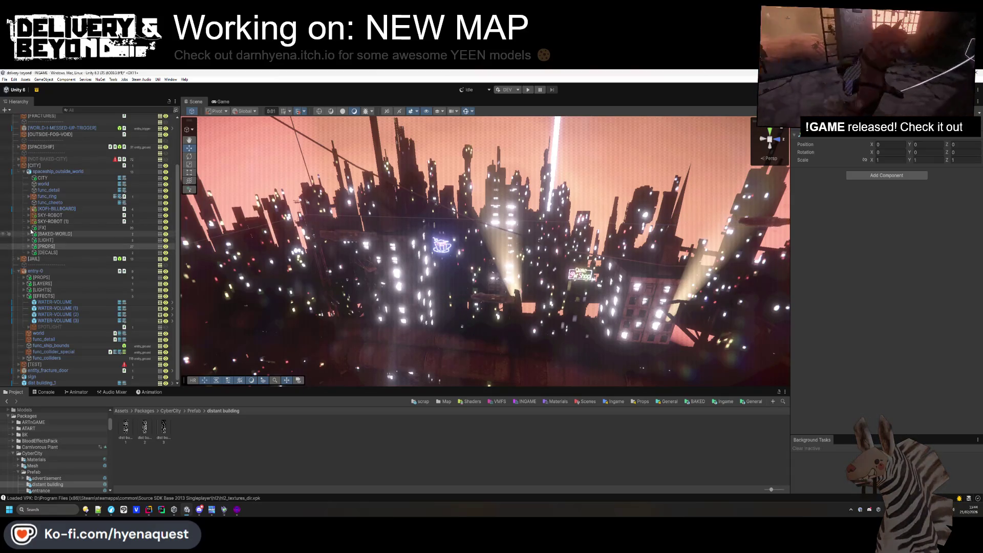
{"action": "left_click", "coordinate": [47, 190]}
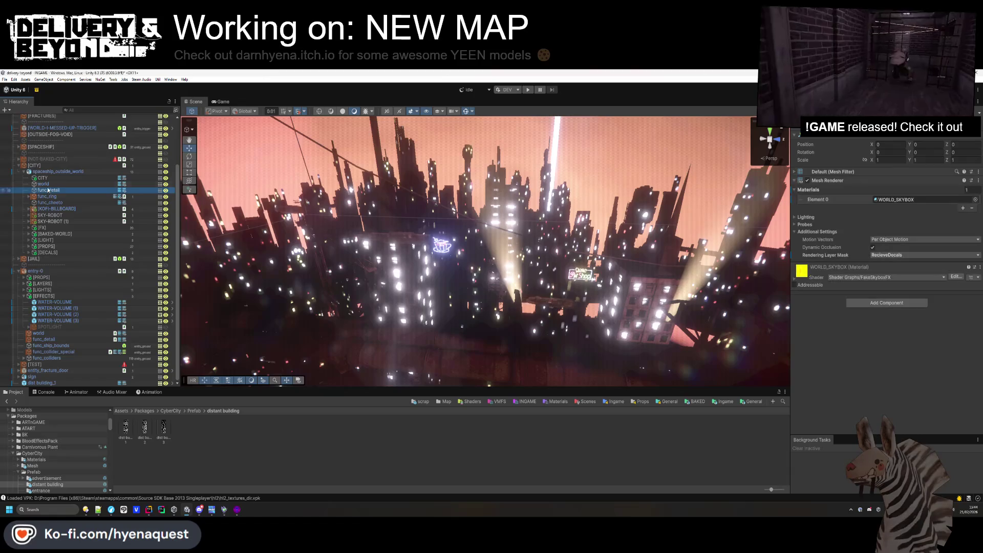
{"action": "left_click", "coordinate": [43, 178]}
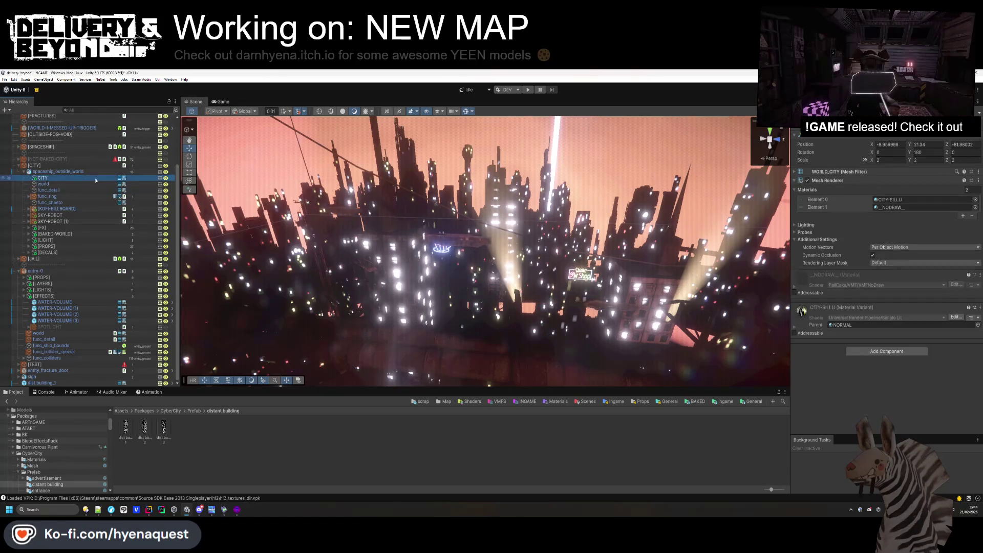
{"action": "double_click", "coordinate": [33, 176]}
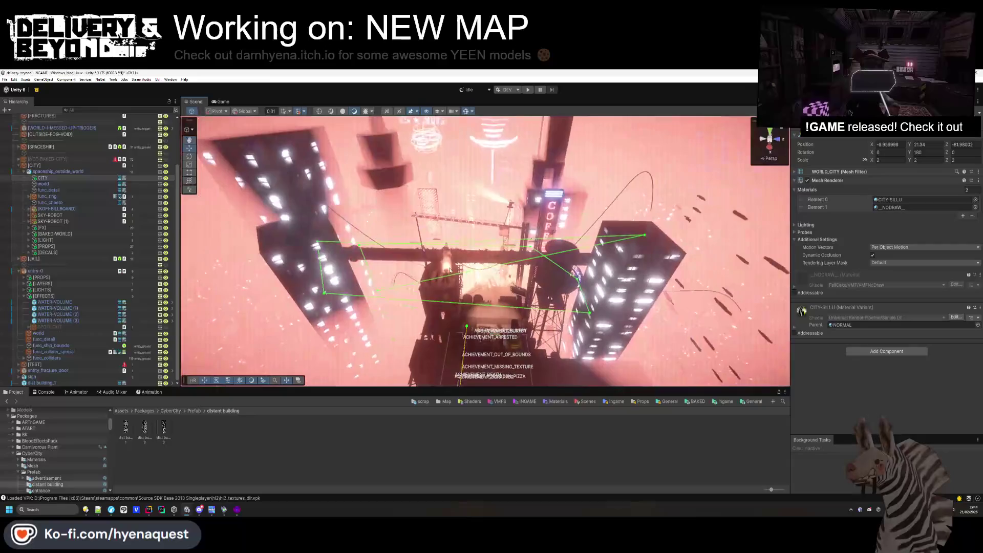
Deactivate the old [CITY] group and paste a copy of CITY under [EFFECTS].
{"action": "left_click", "coordinate": [23, 174]}
{"action": "left_click", "coordinate": [36, 223]}
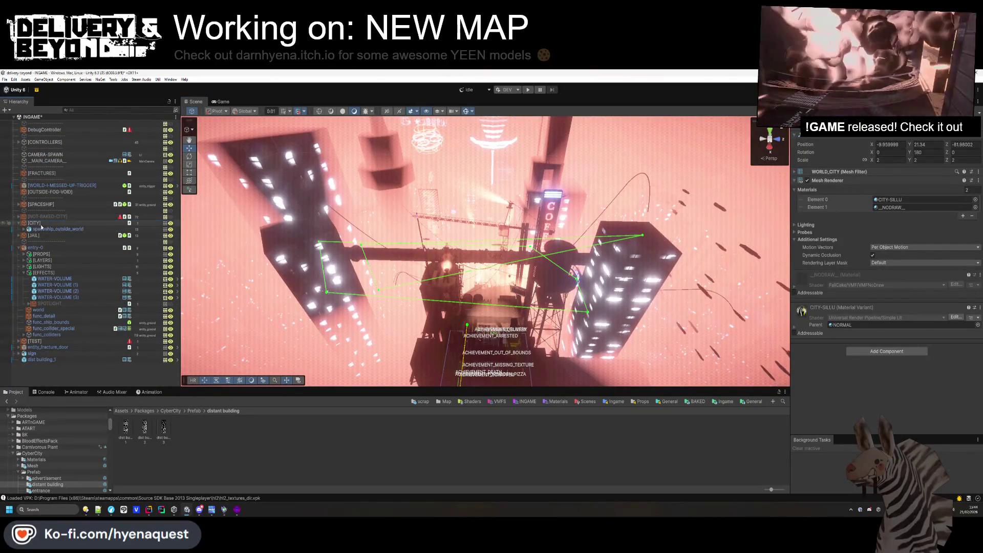
{"action": "key", "text": "alt+shift+a"}
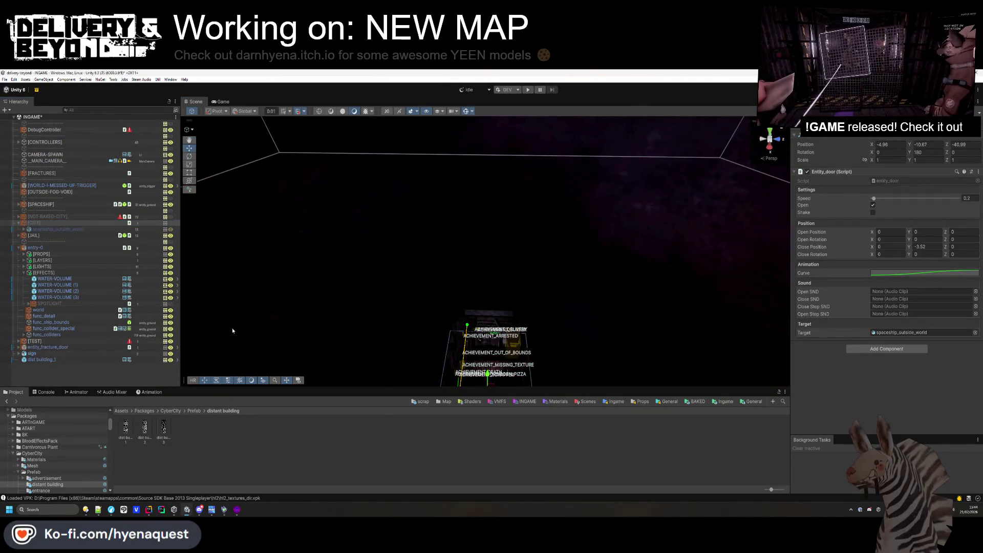
{"action": "key", "text": "ctrl+shift+v"}
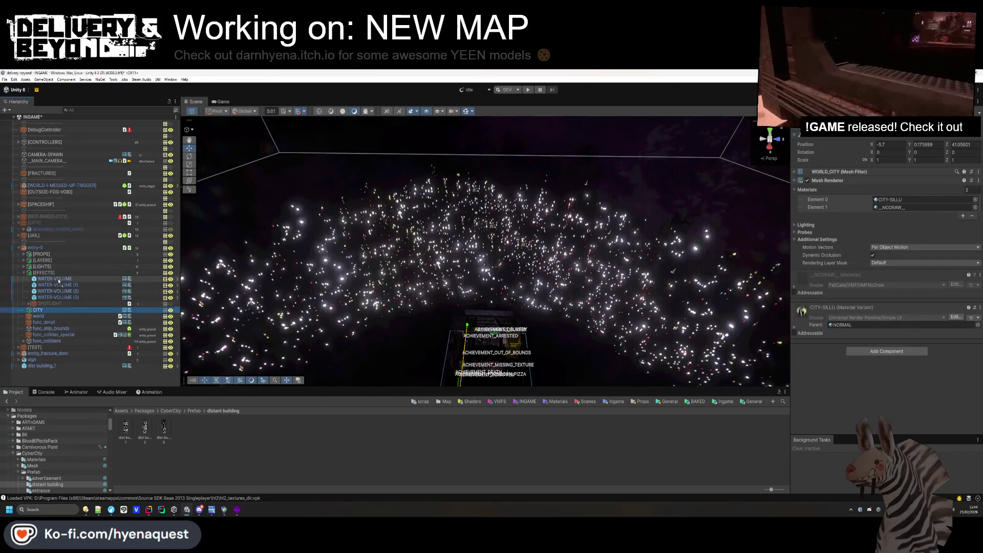
{"action": "left_click_drag", "start_coordinate": [650, 261], "coordinate": [840, 332]}
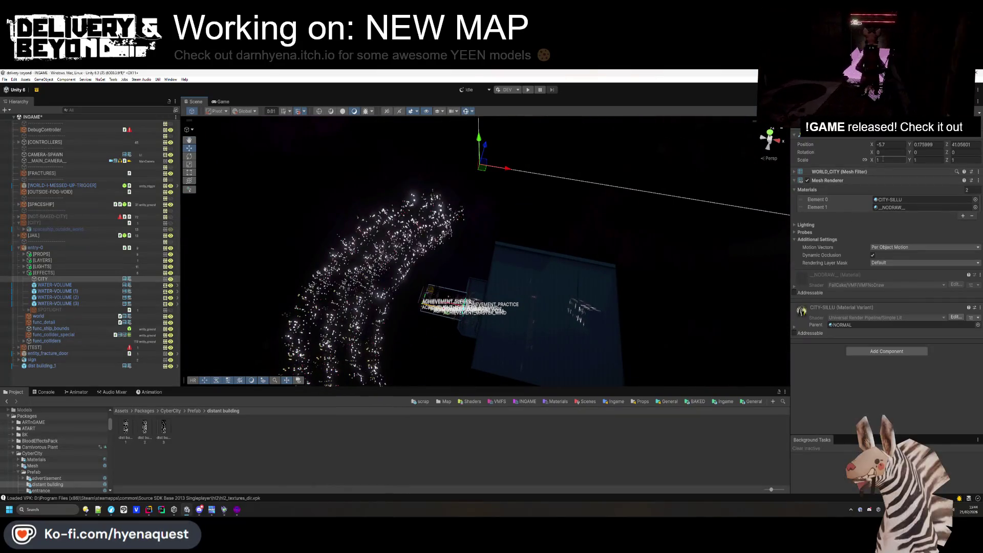
Rotate the CITY lights to Y 180 and reset their position to the origin.
{"action": "mouse_move", "coordinate": [907, 155]}
{"action": "left_mouse_down"}
{"action": "mouse_move", "coordinate": [867, 223]}
{"action": "mouse_move", "coordinate": [548, 220]}
{"action": "mouse_move", "coordinate": [931, 152]}
{"action": "left_mouse_up"}
{"action": "type", "text": "180"}
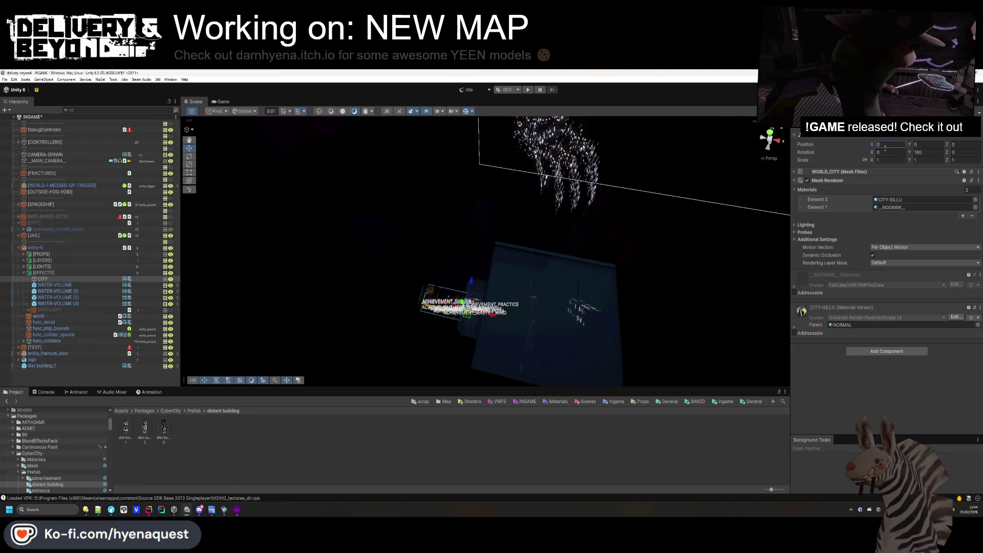
{"action": "mouse_move", "coordinate": [532, 225]}
{"action": "left_mouse_down"}
{"action": "mouse_move", "coordinate": [652, 232]}
{"action": "mouse_move", "coordinate": [708, 267]}
{"action": "left_mouse_up"}
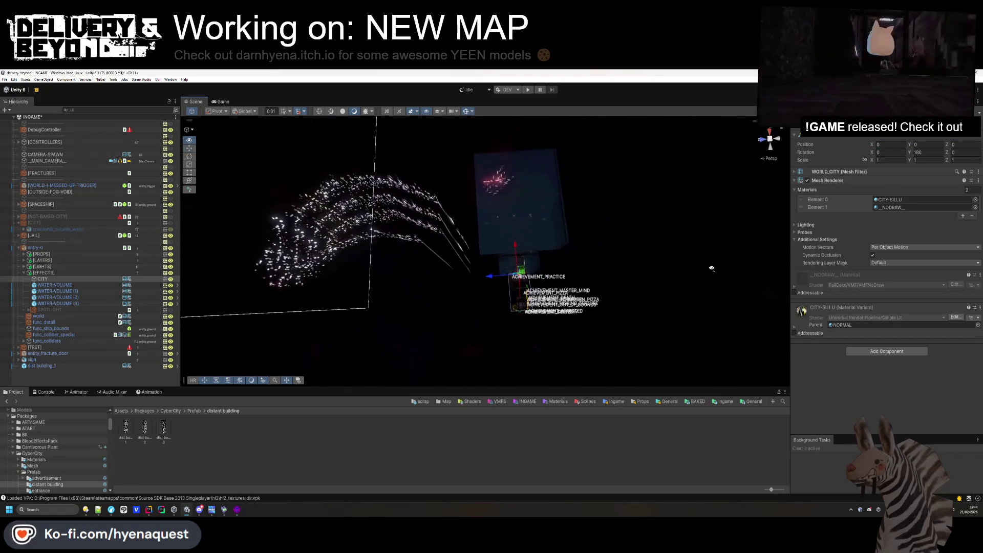
{"action": "left_click", "coordinate": [502, 282]}
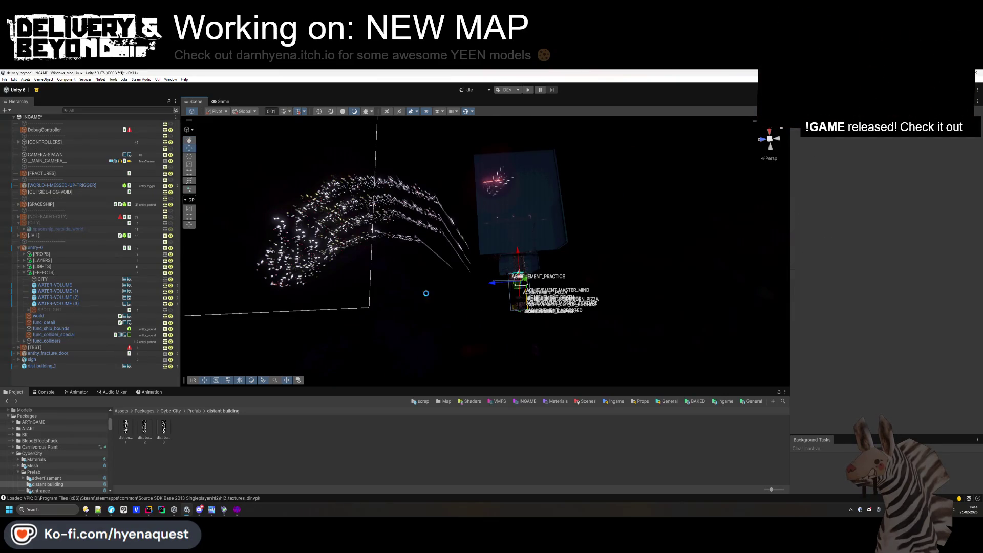
{"action": "left_click", "coordinate": [458, 294]}
Push the CITY lights back to Z -43.99, scale them to 0.49, and shift them closer.
{"action": "scroll", "coordinate": [25, 237], "scroll_direction": "down", "scroll_amount": 5}
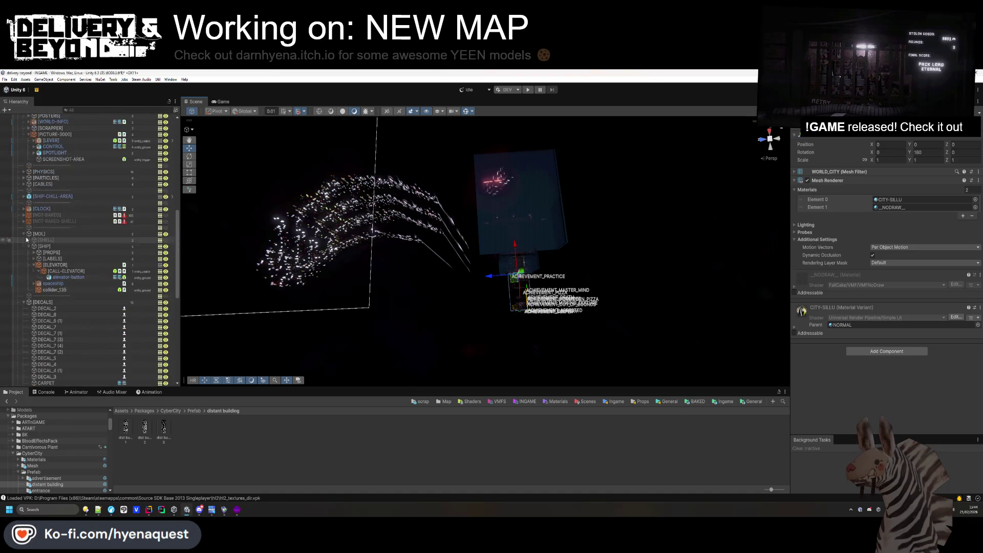
{"action": "scroll", "coordinate": [26, 234], "scroll_direction": "up", "scroll_amount": 2}
{"action": "scroll", "coordinate": [23, 233], "scroll_direction": "up", "scroll_amount": 10}
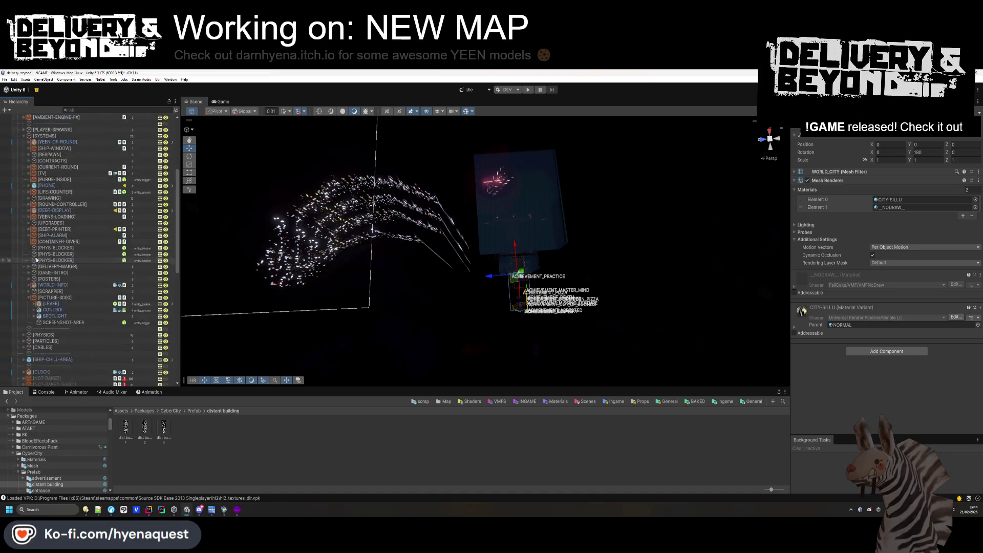
{"action": "left_click", "coordinate": [18, 184]}
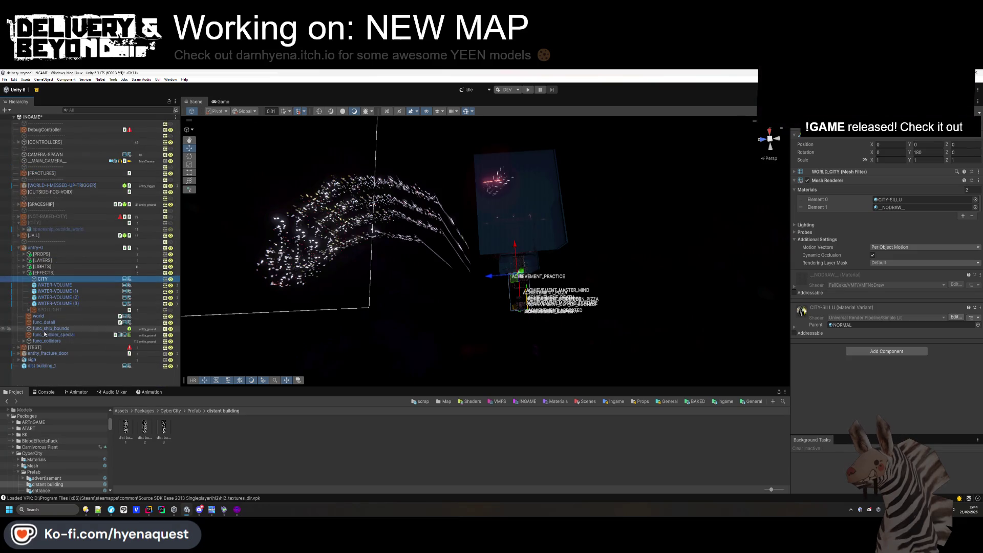
{"action": "key", "text": "F2"}
{"action": "mouse_move", "coordinate": [493, 280]}
{"action": "left_mouse_down"}
{"action": "mouse_move", "coordinate": [642, 278]}
{"action": "mouse_move", "coordinate": [646, 269]}
{"action": "left_mouse_up"}
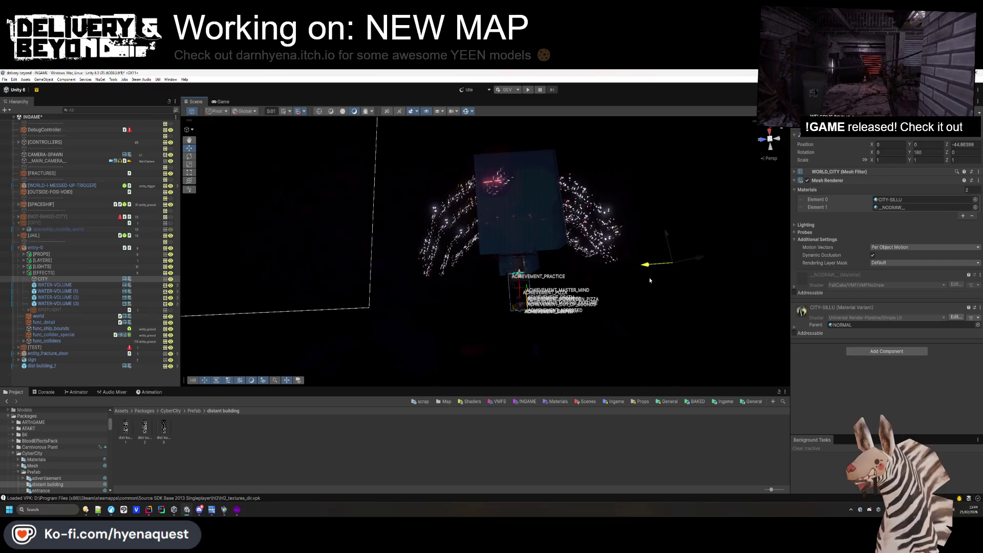
{"action": "left_click", "coordinate": [868, 161]}
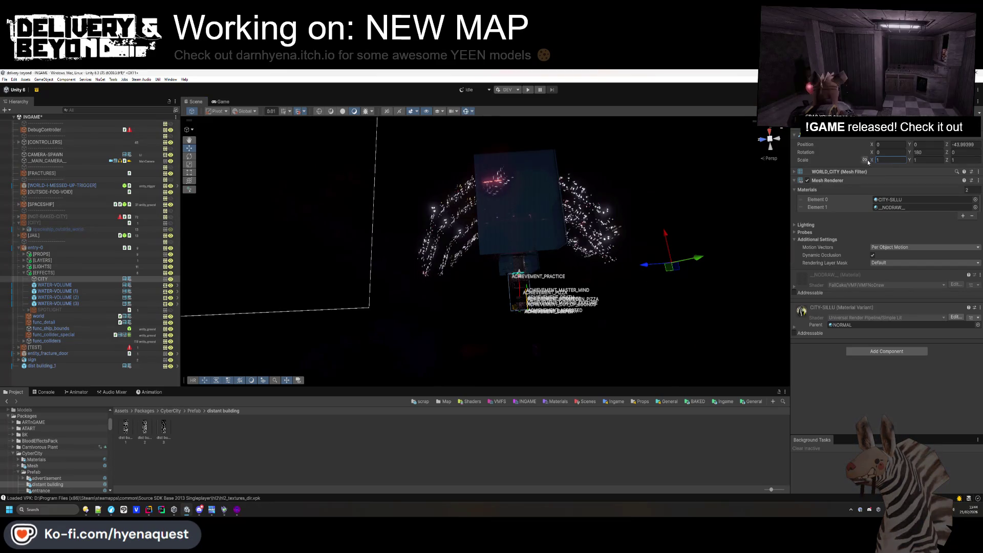
{"action": "type", "text": "0.49"}
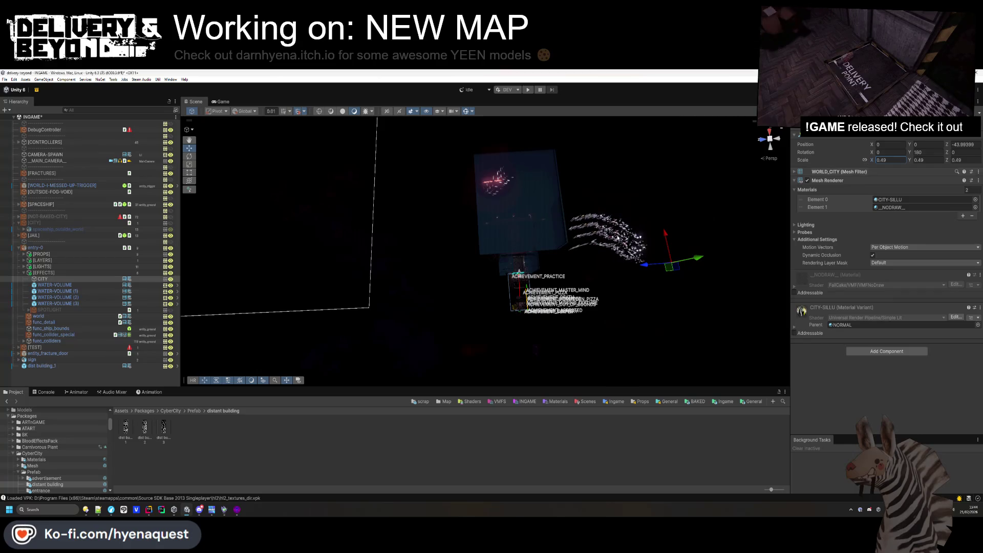
{"action": "mouse_move", "coordinate": [631, 272]}
{"action": "left_mouse_down"}
{"action": "mouse_move", "coordinate": [589, 246]}
{"action": "mouse_move", "coordinate": [583, 197]}
{"action": "mouse_move", "coordinate": [541, 163]}
{"action": "mouse_move", "coordinate": [650, 210]}
{"action": "mouse_move", "coordinate": [681, 205]}
{"action": "mouse_move", "coordinate": [453, 324]}
{"action": "mouse_move", "coordinate": [450, 339]}
{"action": "mouse_move", "coordinate": [464, 336]}
{"action": "left_mouse_up"}
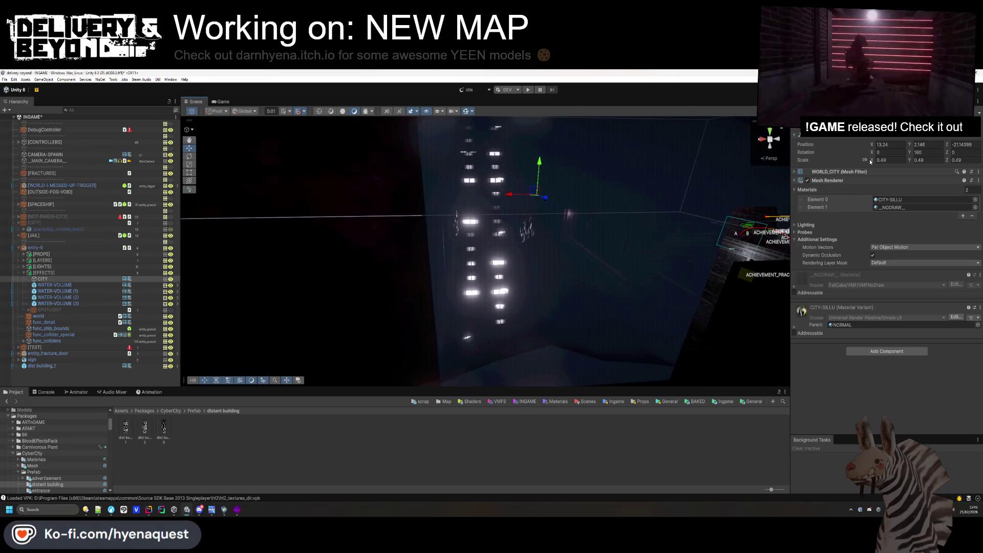
Orbit above the building block and fly the view into the room facing its windows.
{"action": "left_click_drag", "start_coordinate": [374, 348], "coordinate": [342, 368]}
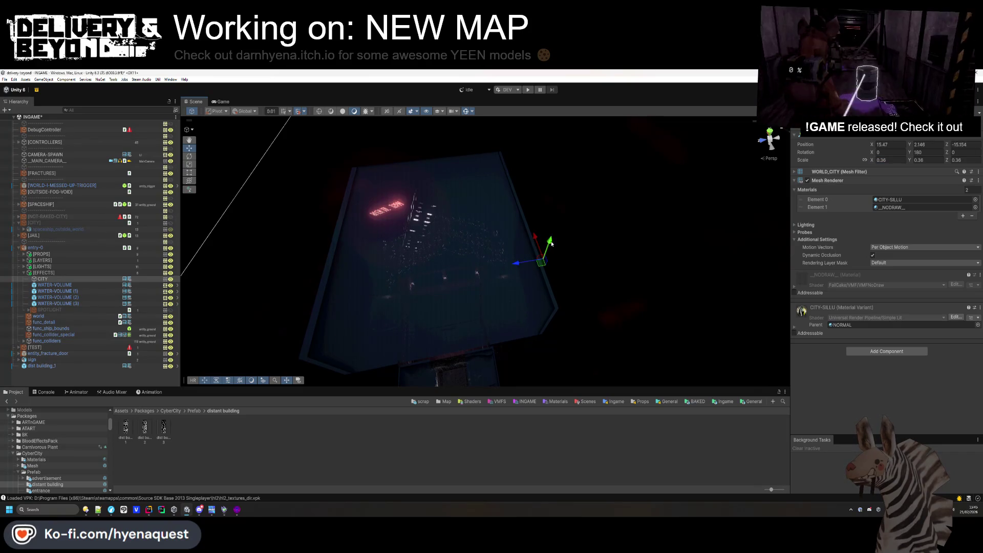
{"action": "mouse_move", "coordinate": [551, 240]}
{"action": "left_mouse_down"}
{"action": "mouse_move", "coordinate": [527, 325]}
{"action": "mouse_move", "coordinate": [524, 221]}
{"action": "mouse_move", "coordinate": [552, 166]}
{"action": "left_mouse_up"}
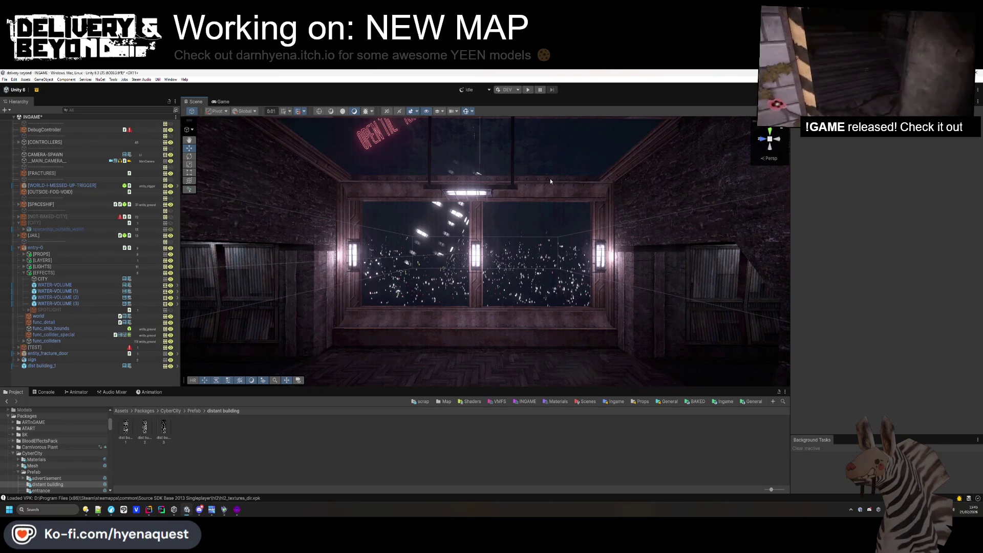
{"action": "key", "text": "alt+Tab"}
{"action": "key", "text": "alt+Tab"}
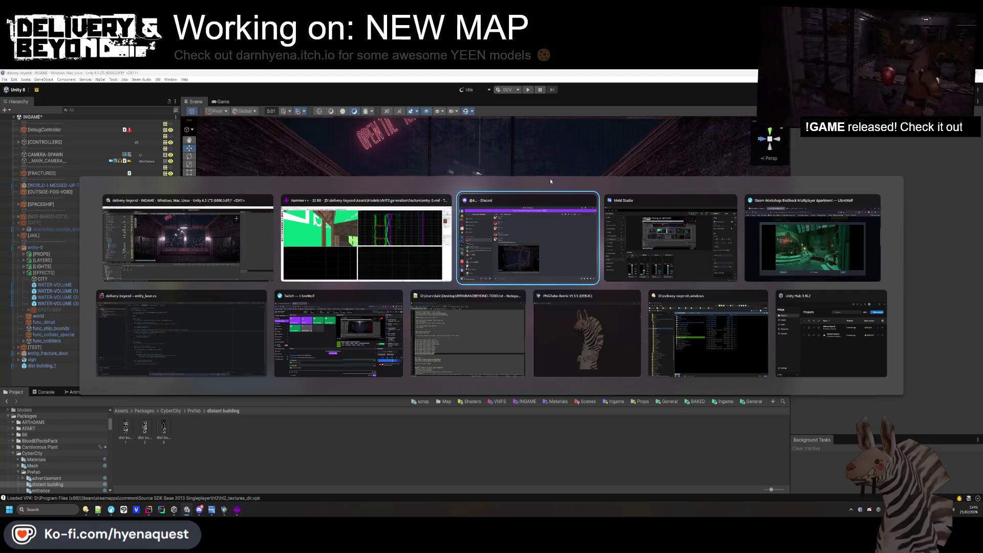
{"action": "key", "text": "Escape"}
{"action": "mouse_move", "coordinate": [111, 510]}
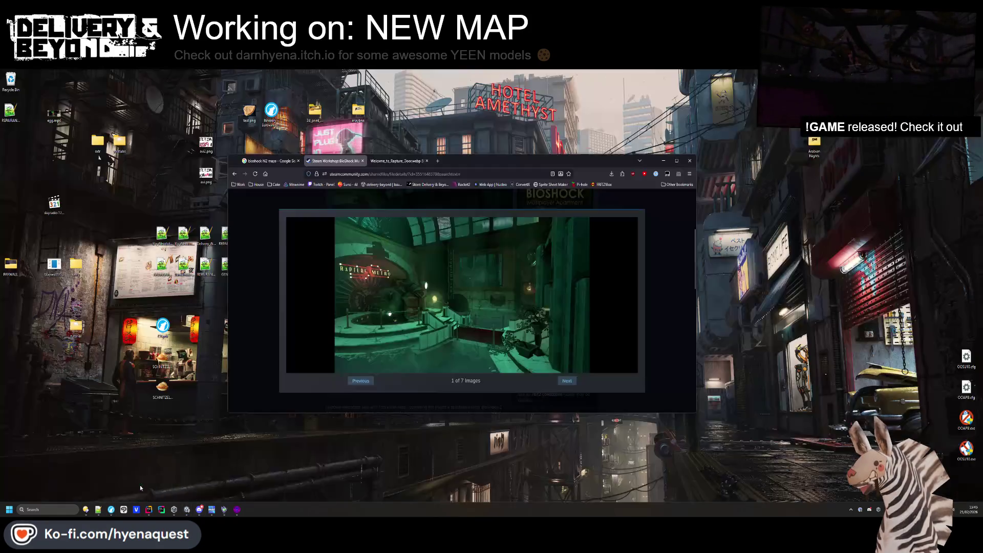
{"action": "left_click", "coordinate": [141, 488]}
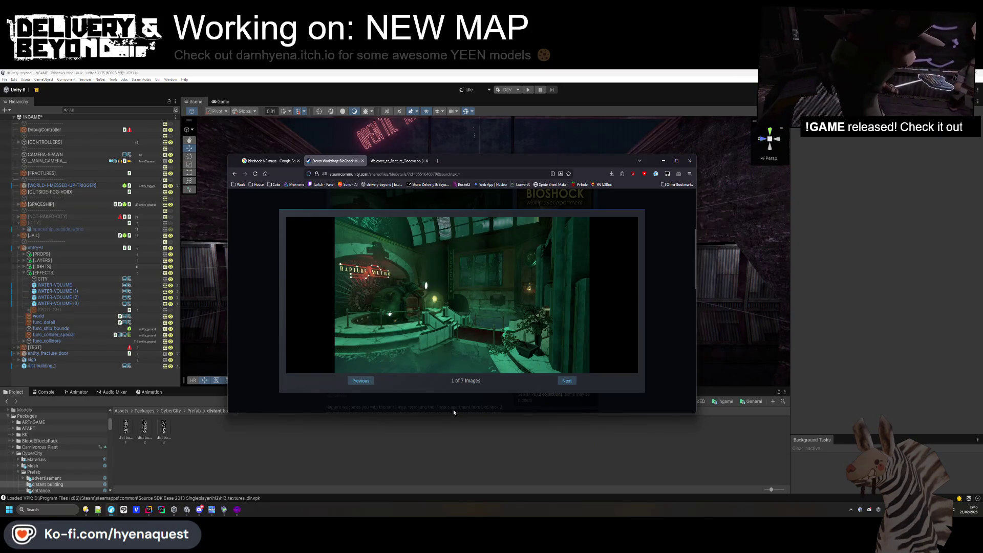
{"action": "left_click", "coordinate": [448, 460]}
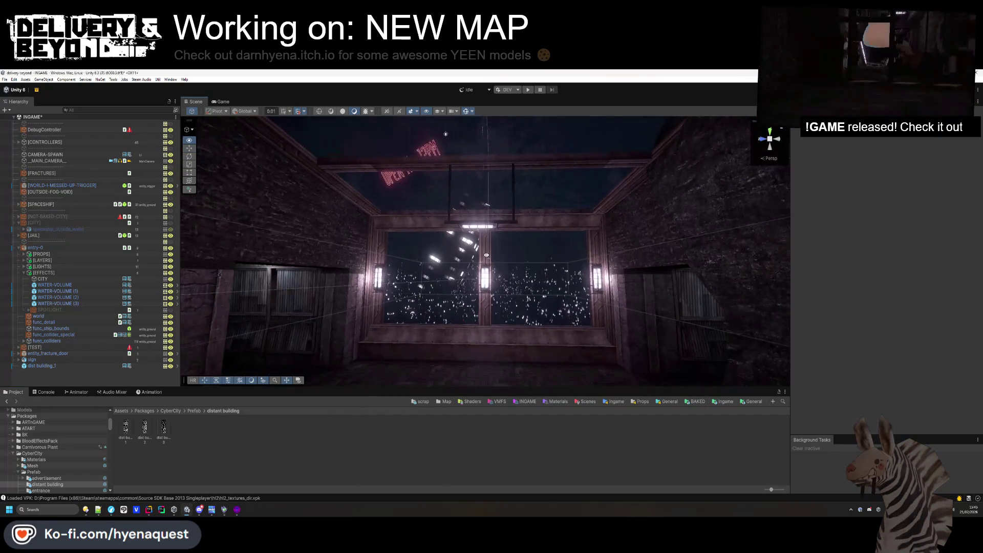
{"action": "mouse_move", "coordinate": [487, 255]}
{"action": "left_mouse_down"}
{"action": "mouse_move", "coordinate": [487, 226]}
{"action": "mouse_move", "coordinate": [482, 258]}
{"action": "left_mouse_up"}
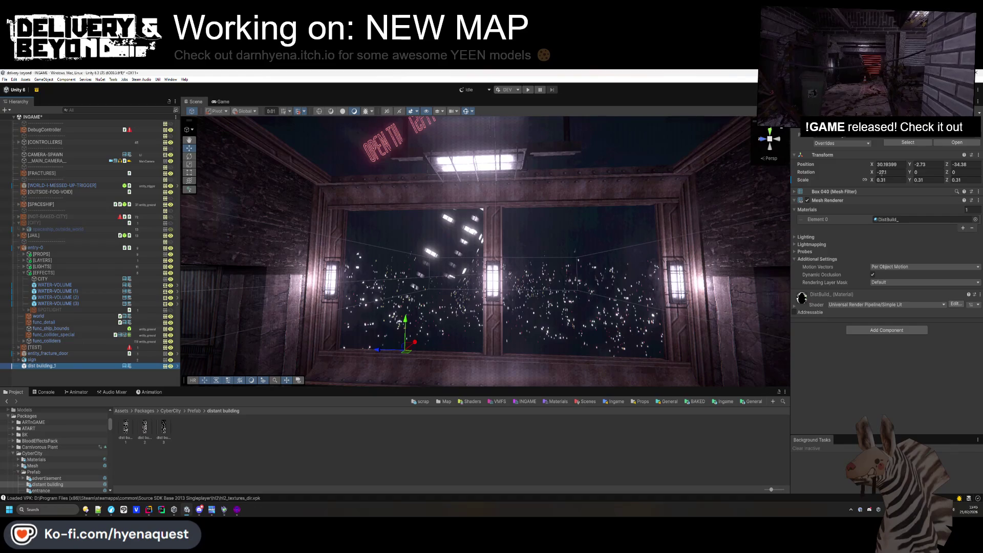
{"action": "left_click_drag", "start_coordinate": [872, 180], "coordinate": [870, 182]}
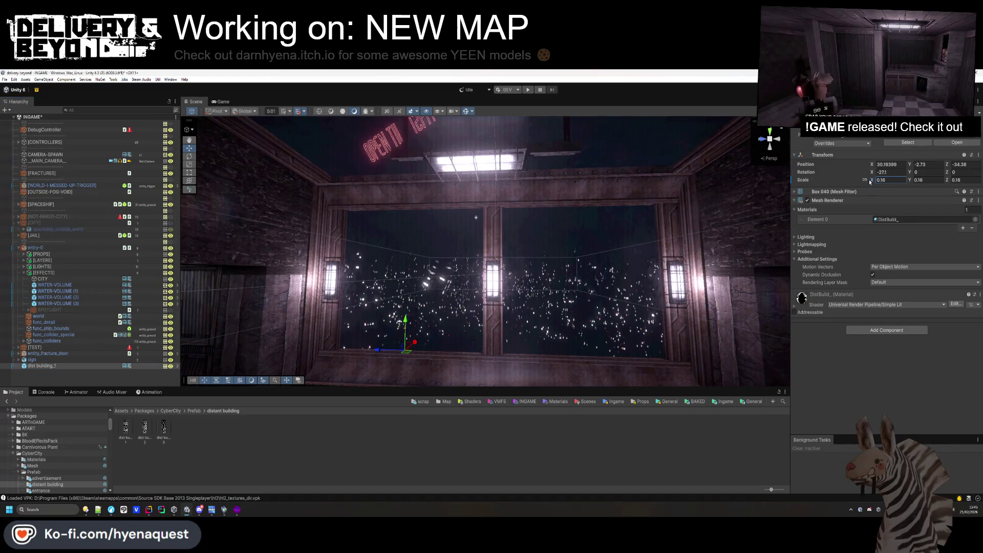
{"action": "type", "text": "0.2"}
{"action": "key", "text": "Return"}
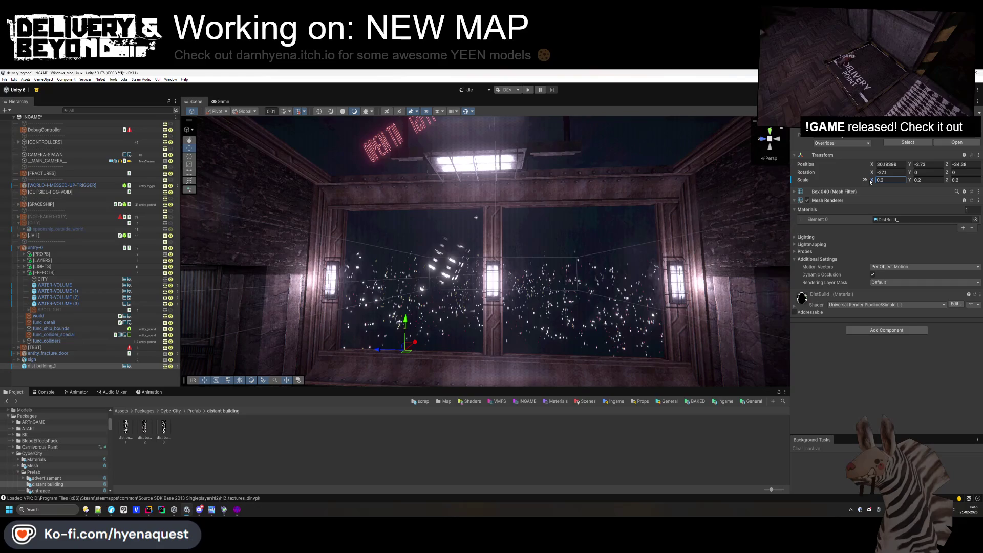
{"action": "key", "text": "ctrl+z"}
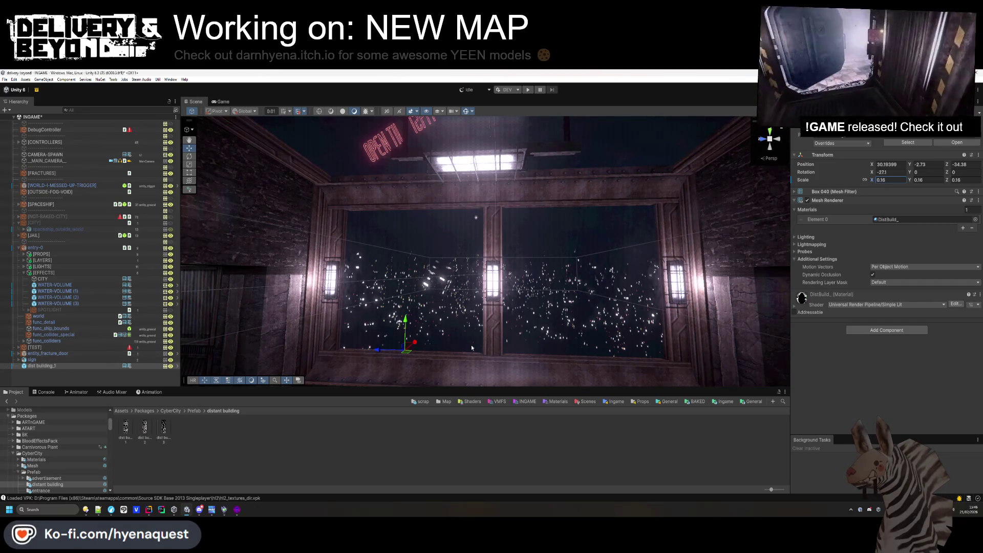
{"action": "key", "text": "ctrl+d"}
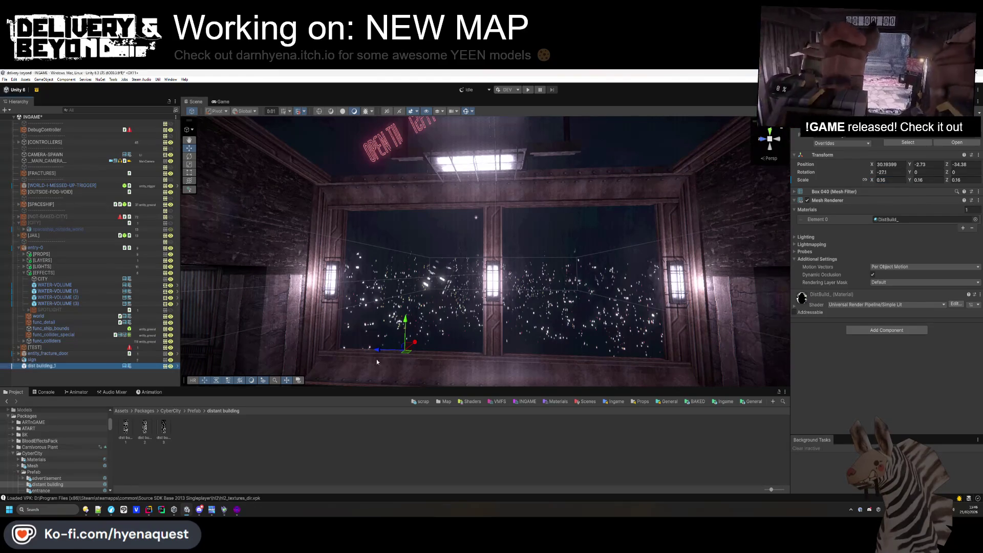
{"action": "mouse_move", "coordinate": [403, 357]}
{"action": "left_mouse_down"}
{"action": "mouse_move", "coordinate": [548, 369]}
{"action": "mouse_move", "coordinate": [544, 404]}
{"action": "left_mouse_up"}
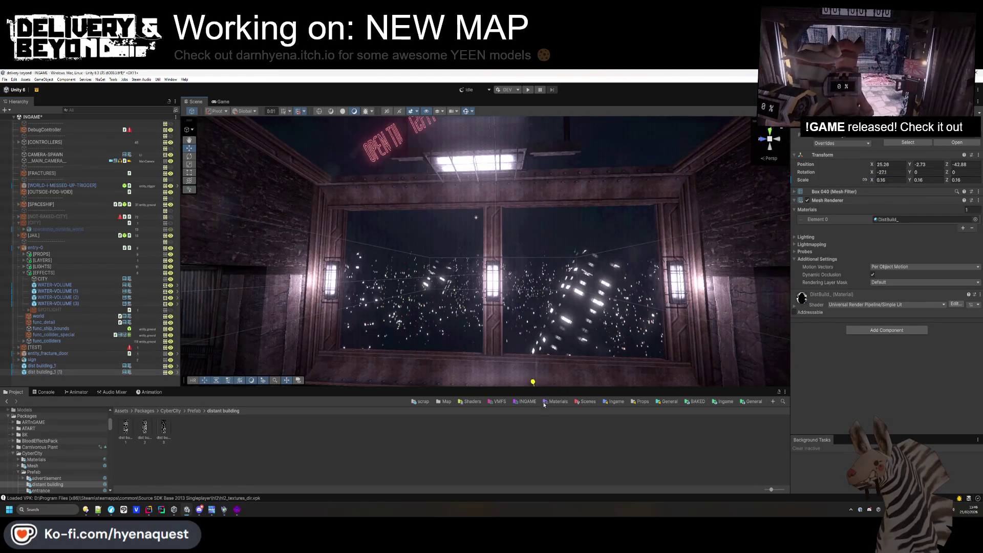
{"action": "type", "text": "0"}
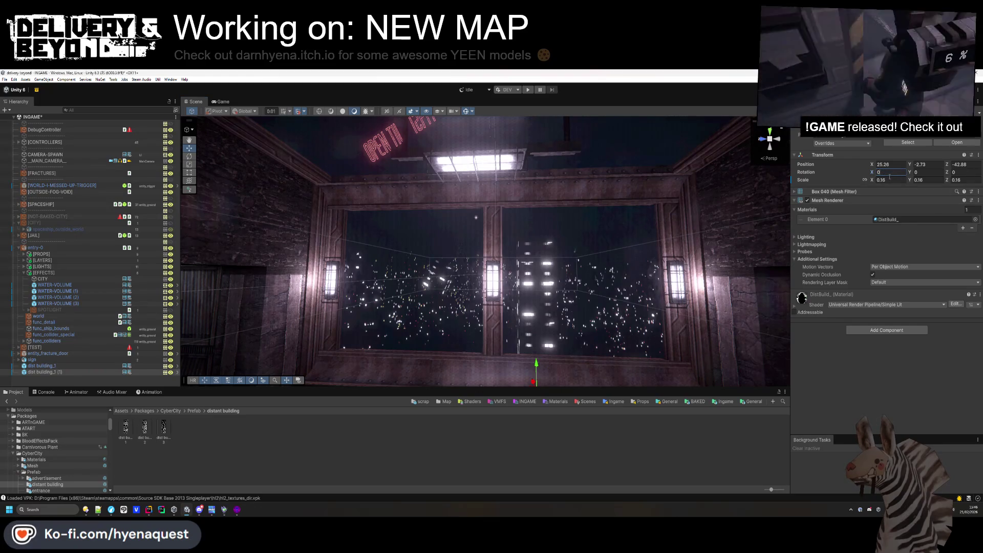
{"action": "left_click_drag", "start_coordinate": [873, 182], "coordinate": [879, 182]}
{"action": "left_click_drag", "start_coordinate": [423, 309], "coordinate": [414, 312]}
{"action": "left_click", "coordinate": [44, 392]}
{"action": "left_click_drag", "start_coordinate": [307, 297], "coordinate": [250, 314]}
{"action": "left_click", "coordinate": [14, 392]}
{"action": "left_click_drag", "start_coordinate": [414, 126], "coordinate": [414, 126]}
{"action": "left_click", "coordinate": [488, 201]}
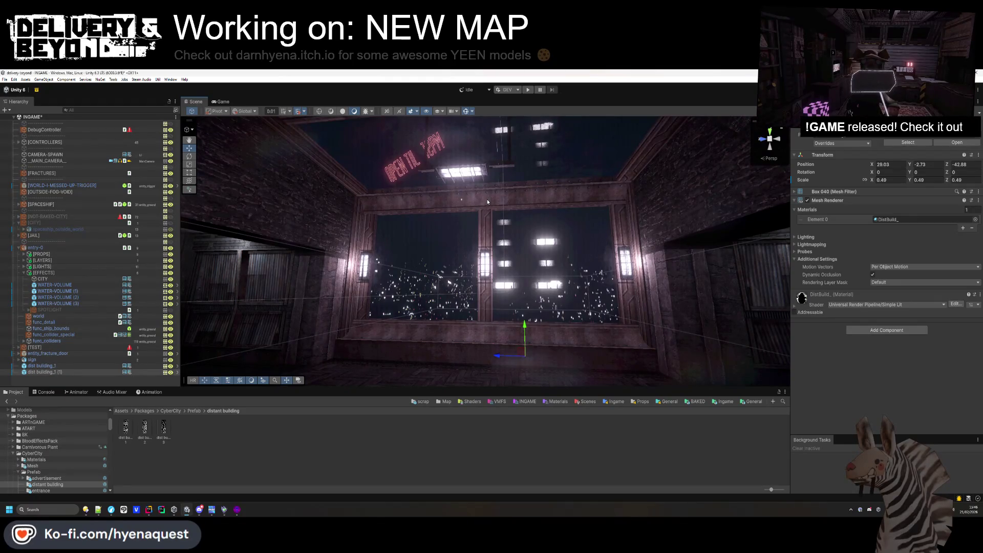
{"action": "key", "text": "Delete"}
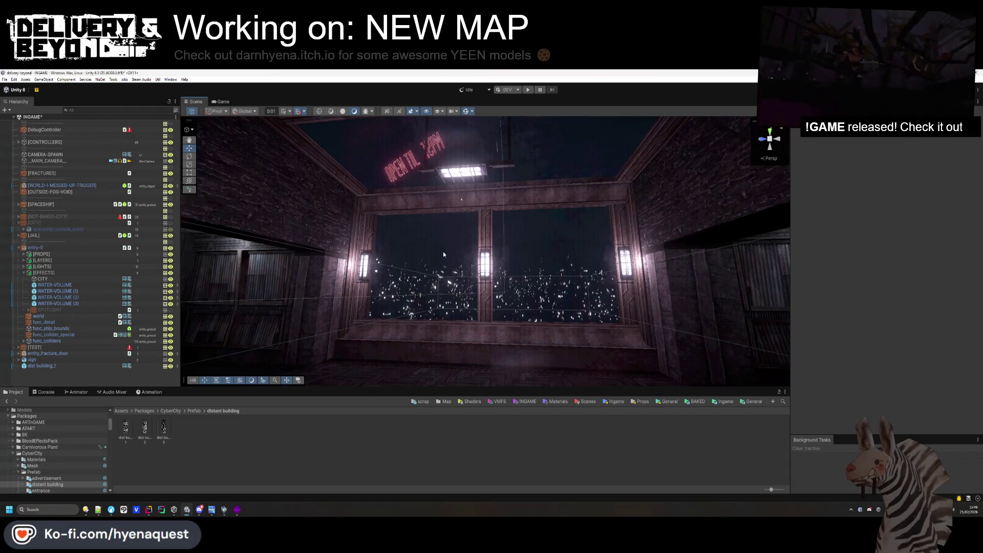
Select the SPOTLIGHT and frame it in the Scene view.
{"action": "key", "text": "w"}
{"action": "mouse_move", "coordinate": [458, 263]}
{"action": "left_mouse_down"}
{"action": "mouse_move", "coordinate": [341, 369]}
{"action": "mouse_move", "coordinate": [399, 256]}
{"action": "left_mouse_up"}
{"action": "key", "text": "s"}
{"action": "left_click", "coordinate": [34, 311]}
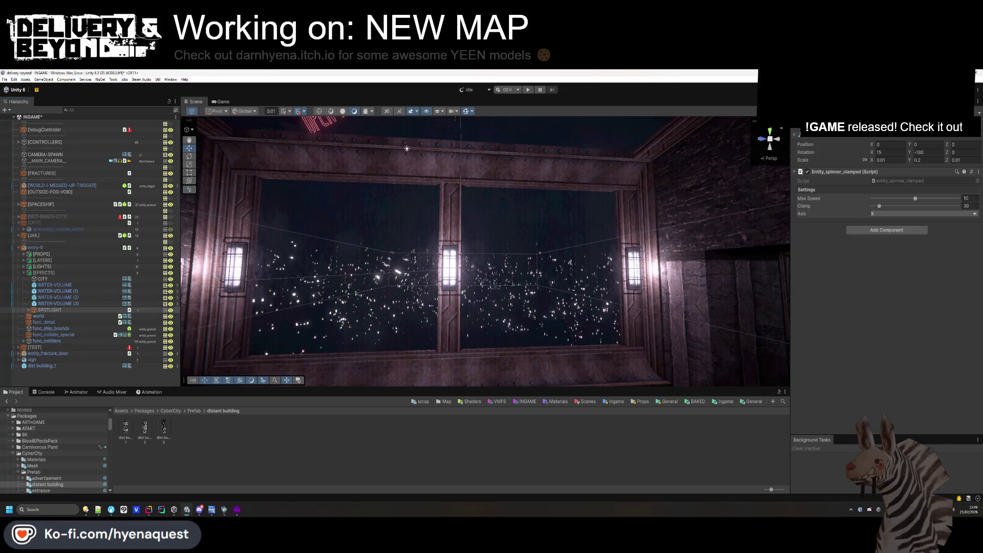
{"action": "mouse_move", "coordinate": [407, 149]}
{"action": "left_mouse_down"}
{"action": "mouse_move", "coordinate": [398, 321]}
{"action": "mouse_move", "coordinate": [555, 307]}
{"action": "mouse_move", "coordinate": [415, 215]}
{"action": "mouse_move", "coordinate": [652, 285]}
{"action": "left_mouse_up"}
{"action": "key", "text": "f"}
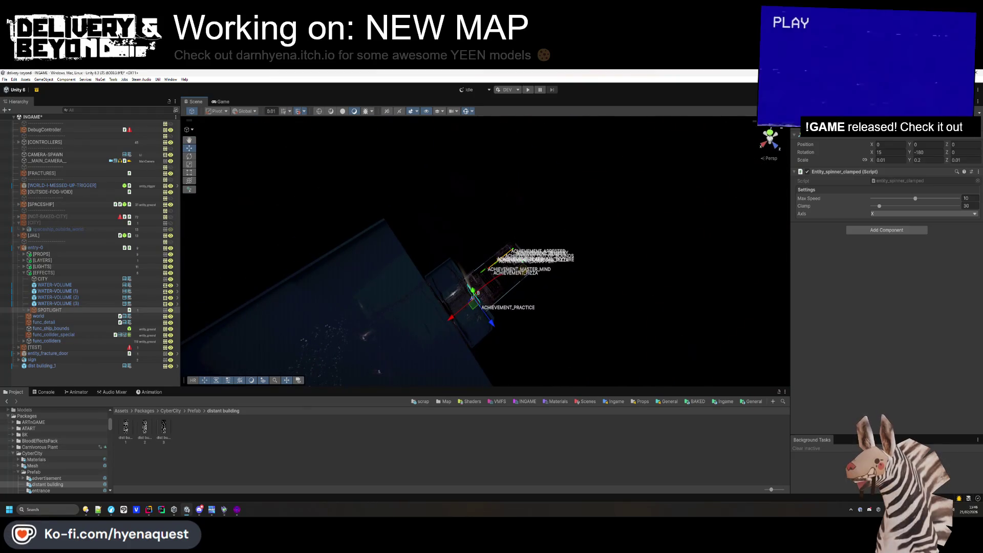
{"action": "double_click", "coordinate": [49, 310]}
Slide the spotlight outside along X and set its Rotation Y to 0.
{"action": "mouse_move", "coordinate": [478, 312]}
{"action": "left_mouse_down"}
{"action": "mouse_move", "coordinate": [415, 233]}
{"action": "mouse_move", "coordinate": [314, 190]}
{"action": "mouse_move", "coordinate": [897, 152]}
{"action": "left_mouse_up"}
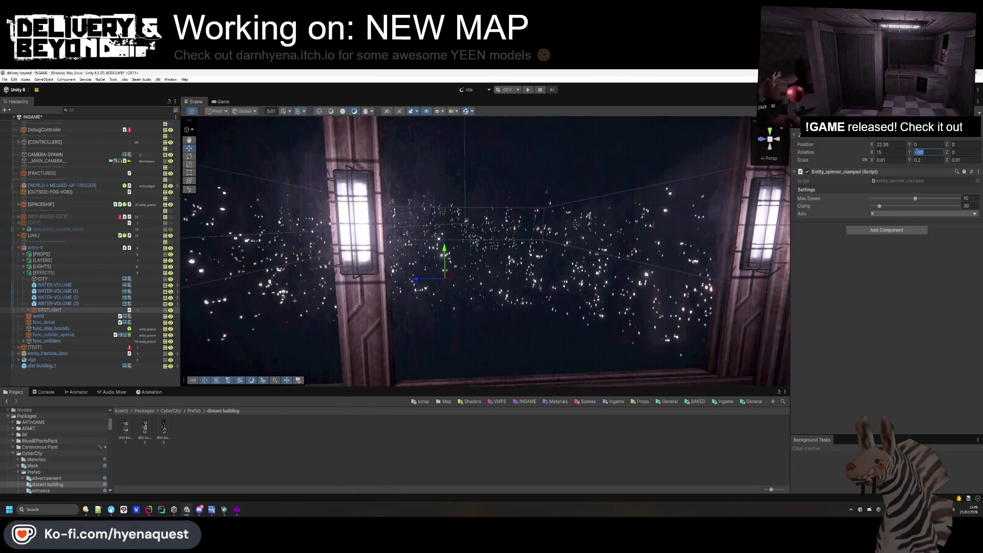
{"action": "type", "text": "0"}
{"action": "mouse_move", "coordinate": [441, 280]}
{"action": "left_mouse_down"}
{"action": "mouse_move", "coordinate": [454, 259]}
{"action": "mouse_move", "coordinate": [429, 314]}
{"action": "mouse_move", "coordinate": [597, 299]}
{"action": "mouse_move", "coordinate": [594, 316]}
{"action": "left_mouse_up"}
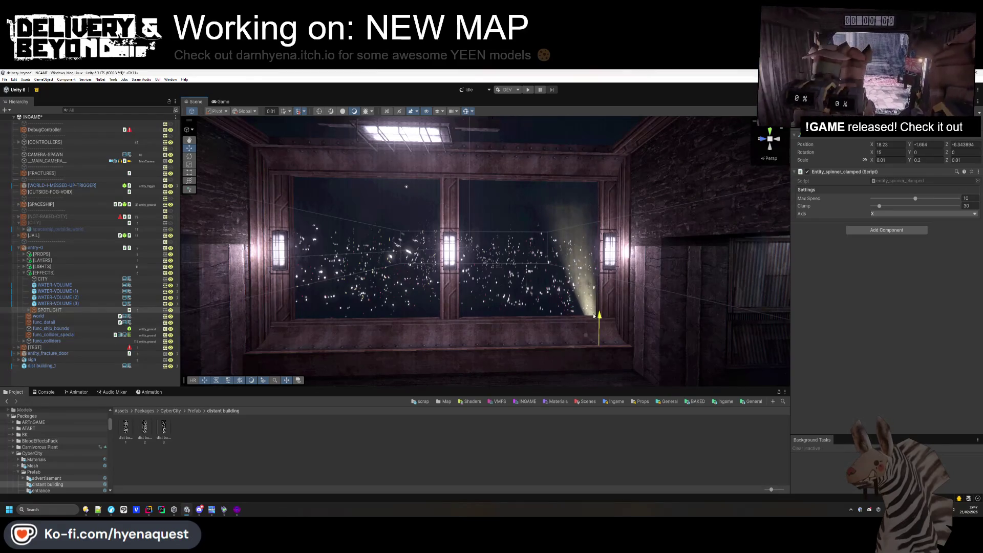
{"action": "left_click", "coordinate": [486, 454]}
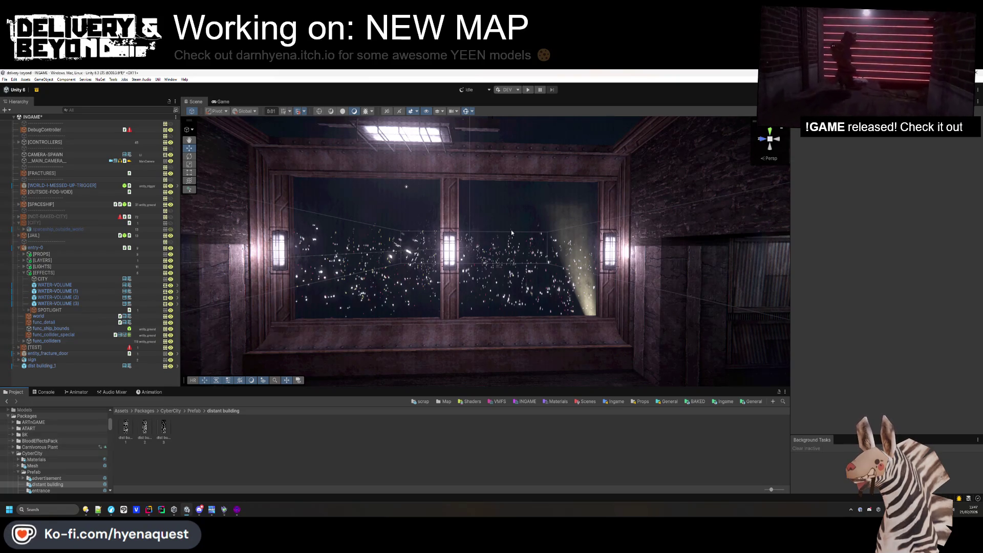
Look up at the neon sign and select the sign and entity_fracture_door objects.
{"action": "mouse_move", "coordinate": [511, 229]}
{"action": "left_mouse_down"}
{"action": "mouse_move", "coordinate": [432, 227]}
{"action": "mouse_move", "coordinate": [406, 192]}
{"action": "mouse_move", "coordinate": [375, 245]}
{"action": "mouse_move", "coordinate": [420, 255]}
{"action": "mouse_move", "coordinate": [422, 267]}
{"action": "left_mouse_up"}
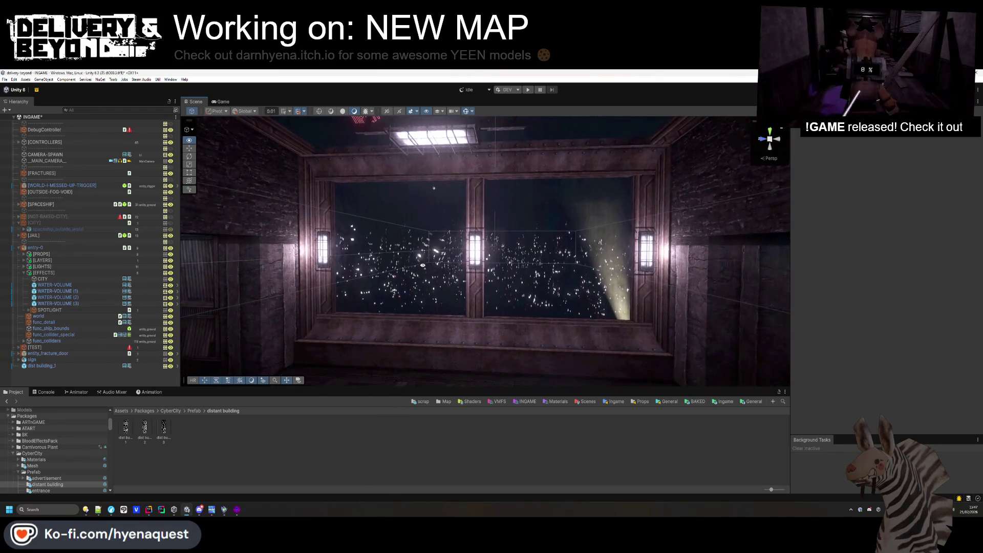
{"action": "left_click", "coordinate": [46, 362]}
{"action": "left_click", "coordinate": [45, 355]}
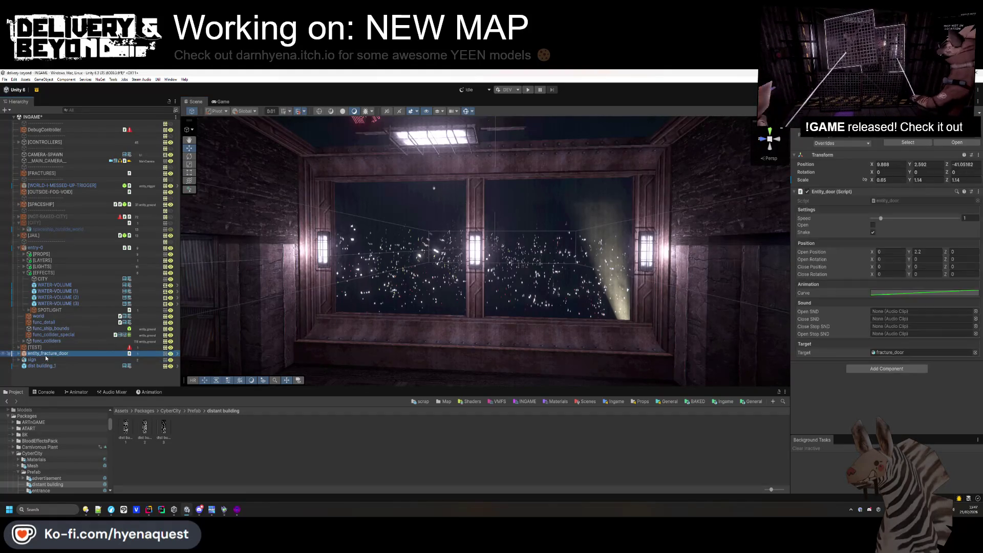
{"action": "left_click", "coordinate": [48, 370]}
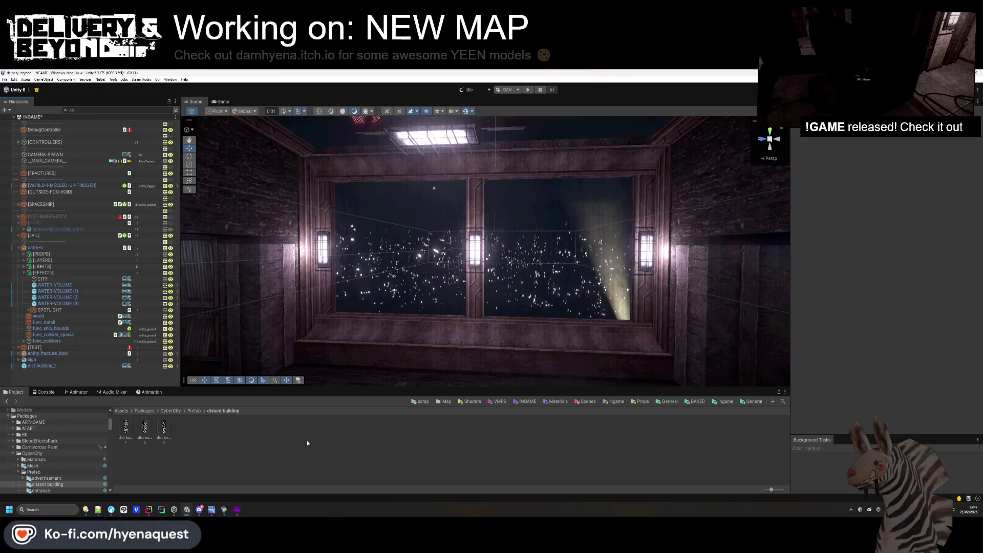
Browse the walls, small things and entrance prefab folders.
{"action": "key", "text": "BackSpace"}
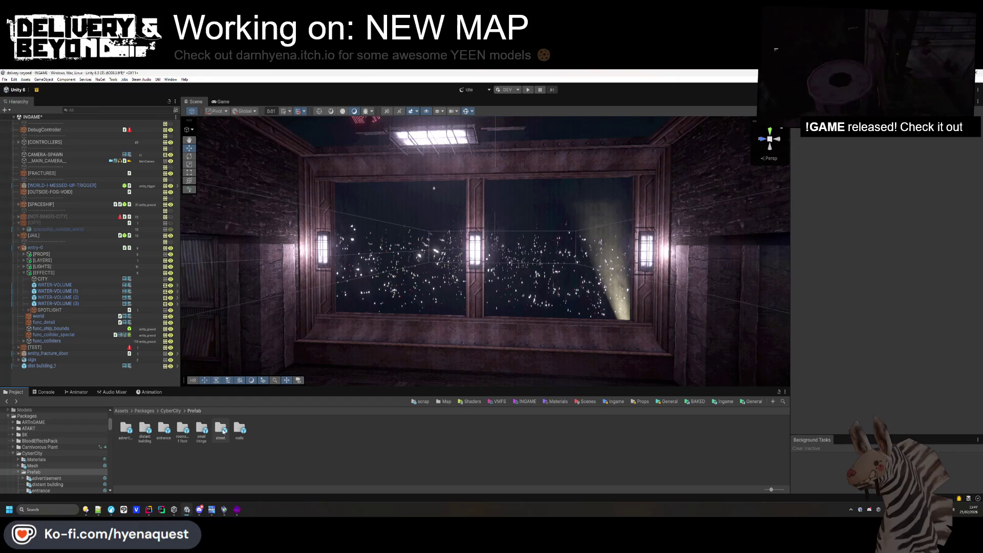
{"action": "double_click", "coordinate": [239, 429]}
{"action": "key", "text": "BackSpace"}
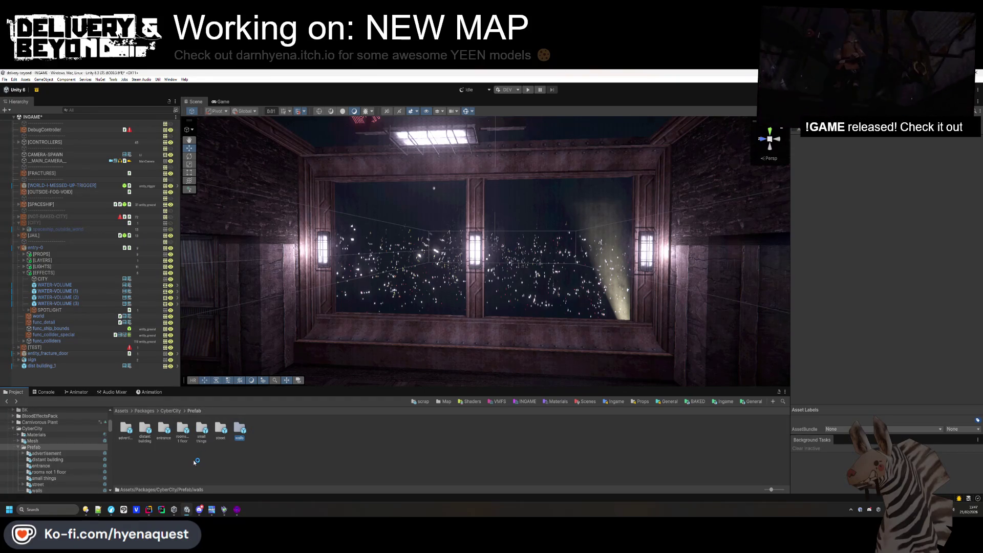
{"action": "double_click", "coordinate": [200, 432]}
{"action": "key", "text": "BackSpace"}
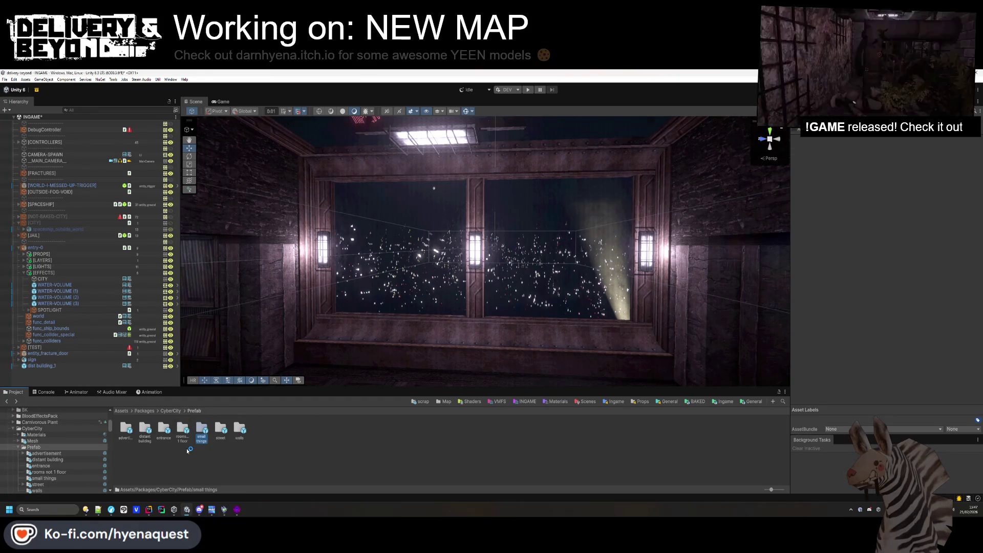
{"action": "double_click", "coordinate": [165, 429]}
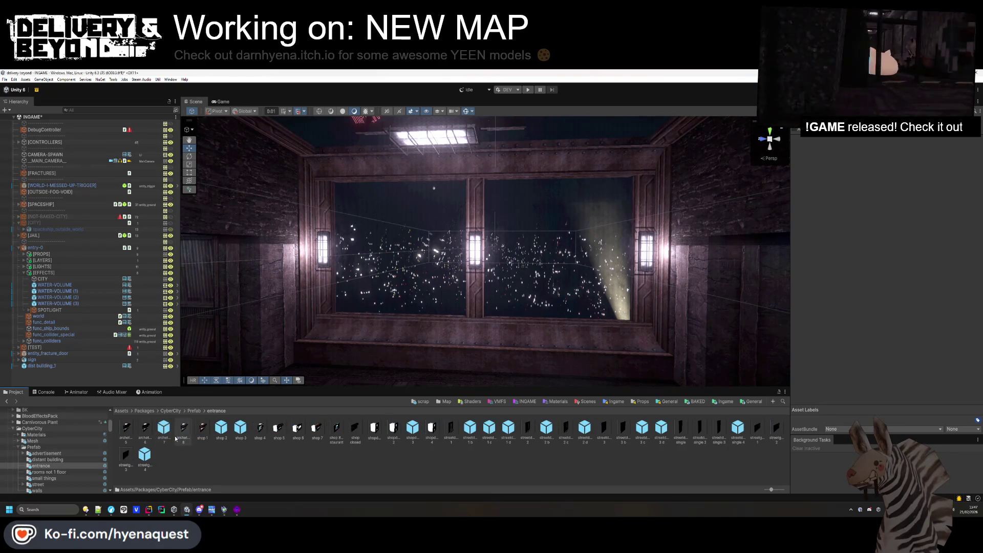
Jump to the Models/INGAME/city/BURG folder and back the view away from the window.
{"action": "key", "text": "alt+Left"}
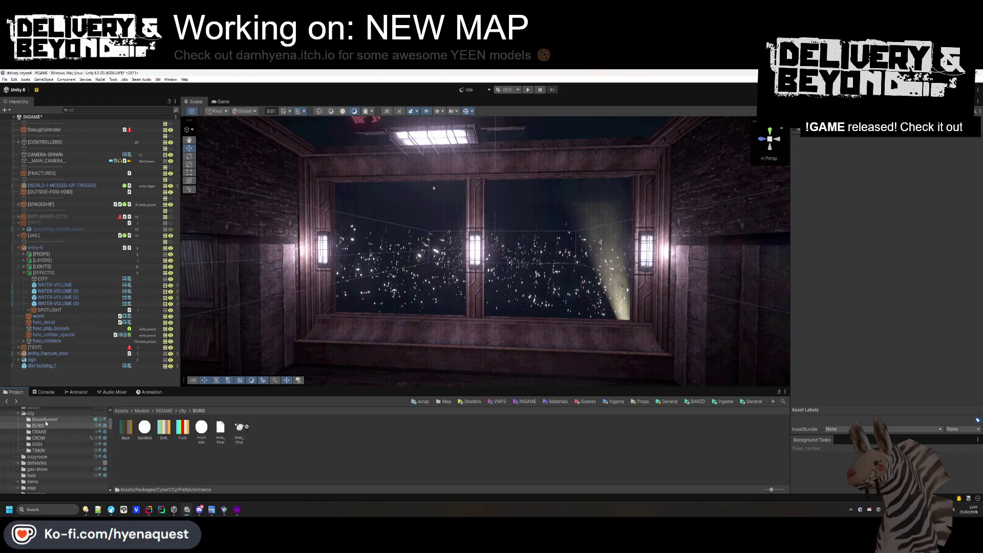
{"action": "mouse_move", "coordinate": [573, 266]}
{"action": "left_mouse_down"}
{"action": "mouse_move", "coordinate": [584, 256]}
{"action": "mouse_move", "coordinate": [600, 286]}
{"action": "mouse_move", "coordinate": [674, 286]}
{"action": "mouse_move", "coordinate": [583, 292]}
{"action": "mouse_move", "coordinate": [398, 159]}
{"action": "mouse_move", "coordinate": [560, 285]}
{"action": "mouse_move", "coordinate": [454, 299]}
{"action": "mouse_move", "coordinate": [566, 285]}
{"action": "mouse_move", "coordinate": [497, 339]}
{"action": "left_mouse_up"}
{"action": "key", "text": "s"}
{"action": "scroll", "coordinate": [32, 461], "scroll_direction": "up", "scroll_amount": 10}
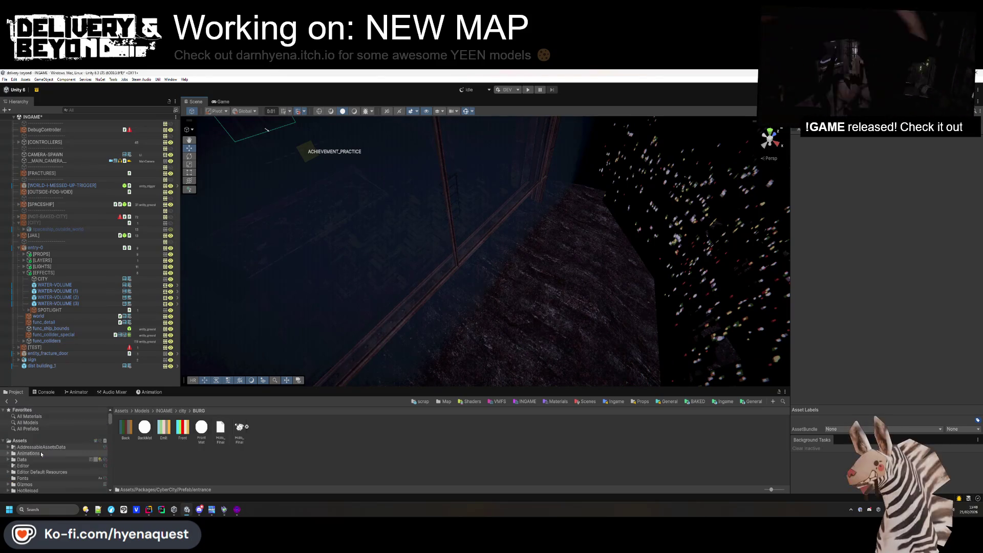
Select a seaweed prop in the room and locate its source asset in the project.
{"action": "mouse_move", "coordinate": [328, 287]}
{"action": "left_mouse_down"}
{"action": "mouse_move", "coordinate": [493, 229]}
{"action": "mouse_move", "coordinate": [287, 265]}
{"action": "left_mouse_up"}
{"action": "left_click", "coordinate": [559, 295]}
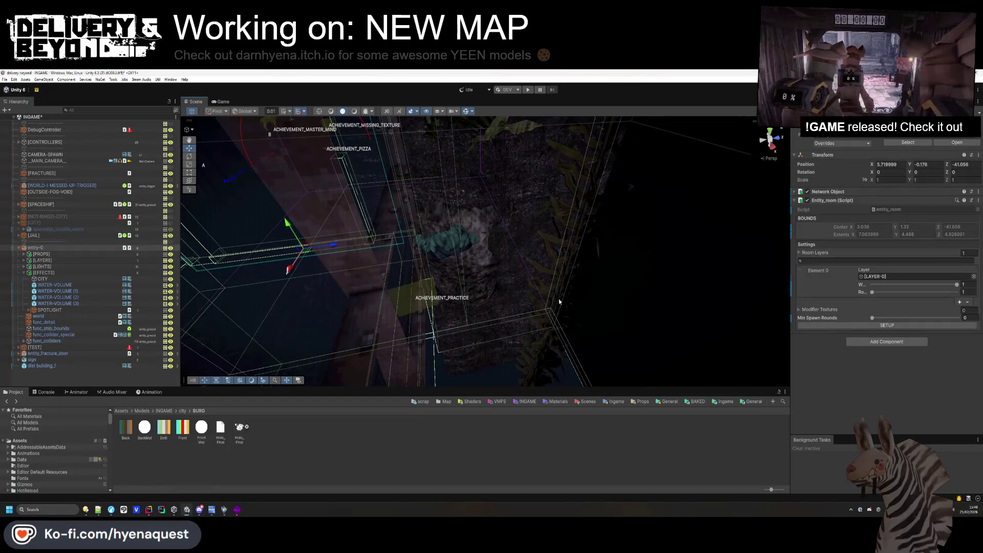
{"action": "left_click", "coordinate": [553, 313]}
{"action": "key", "text": "f"}
{"action": "left_click", "coordinate": [888, 219]}
{"action": "mouse_move", "coordinate": [563, 230]}
{"action": "left_mouse_down"}
{"action": "mouse_move", "coordinate": [311, 192]}
{"action": "mouse_move", "coordinate": [389, 266]}
{"action": "mouse_move", "coordinate": [505, 334]}
{"action": "mouse_move", "coordinate": [451, 314]}
{"action": "left_mouse_up"}
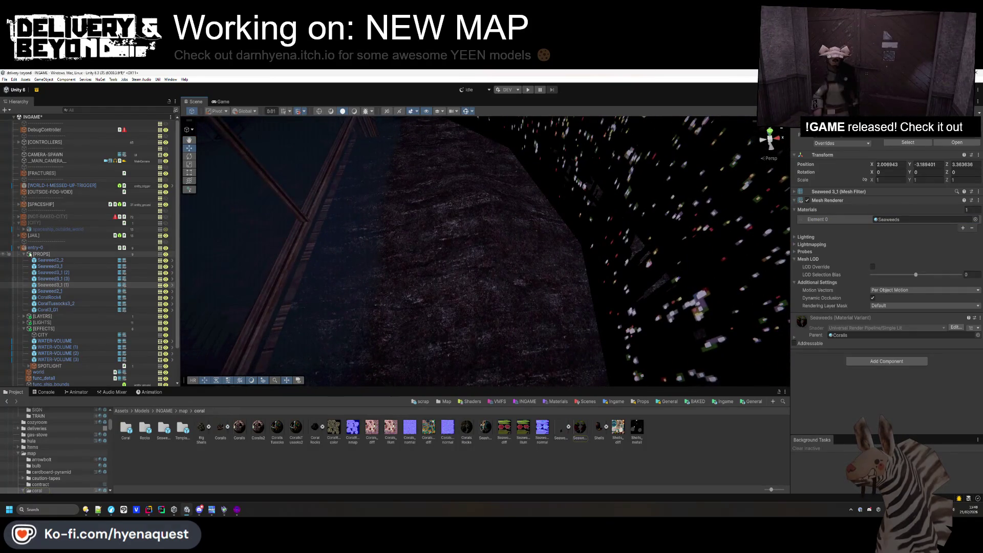
Create an empty OUTSIDE group inside PROPS and move the sign into it.
{"action": "left_click", "coordinate": [24, 254]}
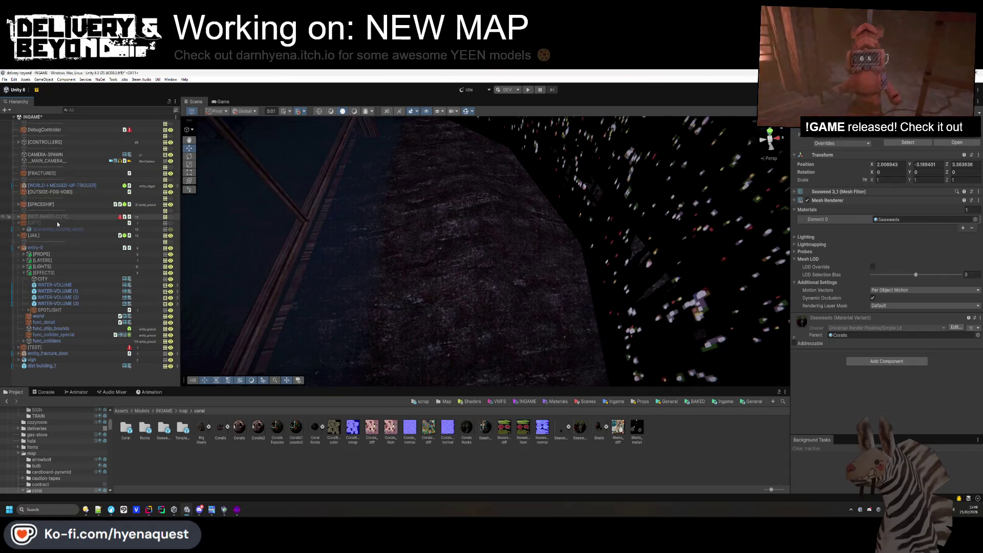
{"action": "left_click", "coordinate": [40, 250]}
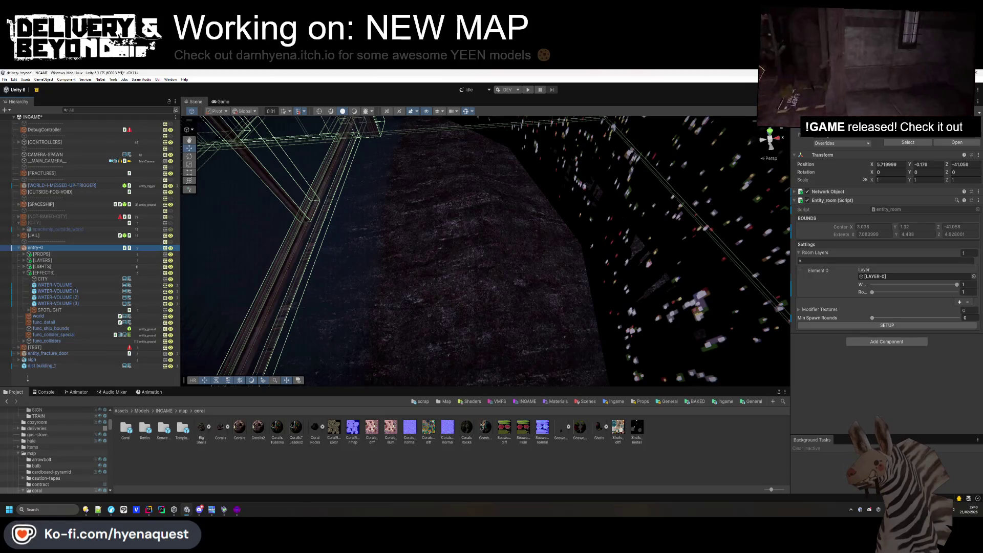
{"action": "left_click", "coordinate": [43, 360]}
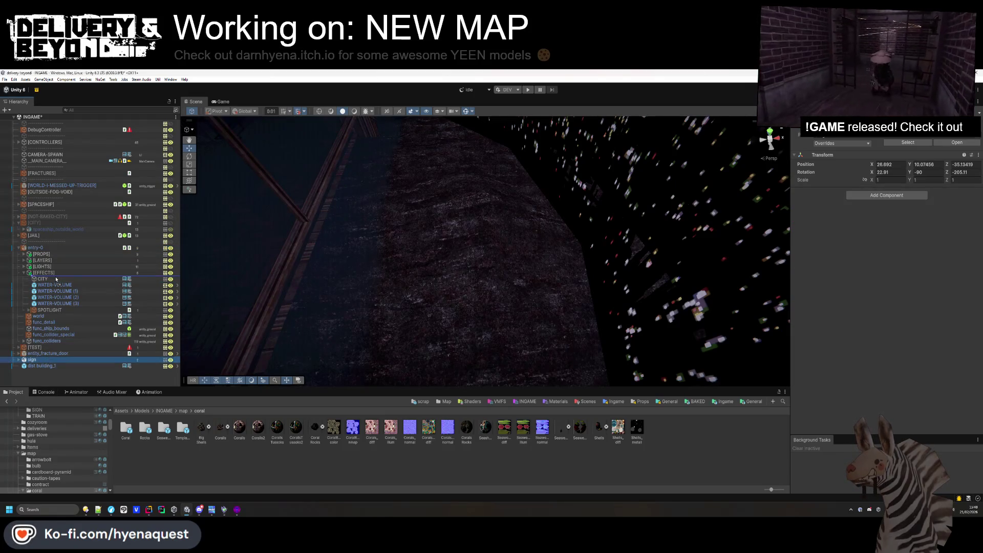
{"action": "left_click_drag", "start_coordinate": [50, 254], "coordinate": [49, 255]}
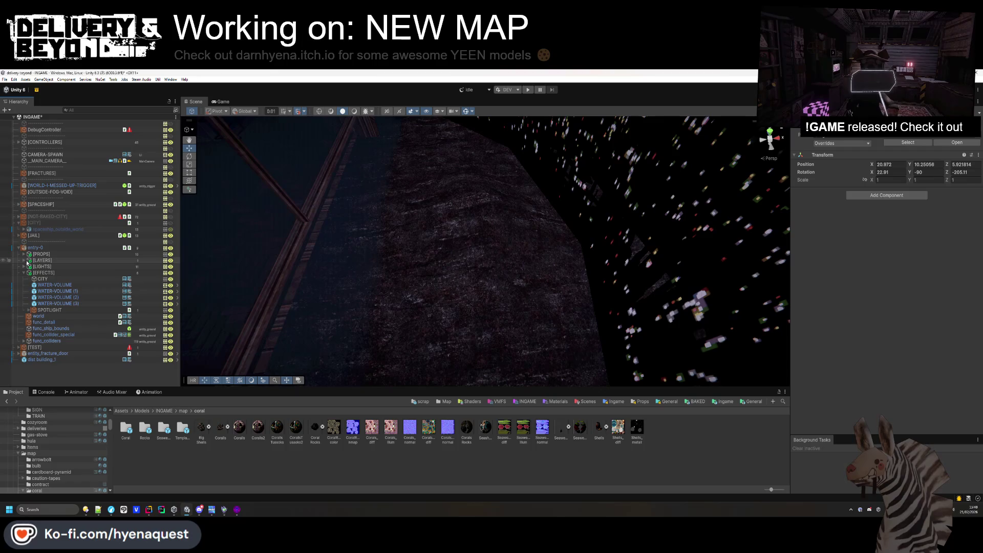
{"action": "left_click", "coordinate": [24, 254]}
{"action": "right_click", "coordinate": [41, 254]}
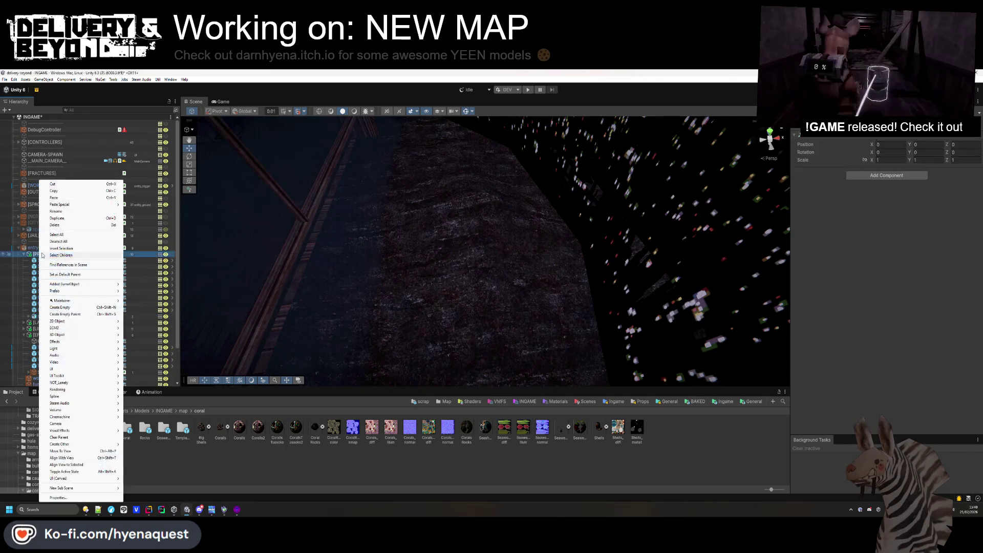
{"action": "left_click", "coordinate": [72, 308]}
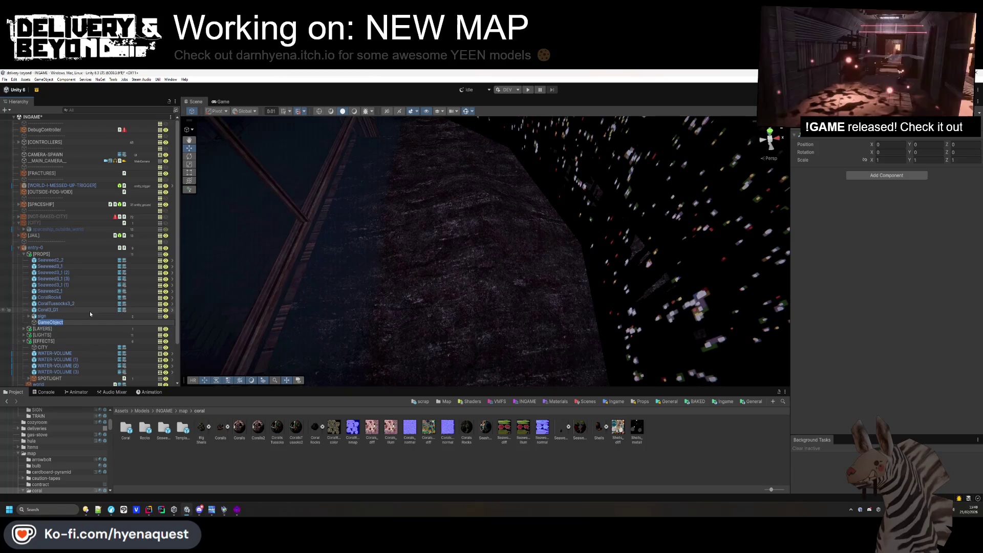
{"action": "left_click", "coordinate": [45, 317]}
{"action": "left_click_drag", "start_coordinate": [50, 325], "coordinate": [50, 323]}
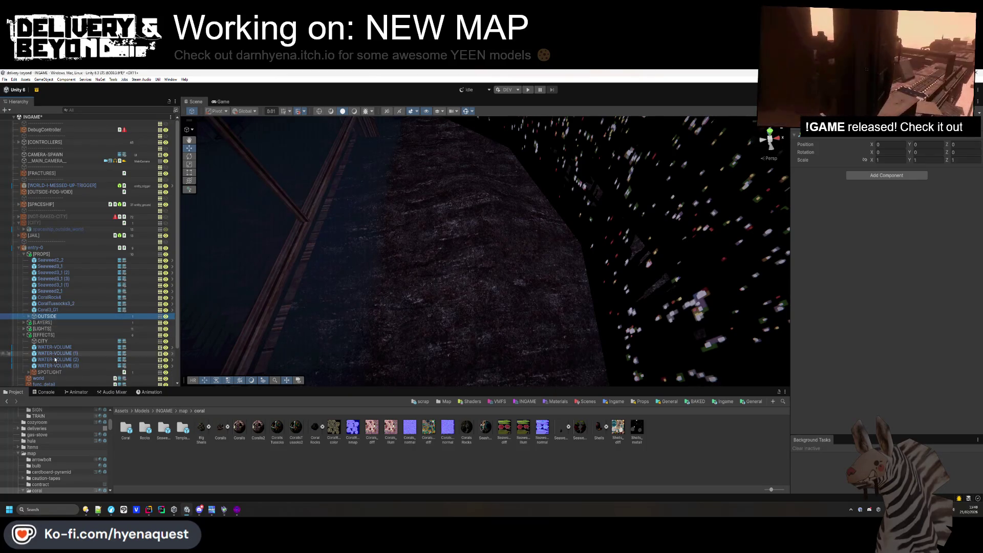
Move dist building_1 into OUTSIDE and browse the Project panel to Templates/Ingame/Map.
{"action": "scroll", "coordinate": [62, 348], "scroll_direction": "down", "scroll_amount": 2}
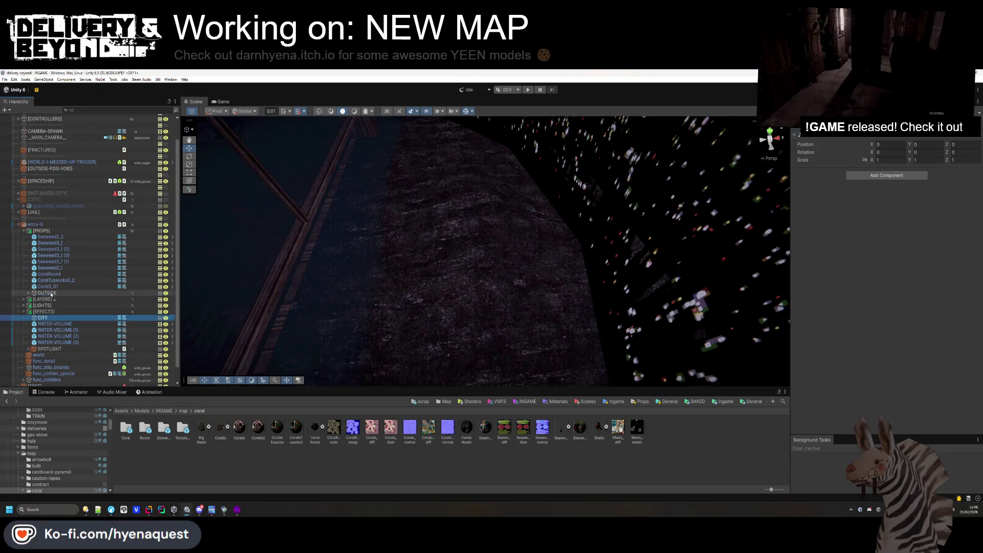
{"action": "scroll", "coordinate": [43, 327], "scroll_direction": "down", "scroll_amount": 1}
{"action": "left_click_drag", "start_coordinate": [48, 383], "coordinate": [46, 284]}
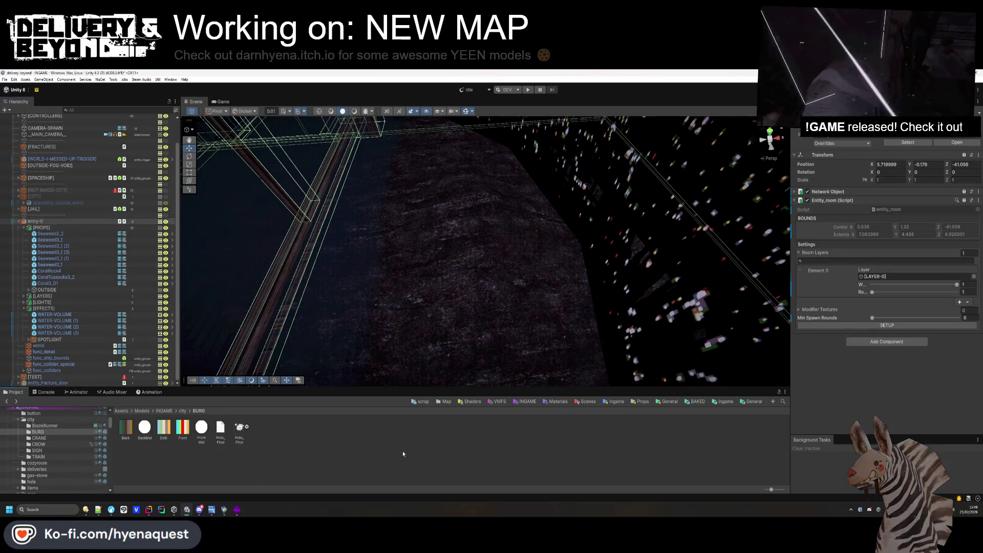
{"action": "left_click", "coordinate": [7, 401]}
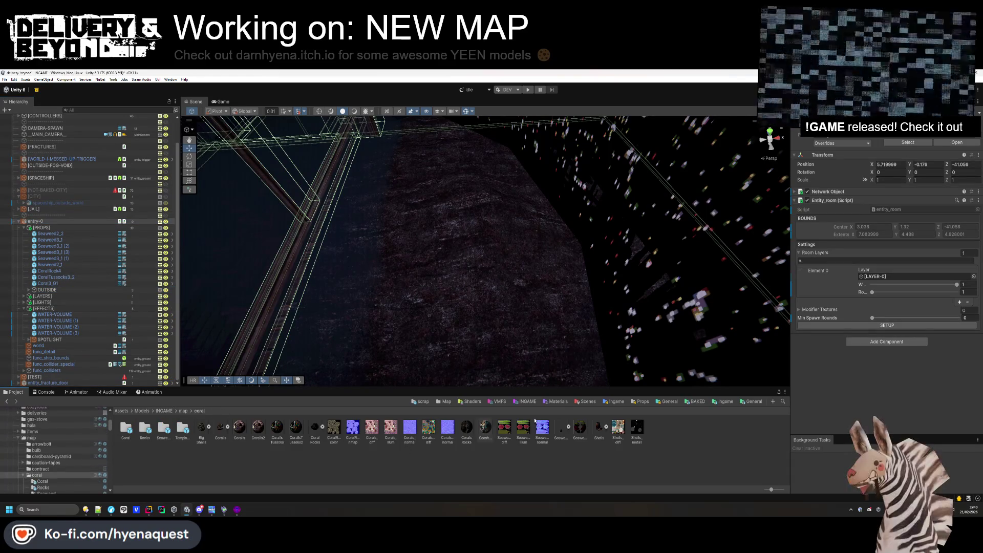
{"action": "left_click", "coordinate": [716, 402]}
{"action": "double_click", "coordinate": [201, 431]}
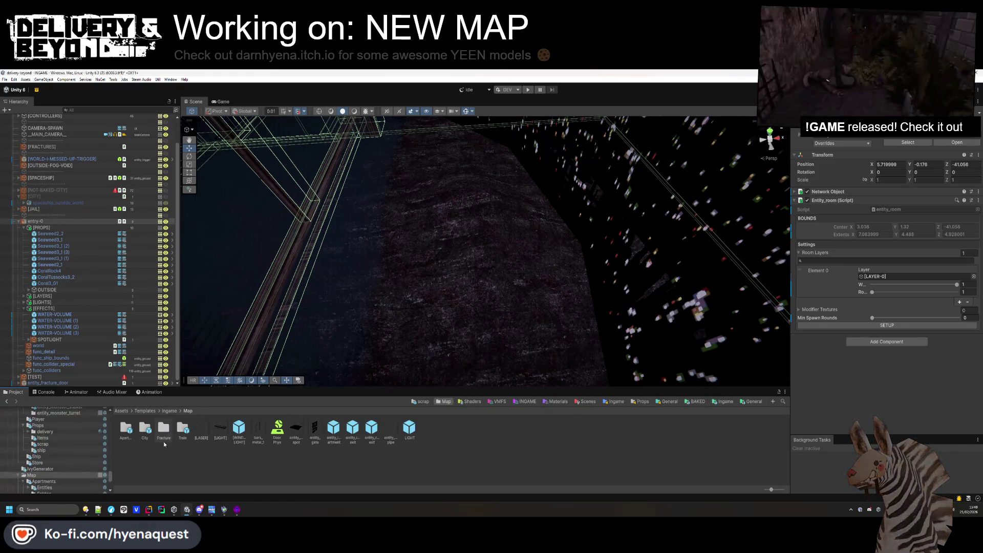
Drag entry-0 into Templates/Ingame/Map/Fracture and open the new prefab.
{"action": "double_click", "coordinate": [164, 433]}
{"action": "mouse_move", "coordinate": [58, 300]}
{"action": "left_mouse_down"}
{"action": "mouse_move", "coordinate": [62, 308]}
{"action": "mouse_move", "coordinate": [76, 226]}
{"action": "mouse_move", "coordinate": [233, 419]}
{"action": "left_mouse_up"}
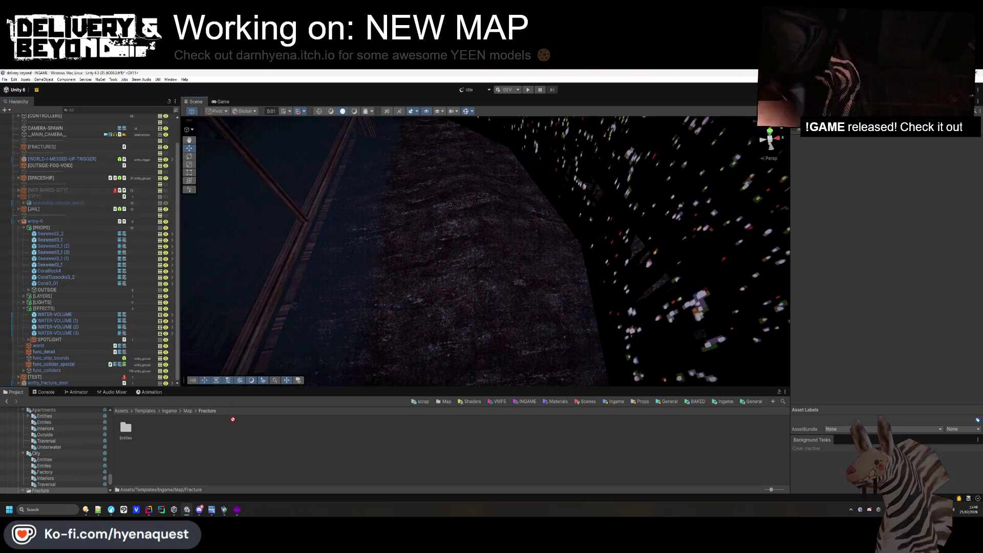
{"action": "left_click", "coordinate": [37, 223]}
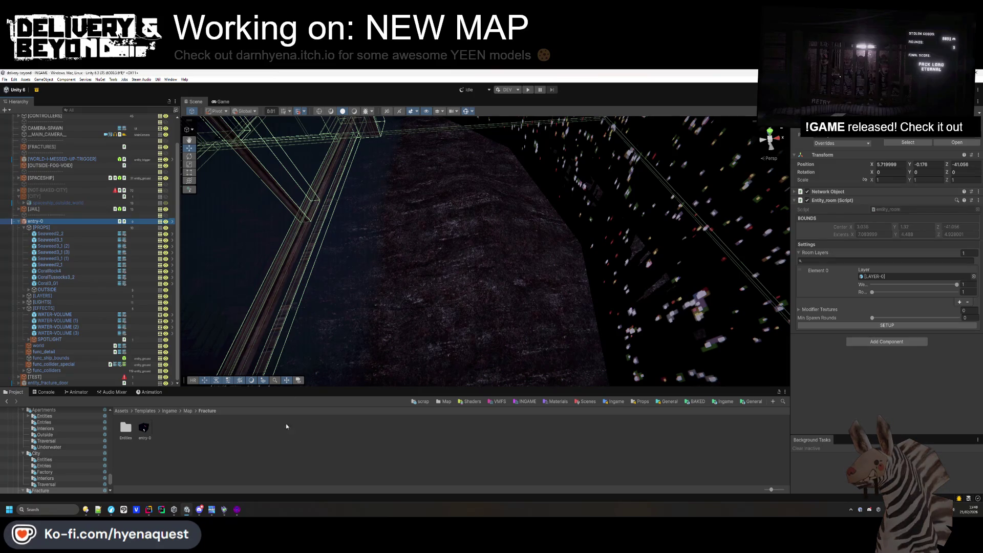
{"action": "double_click", "coordinate": [143, 428]}
{"action": "mouse_move", "coordinate": [514, 268]}
{"action": "left_mouse_down"}
{"action": "mouse_move", "coordinate": [456, 307]}
{"action": "mouse_move", "coordinate": [505, 291]}
{"action": "mouse_move", "coordinate": [445, 251]}
{"action": "left_mouse_up"}
{"action": "scroll", "coordinate": [501, 297], "scroll_direction": "up", "scroll_amount": 5}
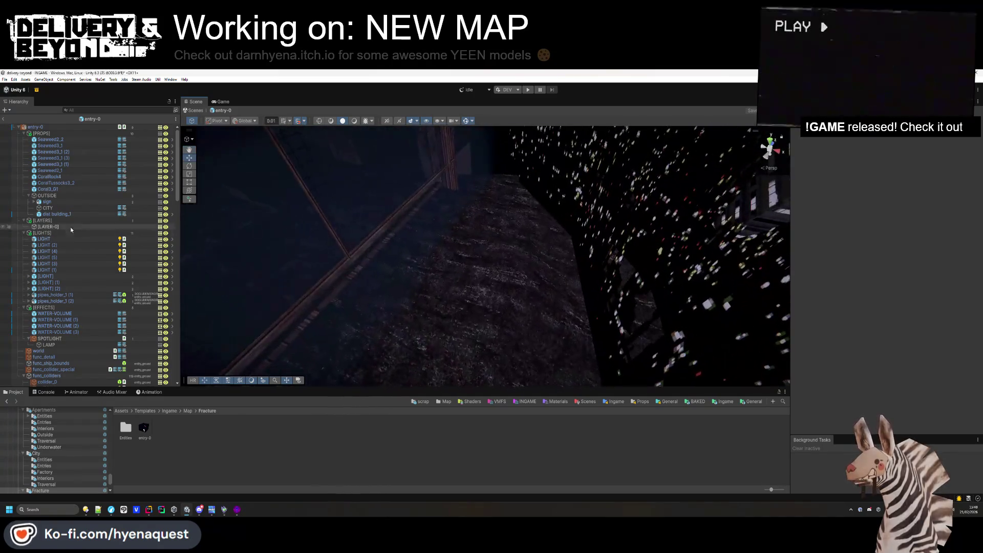
Collapse the PROPS, LAYERS, LIGHTS, EFFECTS and func_colliders groups, then select the seabed coral tussock.
{"action": "left_click", "coordinate": [24, 133]}
{"action": "left_click", "coordinate": [23, 151]}
{"action": "left_click", "coordinate": [24, 140]}
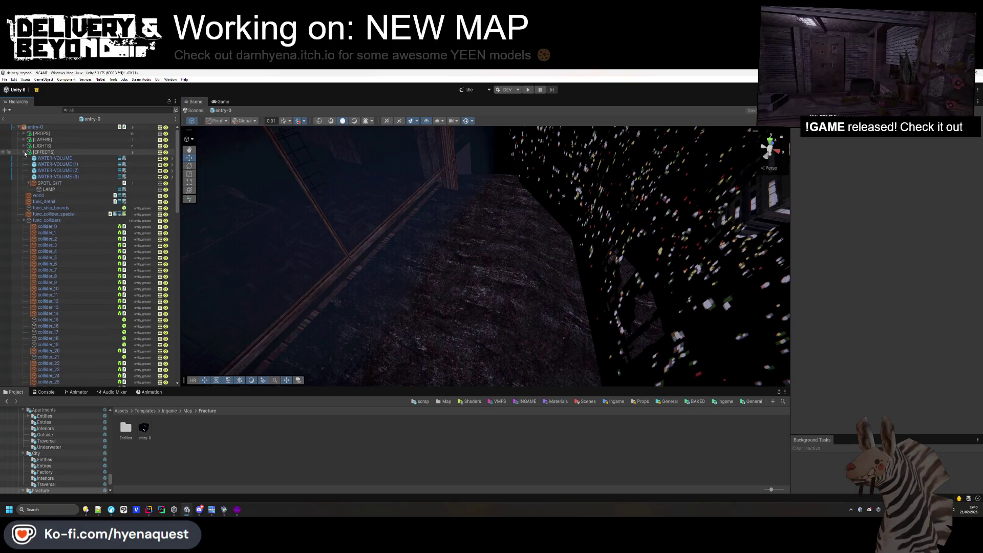
{"action": "left_click", "coordinate": [23, 153]}
{"action": "left_click", "coordinate": [24, 182]}
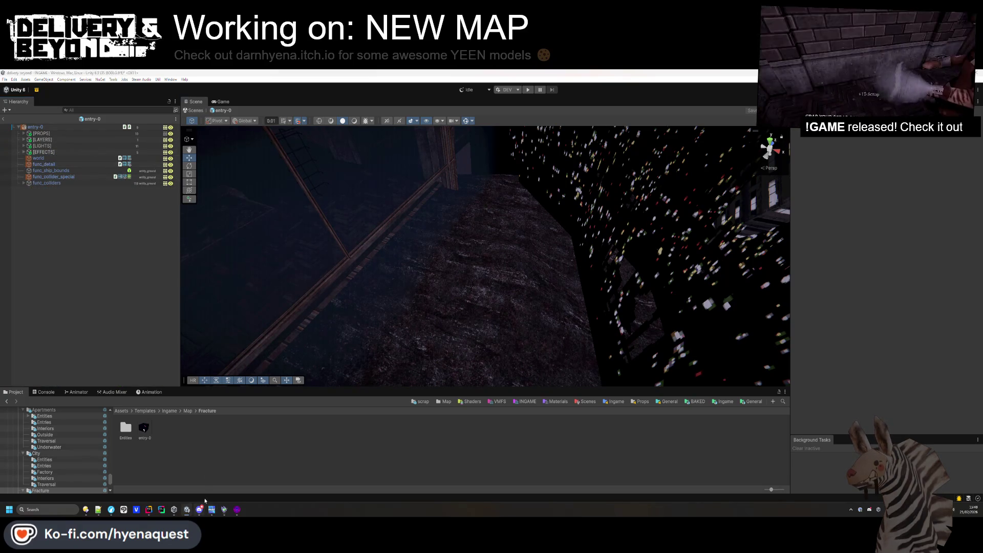
{"action": "key", "text": "alt+Left"}
{"action": "mouse_move", "coordinate": [261, 136]}
{"action": "left_mouse_down"}
{"action": "mouse_move", "coordinate": [268, 213]}
{"action": "mouse_move", "coordinate": [458, 275]}
{"action": "left_mouse_up"}
{"action": "left_click", "coordinate": [458, 275]}
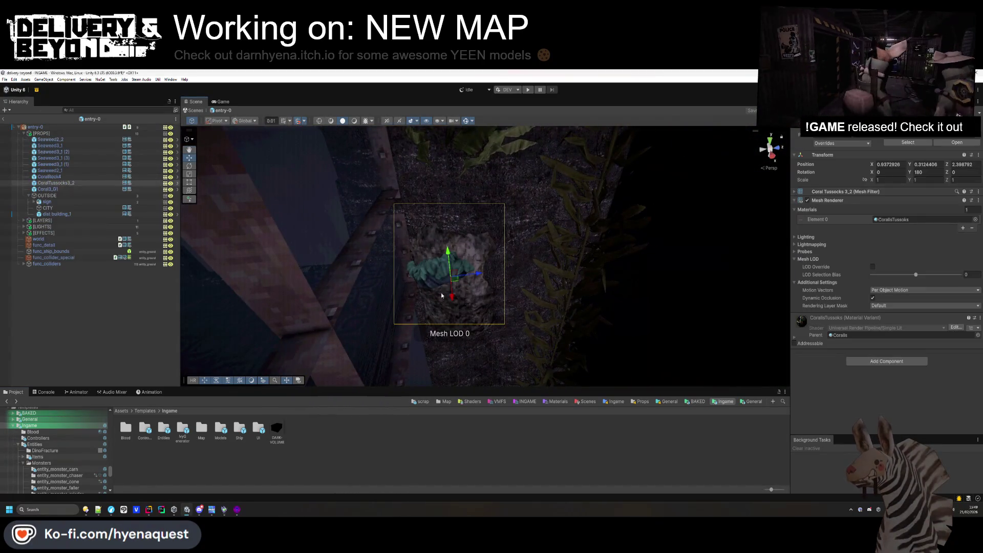
Place a Coral Rock1 at scale 10.53, then delete it as oversized.
{"action": "left_click", "coordinate": [894, 219]}
{"action": "mouse_move", "coordinate": [451, 277]}
{"action": "left_mouse_down"}
{"action": "mouse_move", "coordinate": [549, 313]}
{"action": "mouse_move", "coordinate": [555, 306]}
{"action": "mouse_move", "coordinate": [517, 300]}
{"action": "left_mouse_up"}
{"action": "left_click", "coordinate": [43, 422]}
{"action": "mouse_move", "coordinate": [128, 430]}
{"action": "left_mouse_down"}
{"action": "mouse_move", "coordinate": [471, 287]}
{"action": "mouse_move", "coordinate": [467, 295]}
{"action": "left_mouse_up"}
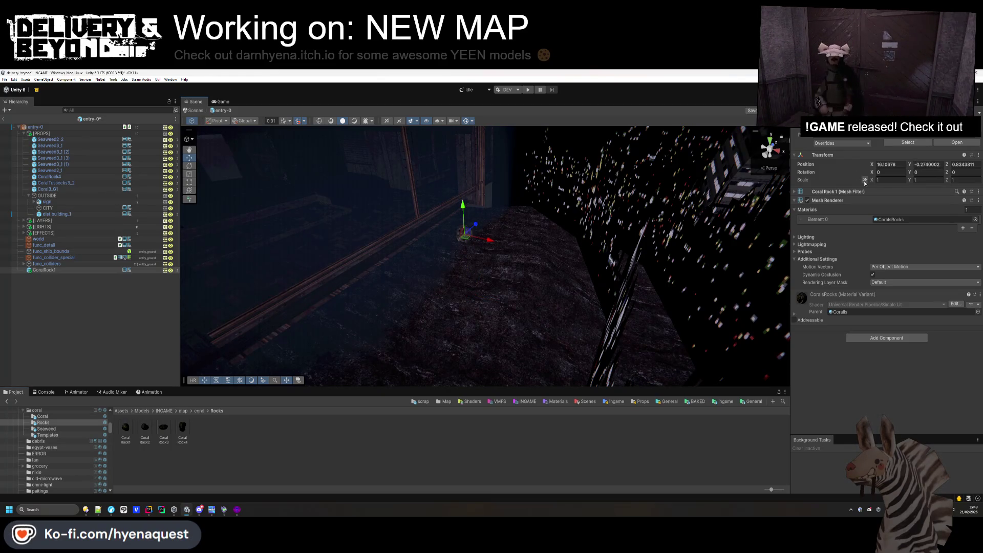
{"action": "left_click_drag", "start_coordinate": [873, 184], "coordinate": [947, 183]}
{"action": "mouse_move", "coordinate": [463, 218]}
{"action": "left_mouse_down"}
{"action": "mouse_move", "coordinate": [456, 290]}
{"action": "mouse_move", "coordinate": [318, 348]}
{"action": "mouse_move", "coordinate": [354, 327]}
{"action": "left_mouse_up"}
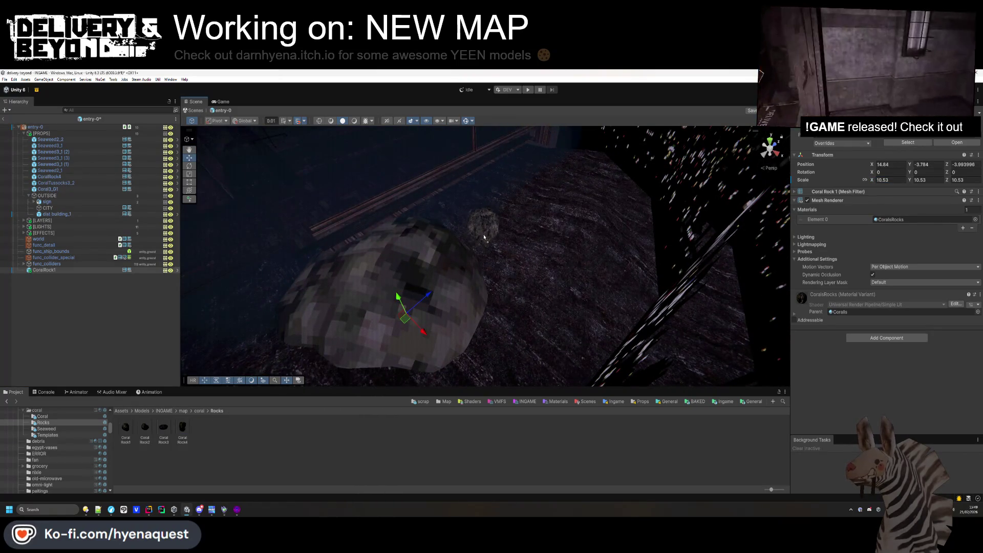
{"action": "key", "text": "Delete"}
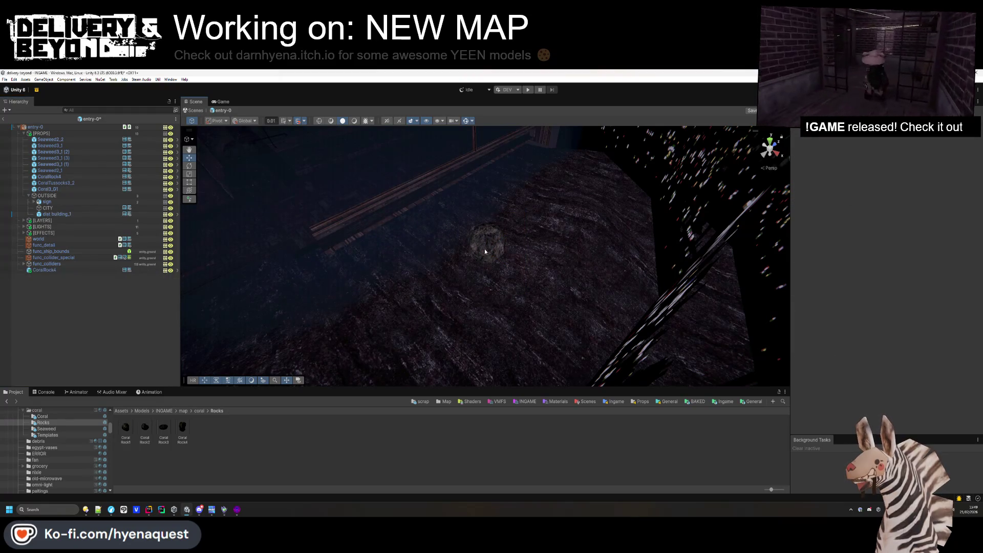
Scale CoralRock4 up to 4.16 and move it beside the room's outer wall.
{"action": "left_click", "coordinate": [484, 251]}
{"action": "left_click", "coordinate": [96, 317]}
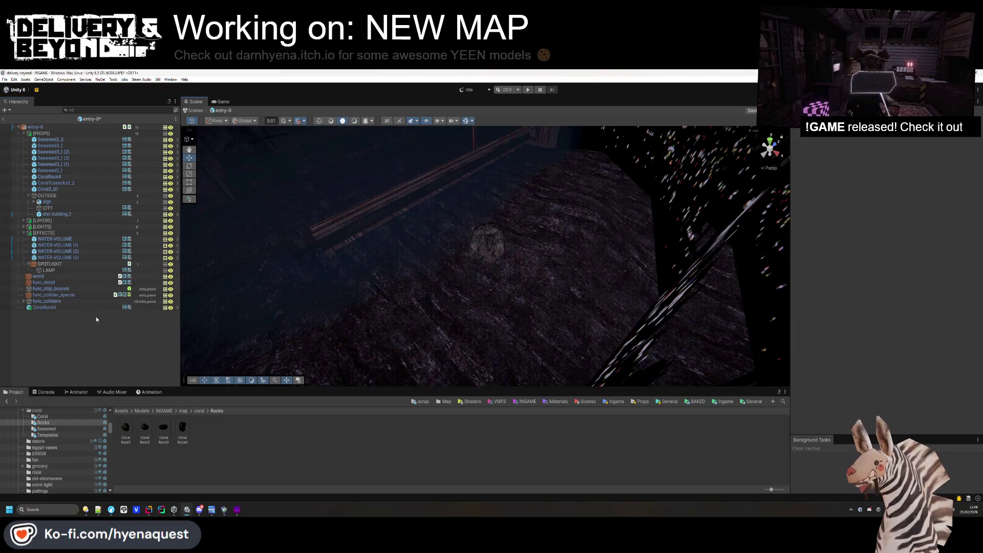
{"action": "left_click", "coordinate": [65, 308]}
{"action": "left_click_drag", "start_coordinate": [872, 183], "coordinate": [947, 182]}
{"action": "left_click", "coordinate": [485, 235]}
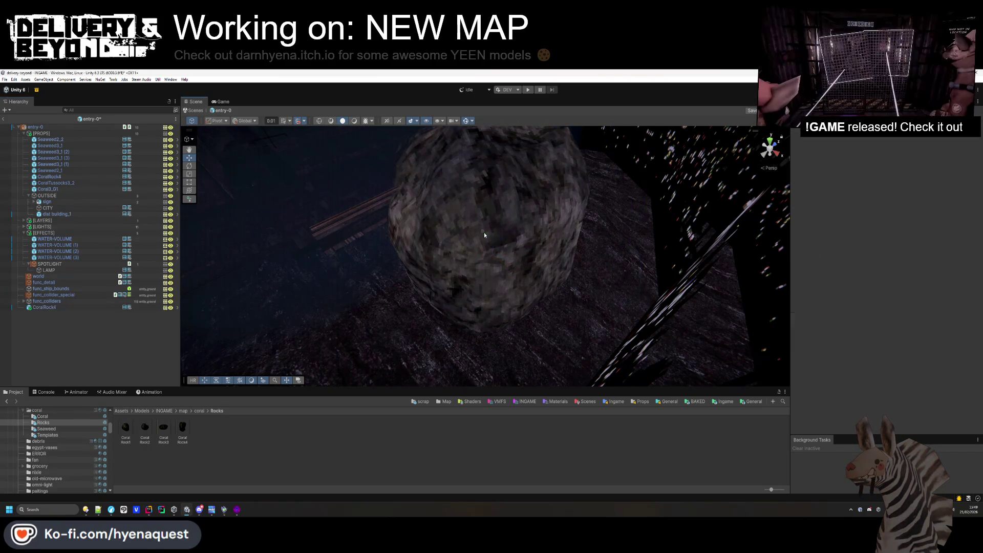
{"action": "left_click", "coordinate": [485, 235]}
{"action": "mouse_move", "coordinate": [486, 266]}
{"action": "left_mouse_down"}
{"action": "mouse_move", "coordinate": [325, 335]}
{"action": "mouse_move", "coordinate": [338, 222]}
{"action": "left_mouse_up"}
{"action": "mouse_move", "coordinate": [425, 229]}
{"action": "left_mouse_down"}
{"action": "mouse_move", "coordinate": [551, 339]}
{"action": "mouse_move", "coordinate": [548, 280]}
{"action": "mouse_move", "coordinate": [545, 329]}
{"action": "mouse_move", "coordinate": [553, 339]}
{"action": "mouse_move", "coordinate": [454, 367]}
{"action": "mouse_move", "coordinate": [432, 329]}
{"action": "mouse_move", "coordinate": [452, 342]}
{"action": "mouse_move", "coordinate": [457, 298]}
{"action": "mouse_move", "coordinate": [468, 287]}
{"action": "mouse_move", "coordinate": [482, 301]}
{"action": "mouse_move", "coordinate": [450, 146]}
{"action": "mouse_move", "coordinate": [417, 154]}
{"action": "mouse_move", "coordinate": [384, 193]}
{"action": "mouse_move", "coordinate": [455, 169]}
{"action": "left_mouse_up"}
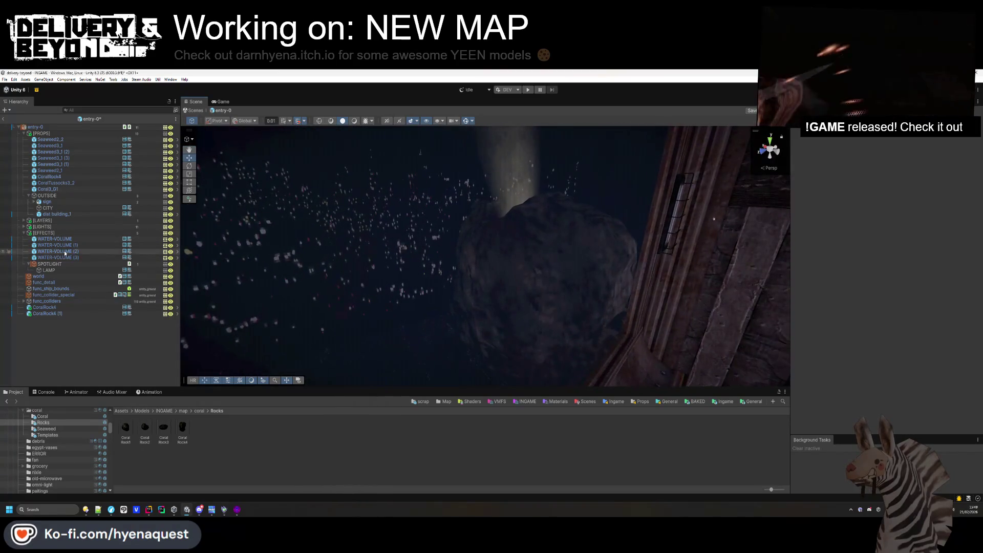
Switch off the SPOTLIGHT and the OUTSIDE scenery group.
{"action": "left_click", "coordinate": [51, 264]}
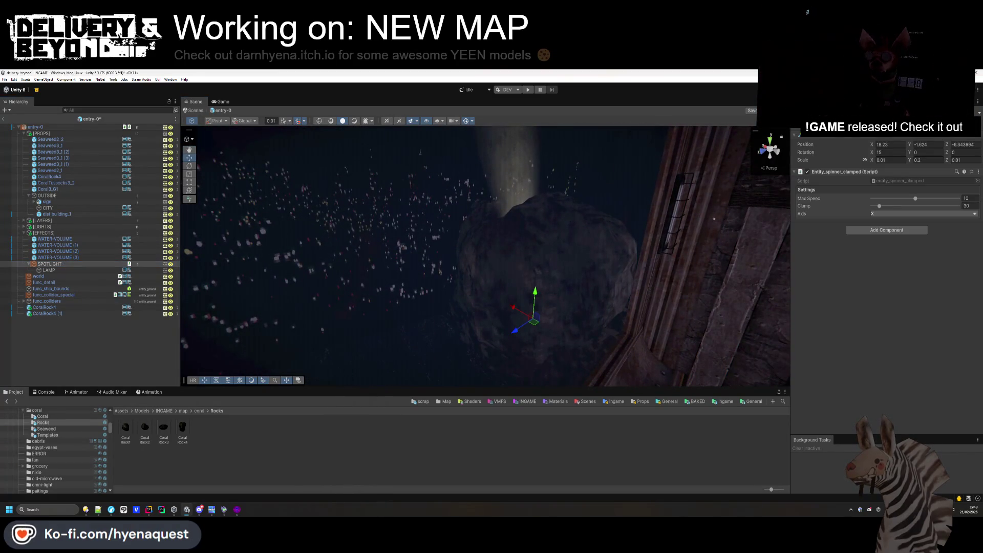
{"action": "key", "text": "alt+shift+a"}
{"action": "left_click", "coordinate": [47, 195]}
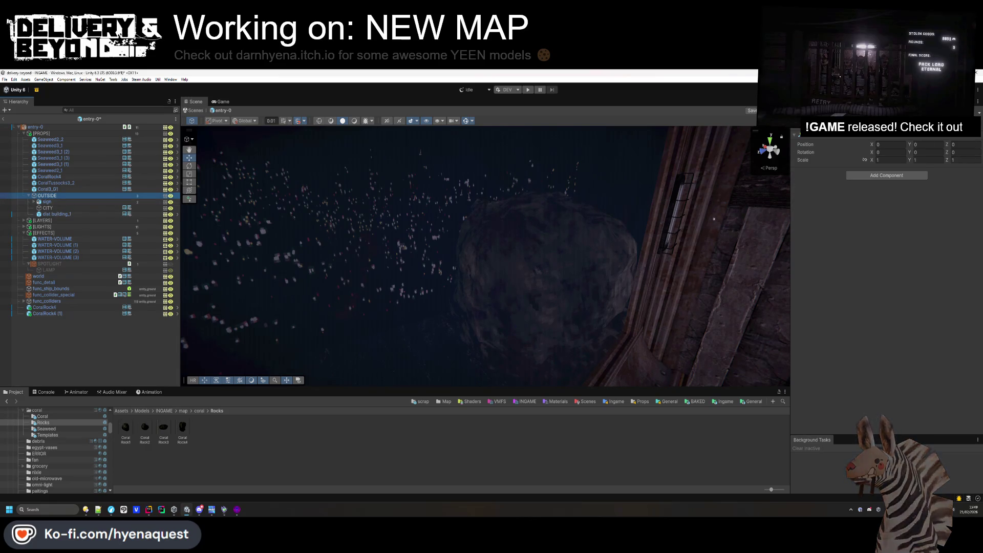
{"action": "key", "text": "alt+shift+a"}
{"action": "left_click", "coordinate": [106, 354]}
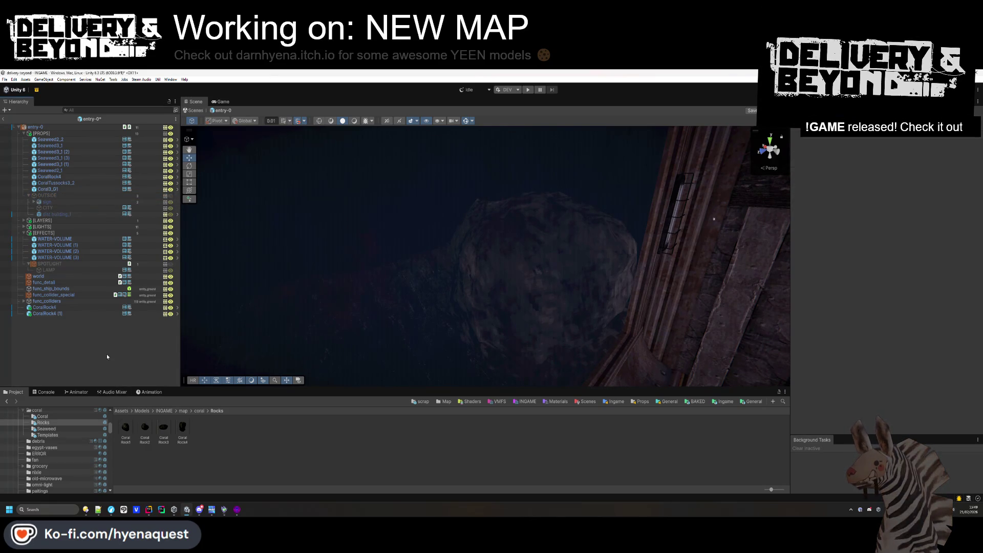
{"action": "scroll", "coordinate": [401, 237], "scroll_direction": "up", "scroll_amount": 5}
Move the CoralRock4 (1) copy, then add a Coral Rock3 at scale 3.03 on the seabed.
{"action": "left_click", "coordinate": [455, 265]}
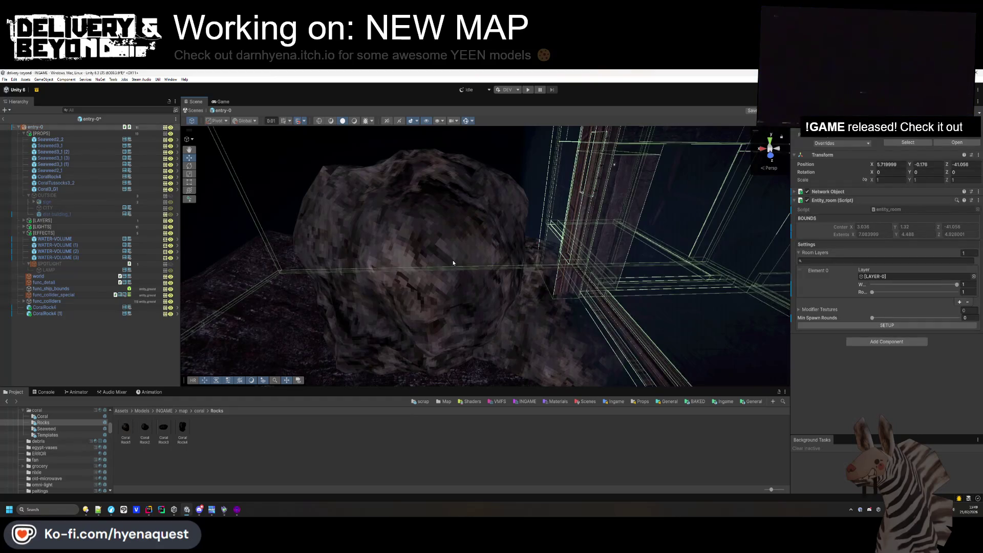
{"action": "left_click", "coordinate": [458, 283]}
{"action": "mouse_move", "coordinate": [458, 282]}
{"action": "left_mouse_down"}
{"action": "mouse_move", "coordinate": [285, 269]}
{"action": "mouse_move", "coordinate": [281, 259]}
{"action": "mouse_move", "coordinate": [287, 270]}
{"action": "left_mouse_up"}
{"action": "mouse_move", "coordinate": [163, 427]}
{"action": "left_mouse_down"}
{"action": "mouse_move", "coordinate": [340, 286]}
{"action": "mouse_move", "coordinate": [364, 278]}
{"action": "mouse_move", "coordinate": [363, 293]}
{"action": "mouse_move", "coordinate": [283, 199]}
{"action": "mouse_move", "coordinate": [327, 244]}
{"action": "left_mouse_up"}
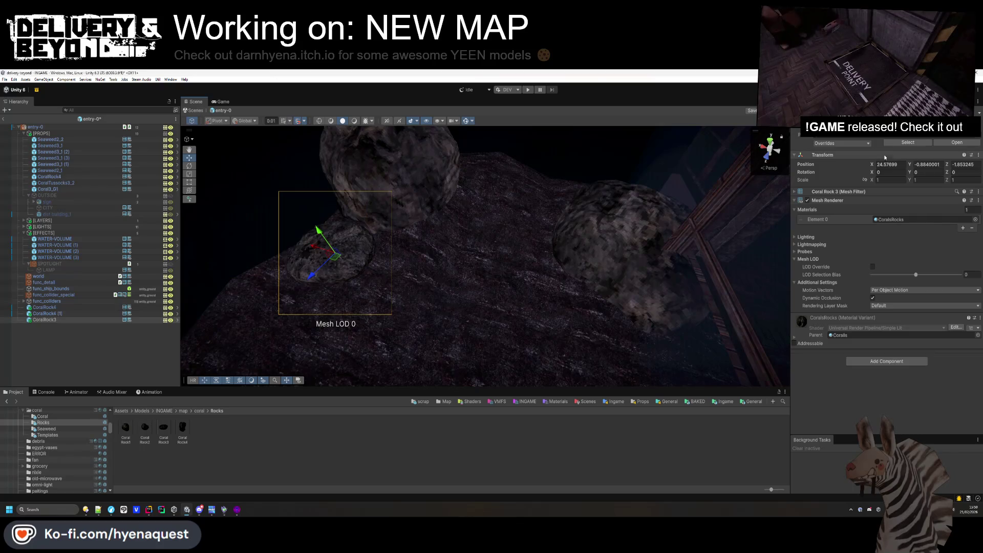
{"action": "left_click_drag", "start_coordinate": [873, 182], "coordinate": [898, 185]}
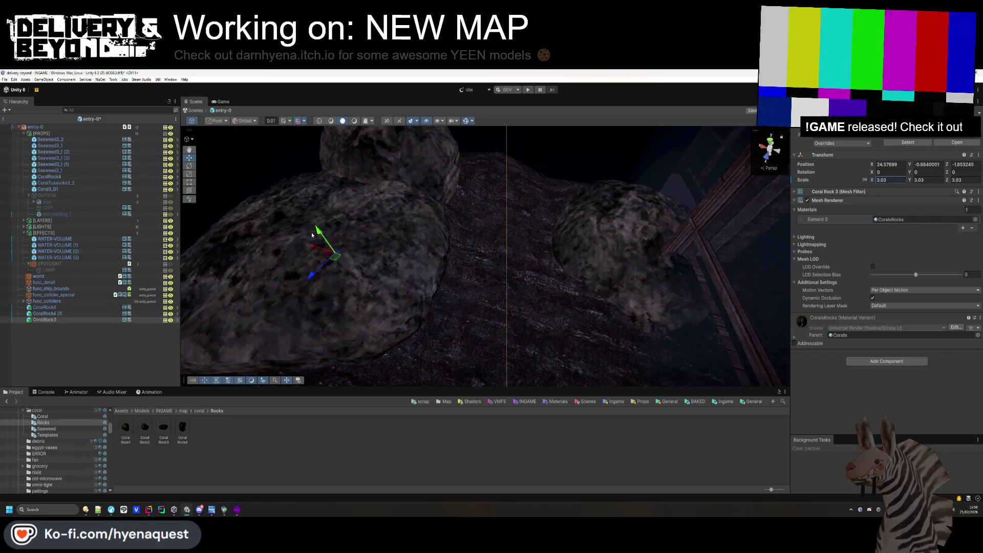
{"action": "mouse_move", "coordinate": [336, 254]}
{"action": "left_mouse_down"}
{"action": "mouse_move", "coordinate": [405, 224]}
{"action": "mouse_move", "coordinate": [381, 210]}
{"action": "mouse_move", "coordinate": [388, 266]}
{"action": "mouse_move", "coordinate": [398, 243]}
{"action": "mouse_move", "coordinate": [392, 256]}
{"action": "mouse_move", "coordinate": [384, 220]}
{"action": "mouse_move", "coordinate": [455, 241]}
{"action": "mouse_move", "coordinate": [297, 191]}
{"action": "left_mouse_up"}
Add a Coral Rock1 at scale 4.86 and push it farther back on the seabed.
{"action": "mouse_move", "coordinate": [126, 427]}
{"action": "left_mouse_down"}
{"action": "mouse_move", "coordinate": [373, 231]}
{"action": "mouse_move", "coordinate": [406, 227]}
{"action": "left_mouse_up"}
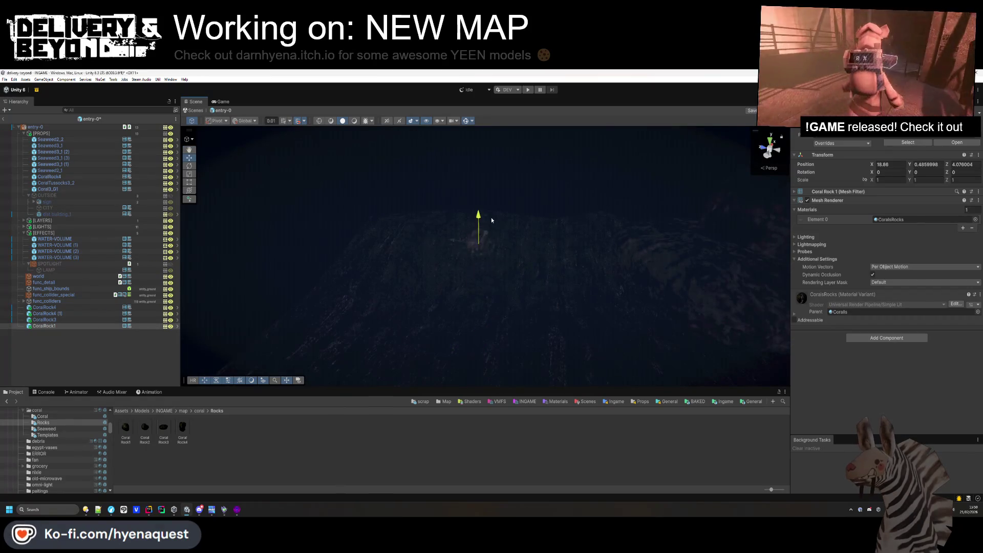
{"action": "type", "text": "4.86"}
{"action": "key", "text": "Return"}
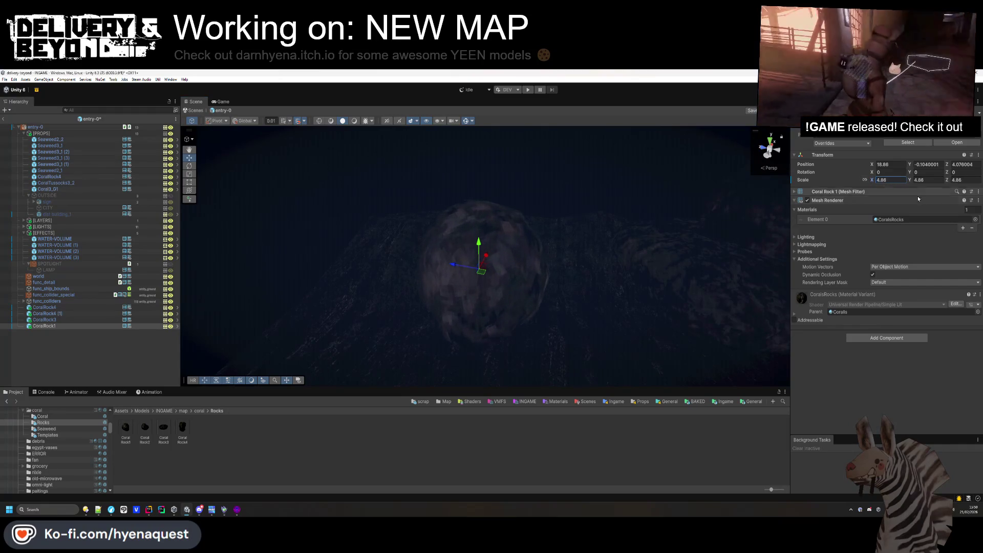
{"action": "key", "text": "f"}
{"action": "mouse_move", "coordinate": [518, 255]}
{"action": "left_mouse_down"}
{"action": "mouse_move", "coordinate": [506, 328]}
{"action": "mouse_move", "coordinate": [553, 242]}
{"action": "left_mouse_up"}
{"action": "left_click", "coordinate": [373, 213]}
{"action": "mouse_move", "coordinate": [373, 213]}
{"action": "left_mouse_down"}
{"action": "mouse_move", "coordinate": [569, 142]}
{"action": "mouse_move", "coordinate": [614, 169]}
{"action": "mouse_move", "coordinate": [680, 170]}
{"action": "mouse_move", "coordinate": [589, 246]}
{"action": "left_mouse_up"}
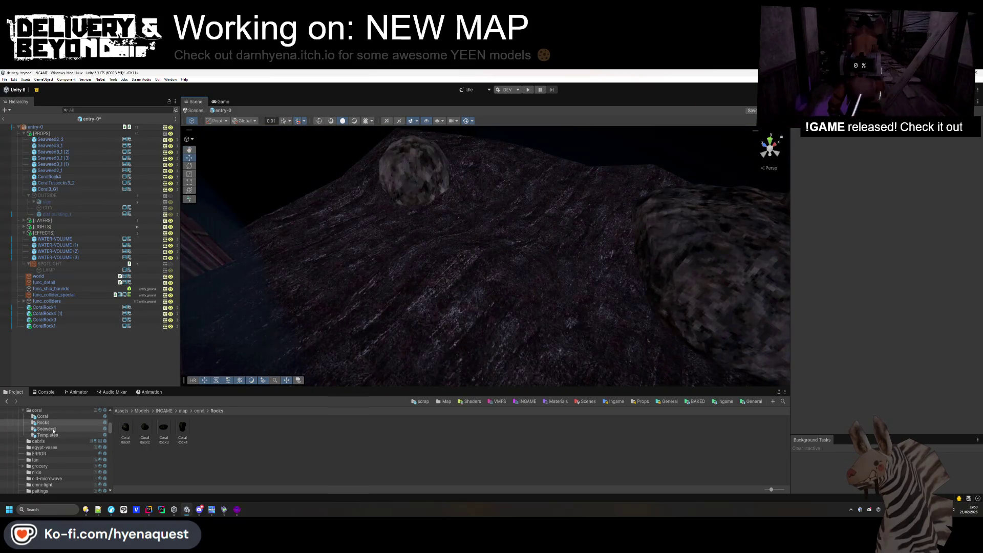
{"action": "mouse_move", "coordinate": [394, 229]}
{"action": "left_mouse_down"}
{"action": "mouse_move", "coordinate": [296, 253]}
{"action": "mouse_move", "coordinate": [177, 395]}
{"action": "left_mouse_up"}
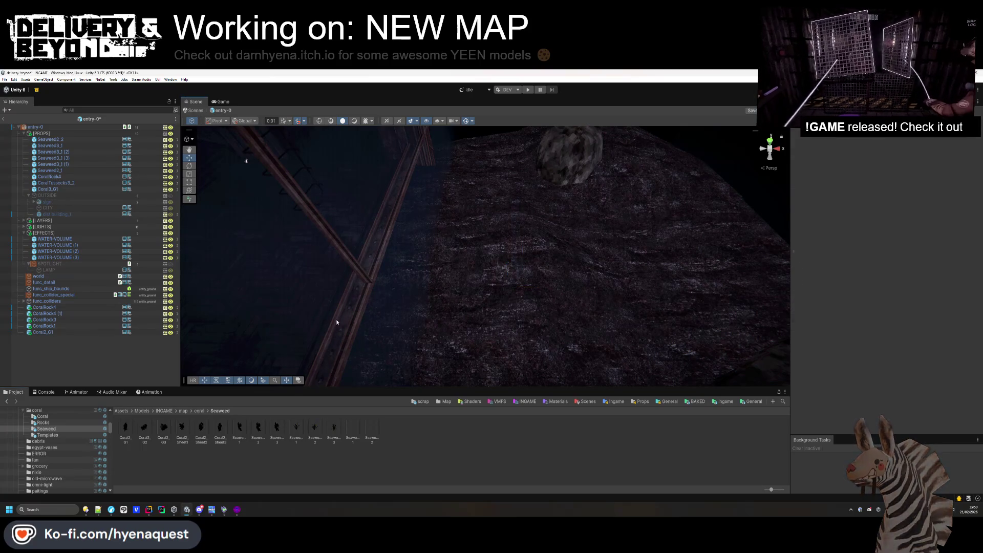
{"action": "left_click", "coordinate": [198, 410]}
Place a CORAL-5 coral at scale 3.42 behind the window.
{"action": "double_click", "coordinate": [184, 434]}
{"action": "left_click", "coordinate": [205, 429]}
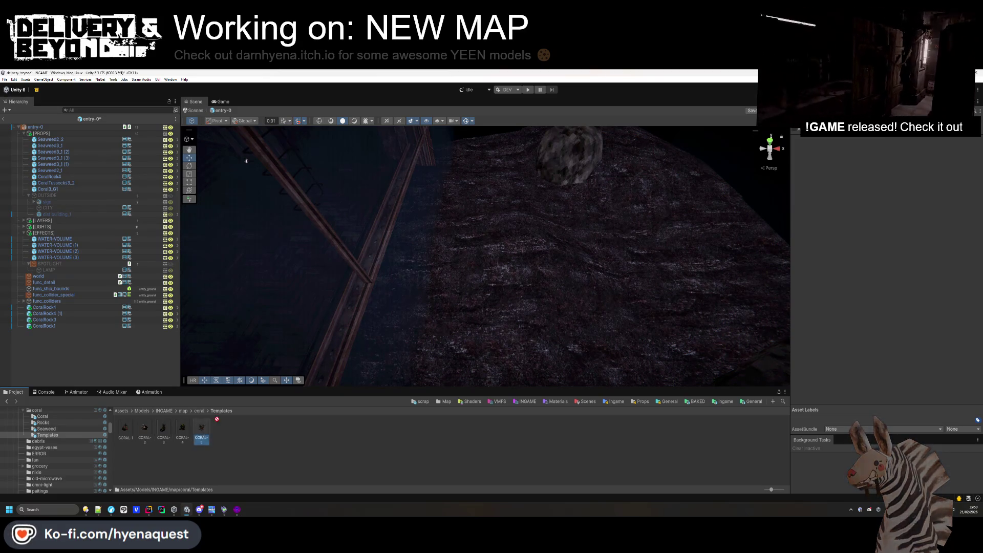
{"action": "left_click_drag", "start_coordinate": [496, 313], "coordinate": [498, 311]}
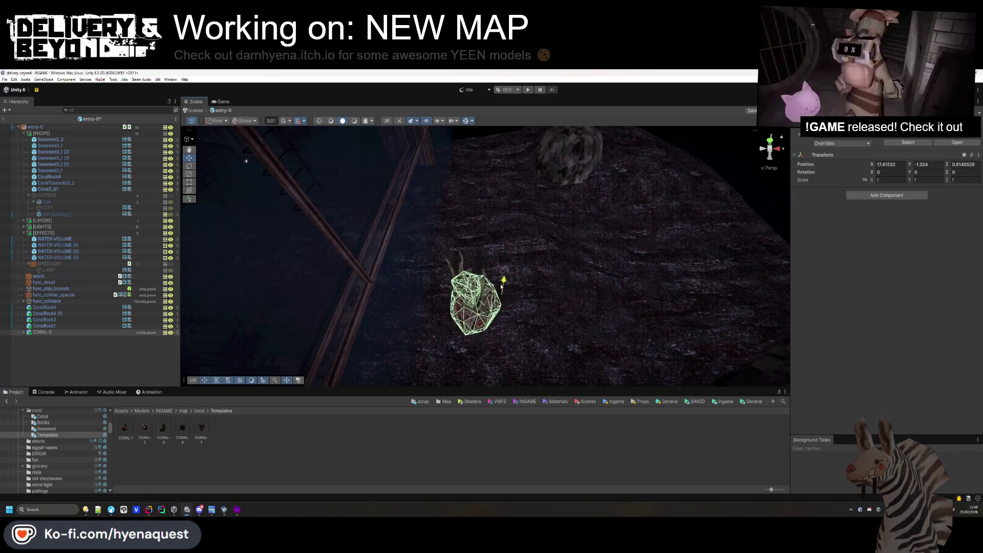
{"action": "left_click_drag", "start_coordinate": [873, 181], "coordinate": [389, 325]}
{"action": "mouse_move", "coordinate": [528, 296]}
{"action": "left_mouse_down"}
{"action": "mouse_move", "coordinate": [650, 292]}
{"action": "mouse_move", "coordinate": [646, 302]}
{"action": "mouse_move", "coordinate": [516, 193]}
{"action": "left_mouse_up"}
{"action": "left_click", "coordinate": [515, 195]}
{"action": "key", "text": "f"}
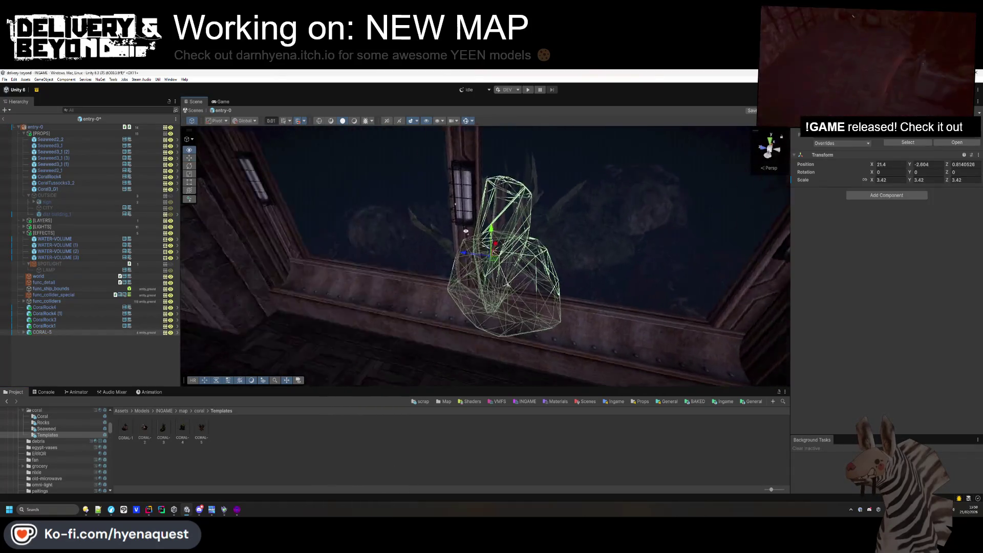
{"action": "mouse_move", "coordinate": [531, 243]}
{"action": "left_mouse_down"}
{"action": "mouse_move", "coordinate": [579, 317]}
{"action": "mouse_move", "coordinate": [622, 327]}
{"action": "mouse_move", "coordinate": [645, 320]}
{"action": "left_mouse_up"}
Add a CORAL-4 coral at scale 3.39, rotated 22.08 on Y, deeper behind the window.
{"action": "left_click_drag", "start_coordinate": [470, 301], "coordinate": [471, 302]}
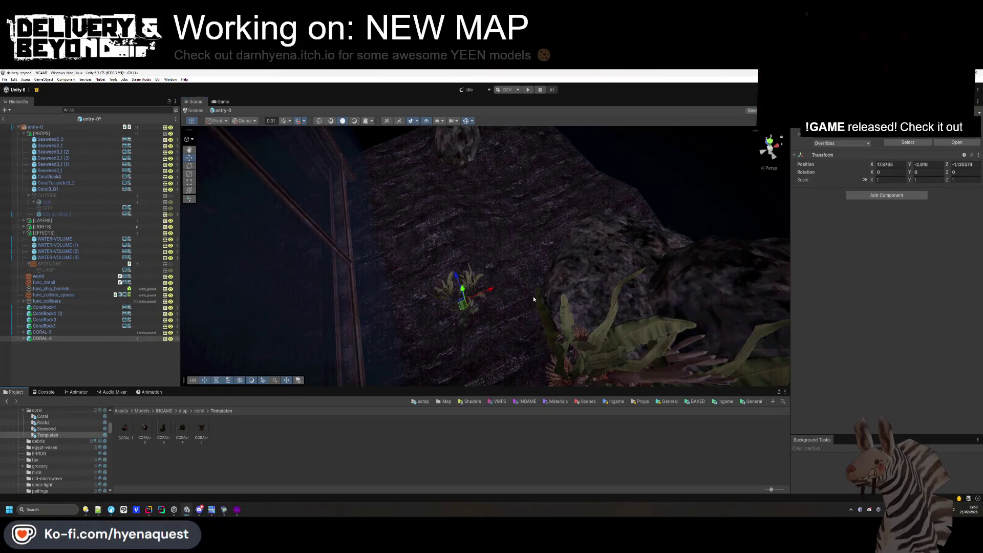
{"action": "mouse_move", "coordinate": [873, 182]}
{"action": "left_mouse_down"}
{"action": "mouse_move", "coordinate": [97, 256]}
{"action": "mouse_move", "coordinate": [397, 304]}
{"action": "left_mouse_up"}
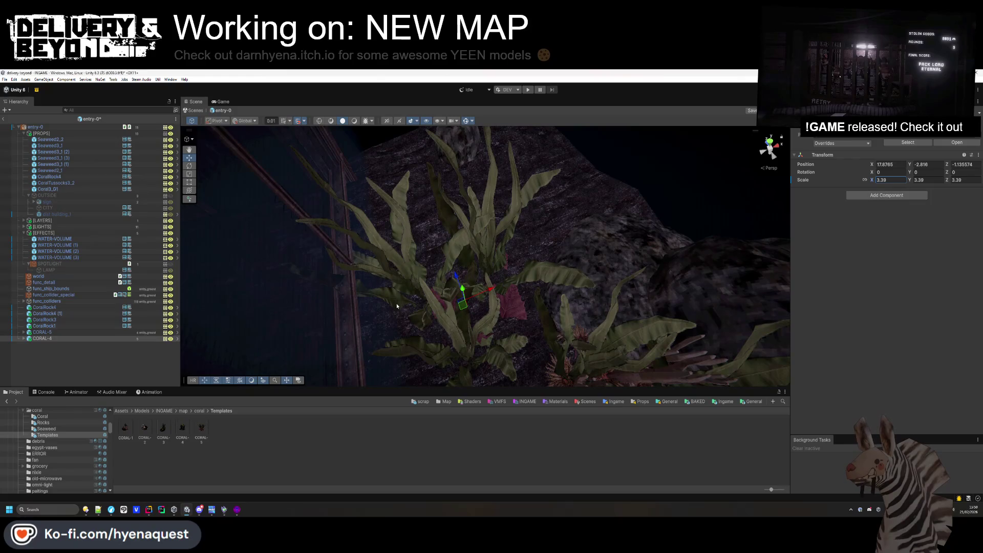
{"action": "mouse_move", "coordinate": [456, 308]}
{"action": "left_mouse_down"}
{"action": "mouse_move", "coordinate": [457, 323]}
{"action": "mouse_move", "coordinate": [408, 335]}
{"action": "mouse_move", "coordinate": [527, 351]}
{"action": "mouse_move", "coordinate": [566, 305]}
{"action": "mouse_move", "coordinate": [568, 348]}
{"action": "left_mouse_up"}
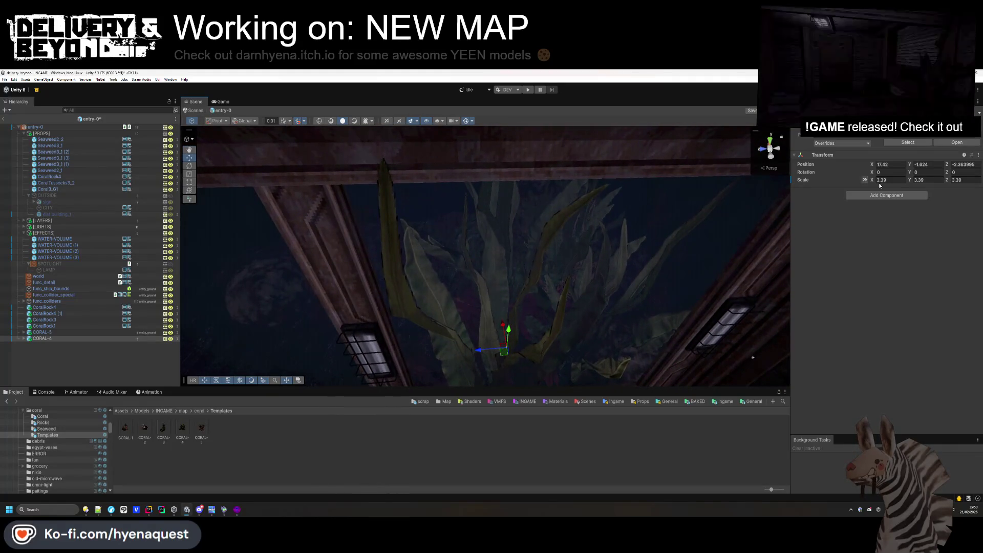
{"action": "left_click", "coordinate": [915, 172]}
{"action": "type", "text": "22.08"}
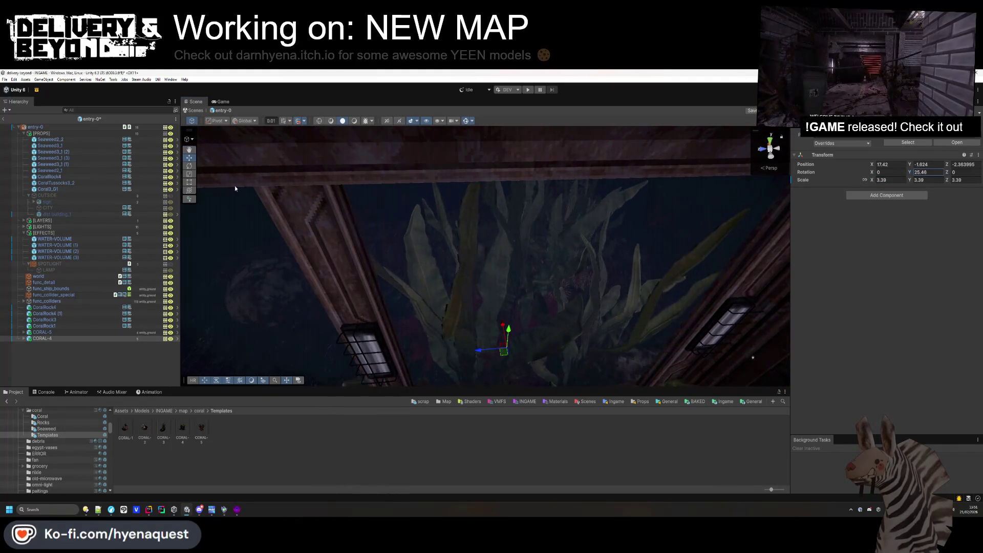
{"action": "mouse_move", "coordinate": [505, 330]}
{"action": "left_mouse_down"}
{"action": "mouse_move", "coordinate": [498, 292]}
{"action": "mouse_move", "coordinate": [503, 318]}
{"action": "mouse_move", "coordinate": [467, 347]}
{"action": "mouse_move", "coordinate": [748, 211]}
{"action": "left_mouse_up"}
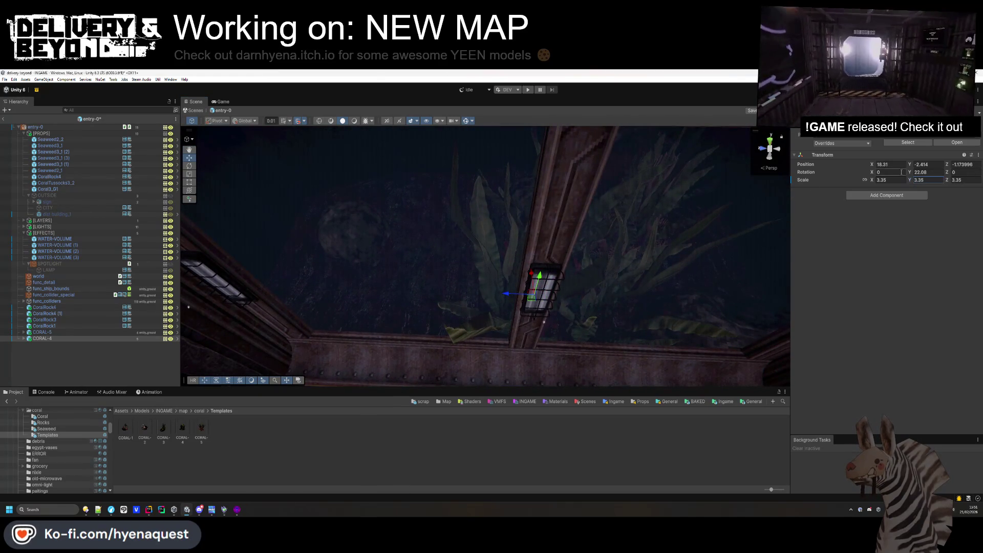
{"action": "mouse_move", "coordinate": [910, 172]}
{"action": "left_mouse_down"}
{"action": "mouse_move", "coordinate": [894, 239]}
{"action": "mouse_move", "coordinate": [618, 246]}
{"action": "mouse_move", "coordinate": [717, 256]}
{"action": "mouse_move", "coordinate": [636, 251]}
{"action": "left_mouse_up"}
{"action": "mouse_move", "coordinate": [534, 294]}
{"action": "left_mouse_down"}
{"action": "mouse_move", "coordinate": [574, 300]}
{"action": "mouse_move", "coordinate": [438, 310]}
{"action": "left_mouse_up"}
Duplicate the CORAL-4 plant and turn and spread the copies among the seaweed.
{"action": "key", "text": "ctrl+d"}
{"action": "mouse_move", "coordinate": [911, 177]}
{"action": "left_mouse_down"}
{"action": "mouse_move", "coordinate": [436, 190]}
{"action": "mouse_move", "coordinate": [623, 216]}
{"action": "left_mouse_up"}
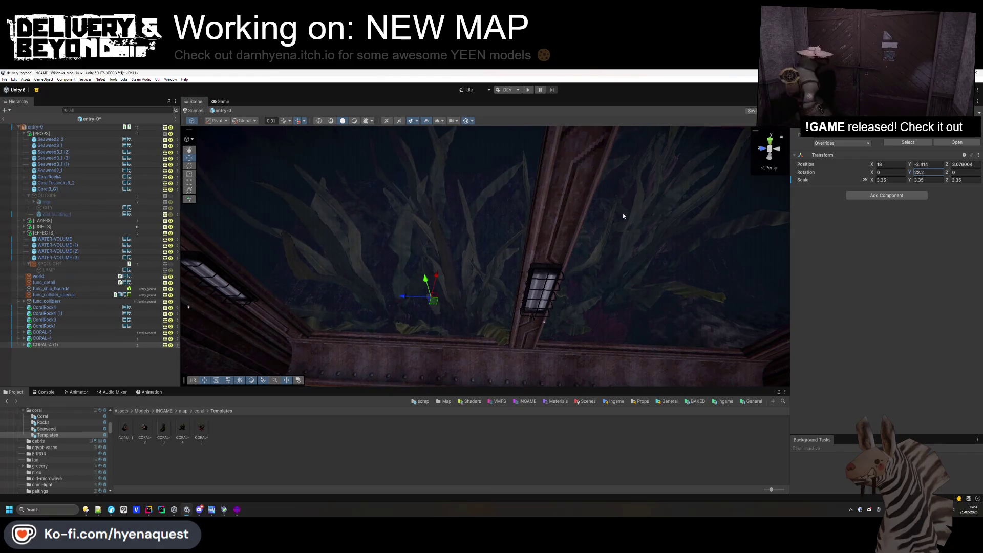
{"action": "mouse_move", "coordinate": [430, 306]}
{"action": "left_mouse_down"}
{"action": "mouse_move", "coordinate": [359, 301]}
{"action": "mouse_move", "coordinate": [468, 249]}
{"action": "left_mouse_up"}
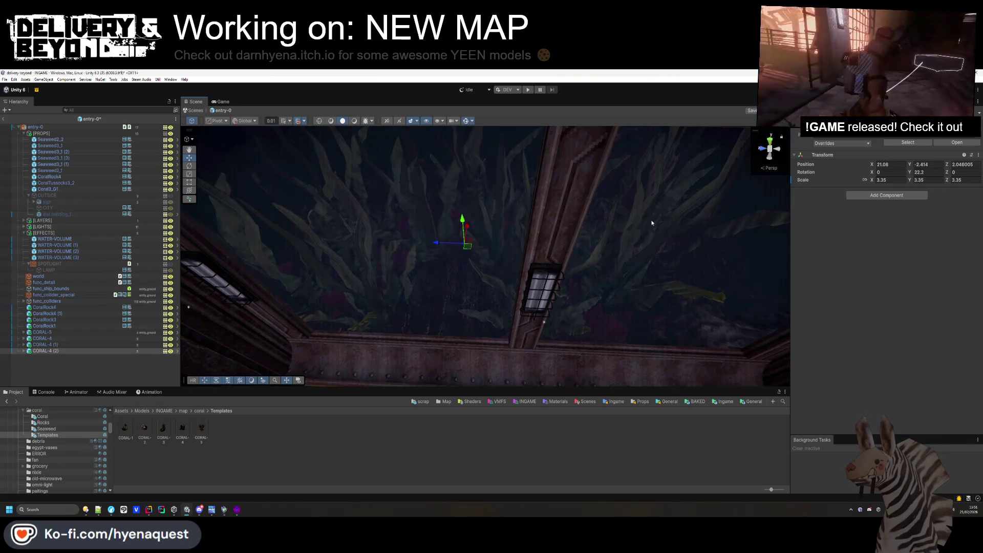
{"action": "left_click_drag", "start_coordinate": [911, 170], "coordinate": [801, 179]}
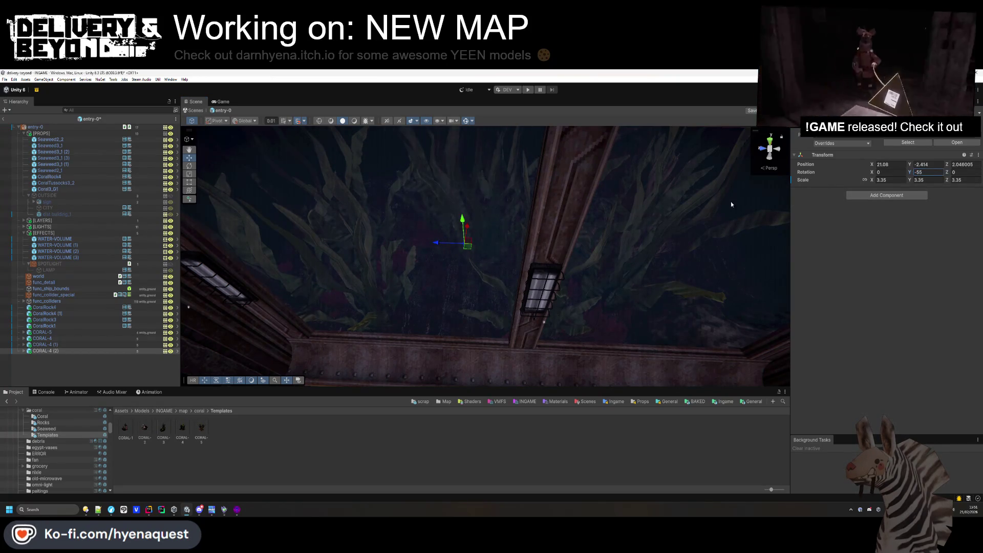
{"action": "left_click_drag", "start_coordinate": [463, 247], "coordinate": [453, 276]}
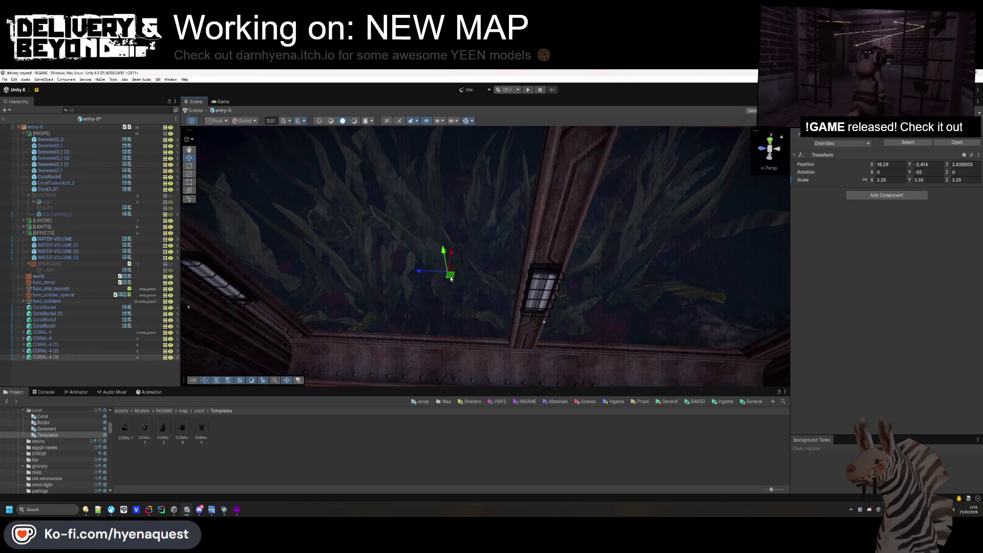
{"action": "mouse_move", "coordinate": [365, 240]}
{"action": "left_mouse_down"}
{"action": "mouse_move", "coordinate": [460, 257]}
{"action": "mouse_move", "coordinate": [463, 272]}
{"action": "mouse_move", "coordinate": [311, 256]}
{"action": "left_mouse_up"}
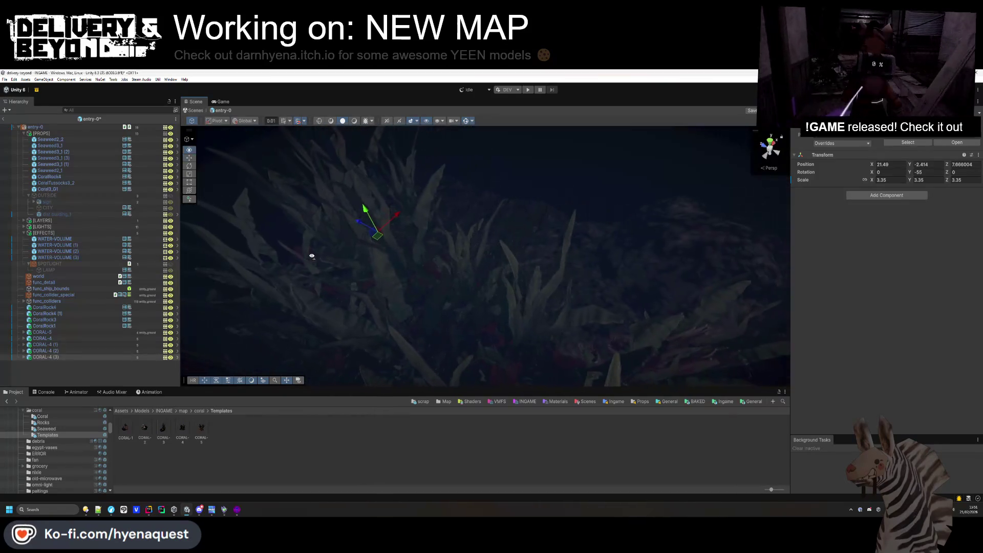
{"action": "left_click_drag", "start_coordinate": [377, 237], "coordinate": [520, 257]}
{"action": "left_click", "coordinate": [358, 226]}
{"action": "mouse_move", "coordinate": [358, 226]}
{"action": "left_mouse_down"}
{"action": "mouse_move", "coordinate": [517, 144]}
{"action": "mouse_move", "coordinate": [497, 131]}
{"action": "left_mouse_up"}
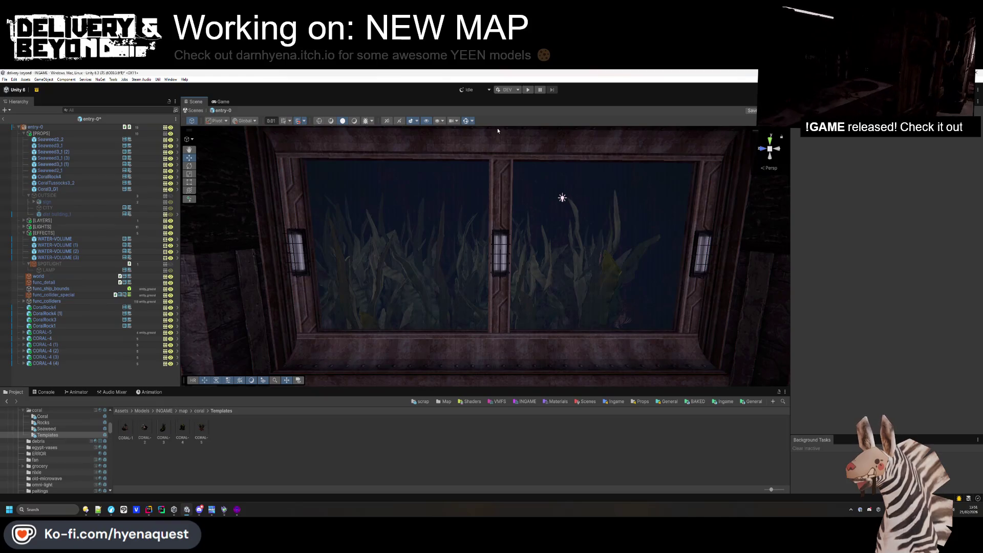
Delete the CORAL-4 (4) and CORAL-4 (1) copies.
{"action": "key", "text": "ctrl+z"}
{"action": "key", "text": "ctrl+z"}
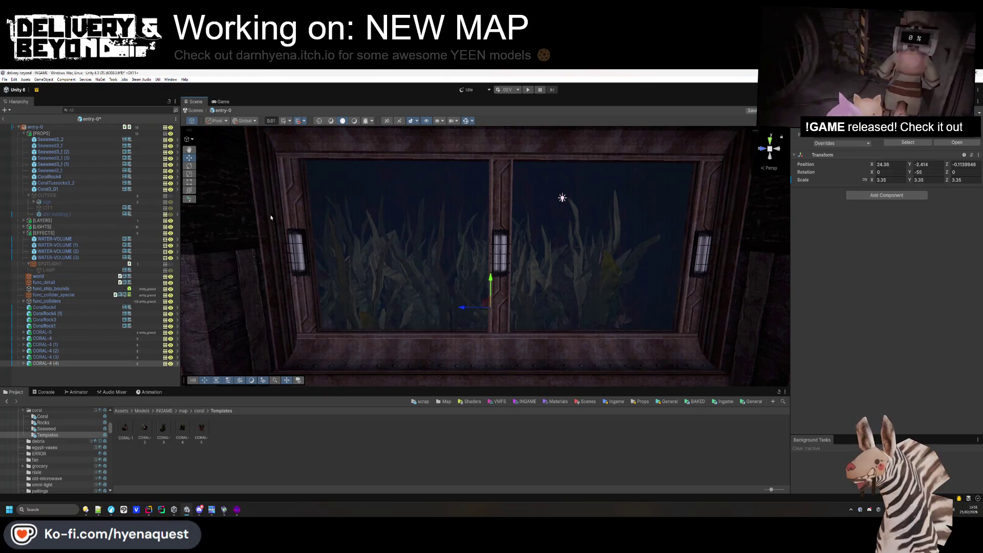
{"action": "key", "text": "Delete"}
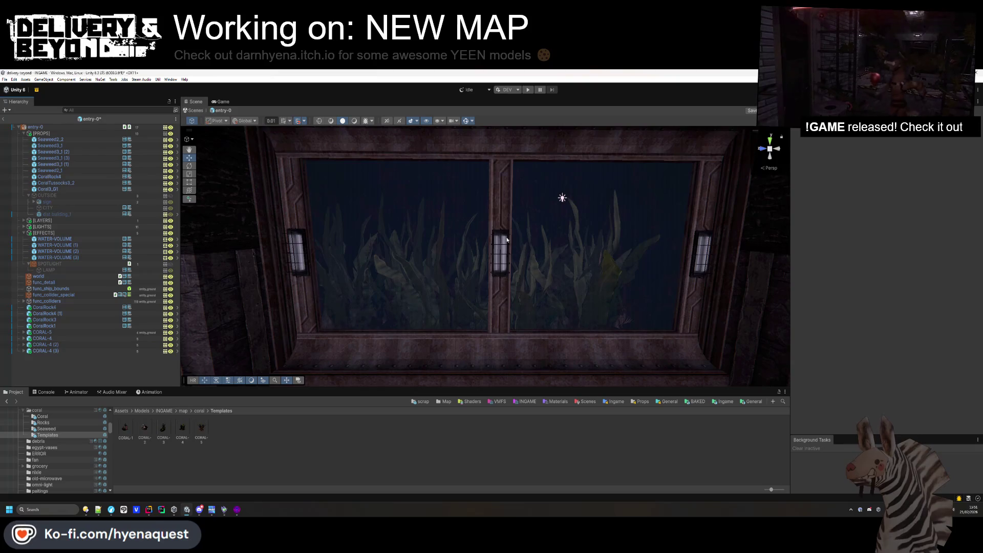
{"action": "mouse_move", "coordinate": [377, 259]}
{"action": "left_mouse_down"}
{"action": "mouse_move", "coordinate": [640, 241]}
{"action": "mouse_move", "coordinate": [357, 228]}
{"action": "mouse_move", "coordinate": [313, 337]}
{"action": "left_mouse_up"}
Place a CORAL-3 coral at scale 2.8 by the window wall.
{"action": "left_click_drag", "start_coordinate": [450, 296], "coordinate": [441, 312]}
{"action": "mouse_move", "coordinate": [248, 417]}
{"action": "left_mouse_down"}
{"action": "mouse_move", "coordinate": [425, 274]}
{"action": "mouse_move", "coordinate": [437, 253]}
{"action": "mouse_move", "coordinate": [426, 240]}
{"action": "left_mouse_up"}
{"action": "left_click_drag", "start_coordinate": [867, 182], "coordinate": [903, 182]}
{"action": "mouse_move", "coordinate": [404, 246]}
{"action": "left_mouse_down"}
{"action": "mouse_move", "coordinate": [408, 262]}
{"action": "mouse_move", "coordinate": [384, 187]}
{"action": "mouse_move", "coordinate": [395, 235]}
{"action": "mouse_move", "coordinate": [374, 246]}
{"action": "mouse_move", "coordinate": [415, 245]}
{"action": "left_mouse_up"}
{"action": "left_click", "coordinate": [411, 296]}
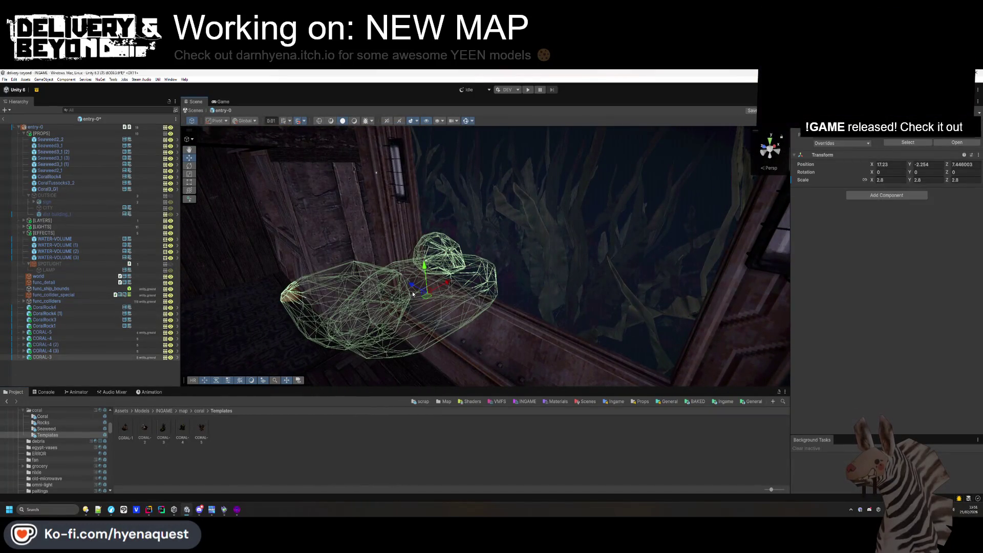
Turn on Scene view lighting to see the room lit by its lamps around the window.
{"action": "mouse_move", "coordinate": [457, 285]}
{"action": "left_mouse_down"}
{"action": "mouse_move", "coordinate": [483, 298]}
{"action": "mouse_move", "coordinate": [489, 279]}
{"action": "mouse_move", "coordinate": [456, 353]}
{"action": "mouse_move", "coordinate": [512, 358]}
{"action": "left_mouse_up"}
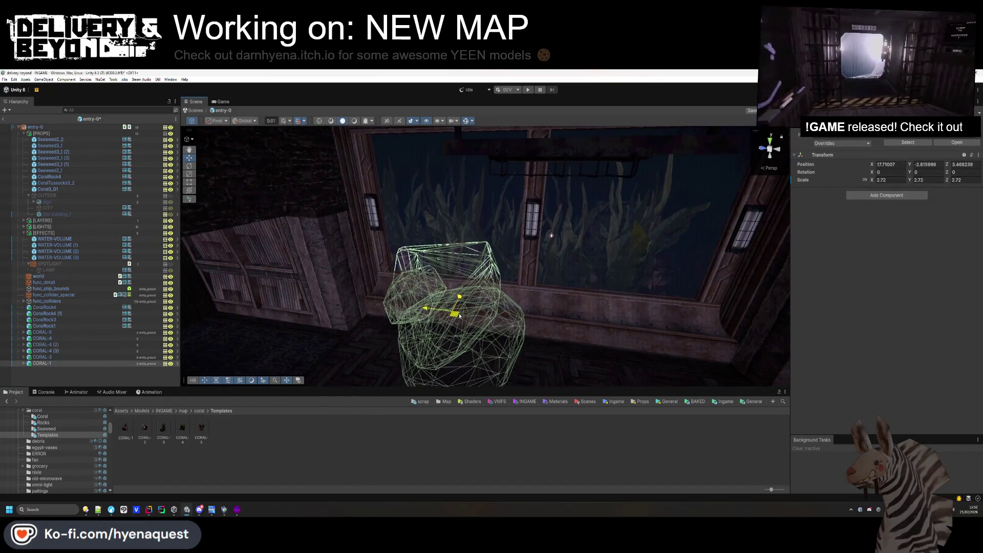
{"action": "left_click_drag", "start_coordinate": [512, 266], "coordinate": [568, 251]}
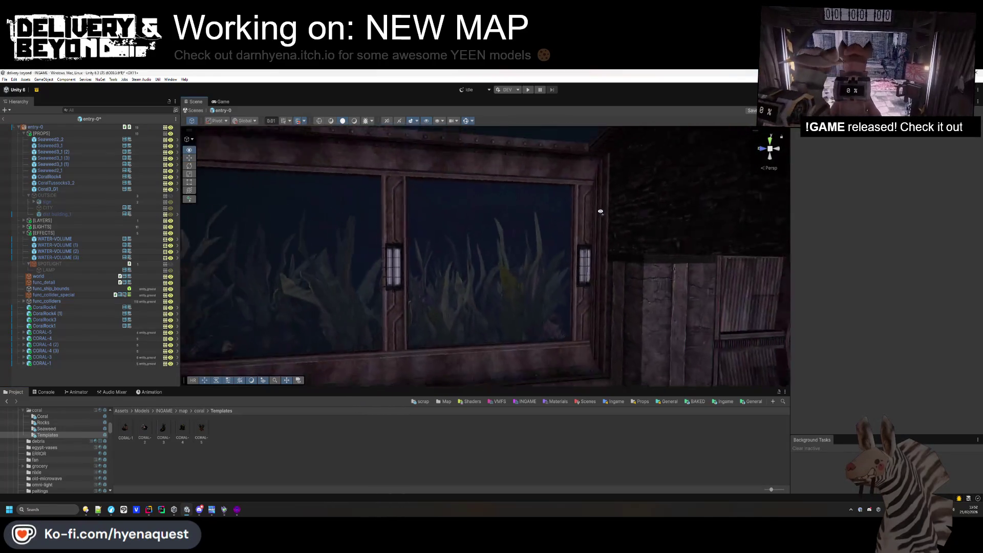
{"action": "left_click_drag", "start_coordinate": [600, 211], "coordinate": [589, 220]}
{"action": "left_click", "coordinate": [354, 121]}
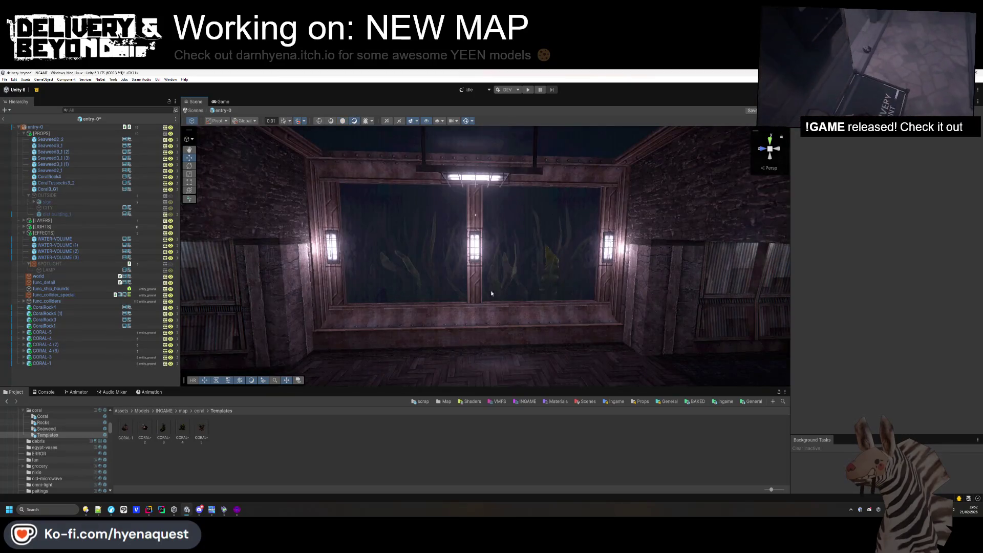
{"action": "mouse_move", "coordinate": [516, 297]}
{"action": "left_mouse_down"}
{"action": "mouse_move", "coordinate": [469, 307]}
{"action": "mouse_move", "coordinate": [506, 282]}
{"action": "left_mouse_up"}
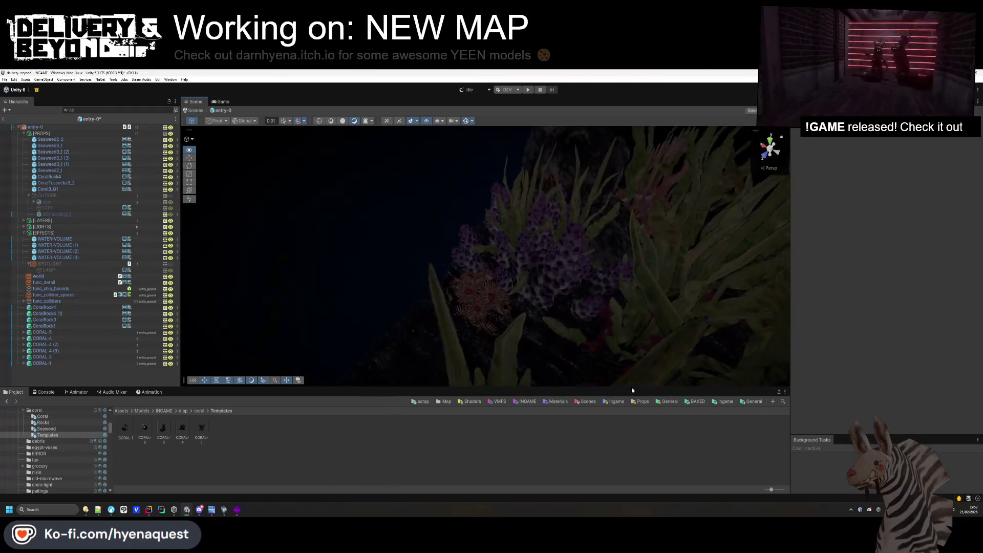
{"action": "mouse_move", "coordinate": [658, 337]}
{"action": "left_mouse_down"}
{"action": "mouse_move", "coordinate": [597, 344]}
{"action": "mouse_move", "coordinate": [527, 274]}
{"action": "mouse_move", "coordinate": [524, 201]}
{"action": "mouse_move", "coordinate": [493, 223]}
{"action": "mouse_move", "coordinate": [474, 257]}
{"action": "mouse_move", "coordinate": [456, 256]}
{"action": "mouse_move", "coordinate": [450, 292]}
{"action": "left_mouse_up"}
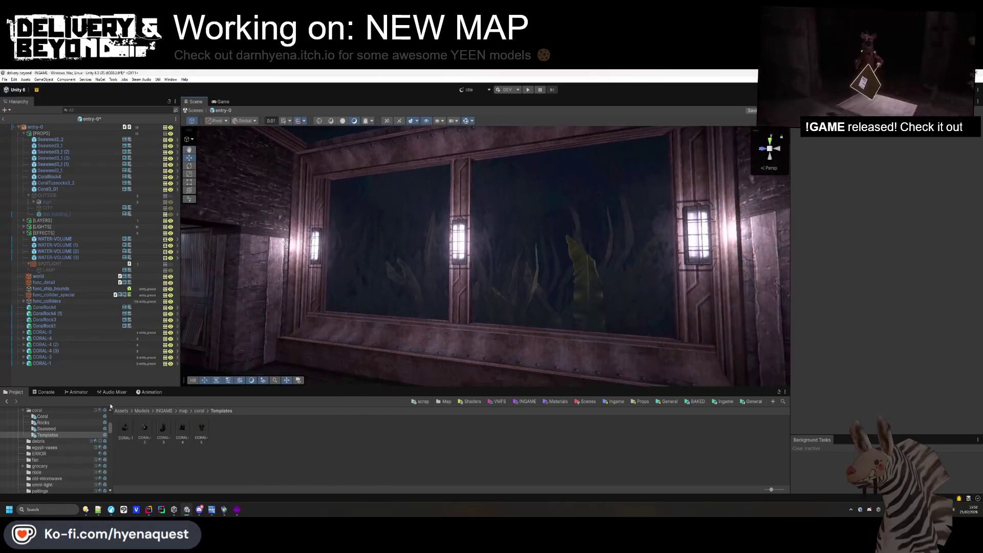
{"action": "left_click", "coordinate": [72, 429]}
Place a Seaweed3_1 plant at scale 2.71 behind the window.
{"action": "scroll", "coordinate": [438, 205], "scroll_direction": "up", "scroll_amount": 10}
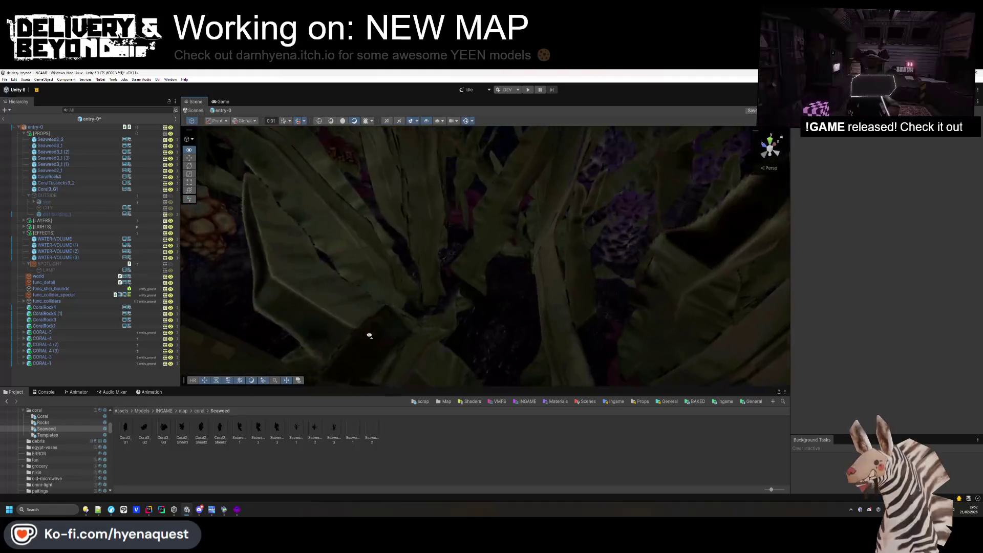
{"action": "mouse_move", "coordinate": [348, 431]}
{"action": "left_mouse_down"}
{"action": "mouse_move", "coordinate": [509, 263]}
{"action": "mouse_move", "coordinate": [509, 283]}
{"action": "left_mouse_up"}
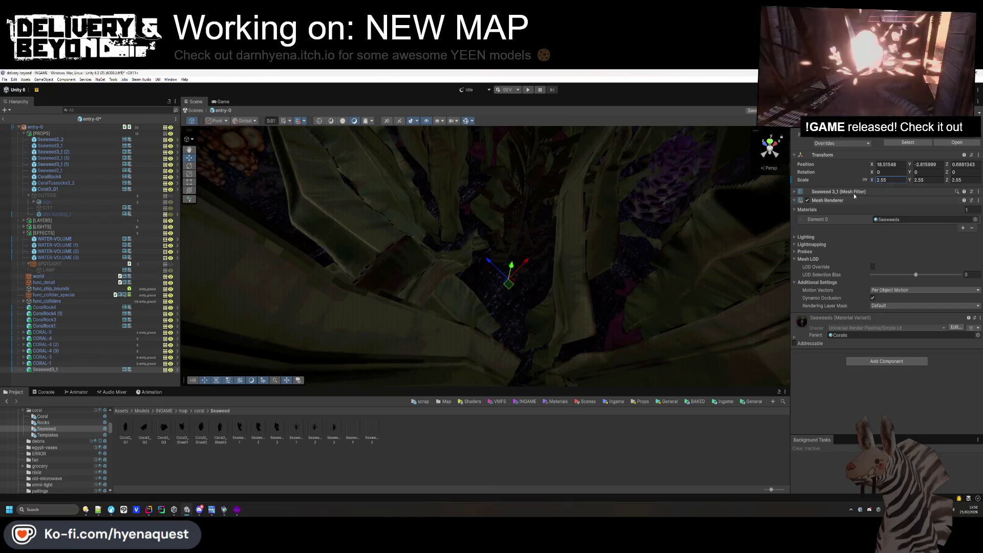
{"action": "left_click_drag", "start_coordinate": [543, 240], "coordinate": [558, 237]}
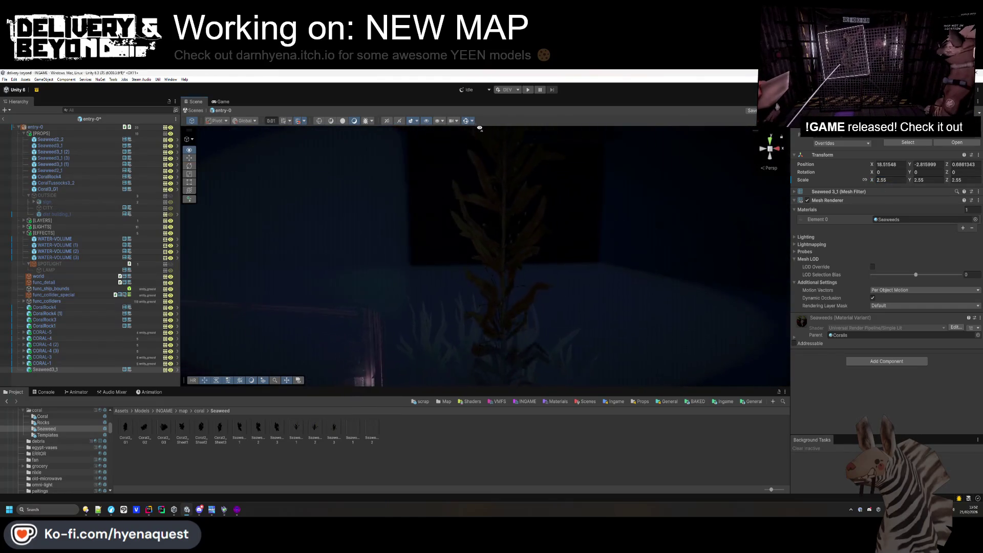
{"action": "type", "text": "2.672.71"}
{"action": "mouse_move", "coordinate": [666, 154]}
{"action": "left_mouse_down"}
{"action": "mouse_move", "coordinate": [560, 127]}
{"action": "mouse_move", "coordinate": [505, 351]}
{"action": "mouse_move", "coordinate": [493, 296]}
{"action": "mouse_move", "coordinate": [429, 341]}
{"action": "left_mouse_up"}
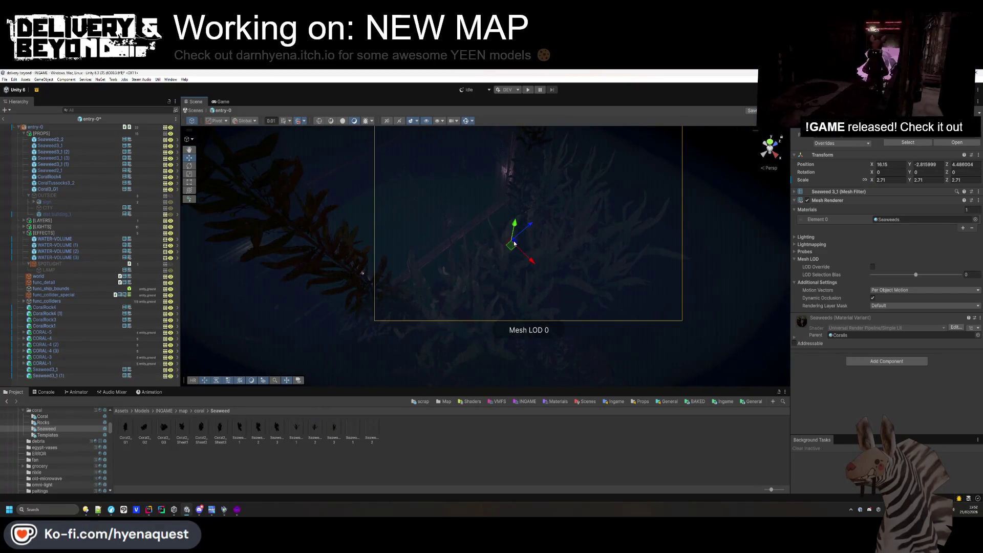
{"action": "mouse_move", "coordinate": [510, 288]}
{"action": "left_mouse_down"}
{"action": "mouse_move", "coordinate": [500, 374]}
{"action": "mouse_move", "coordinate": [505, 307]}
{"action": "mouse_move", "coordinate": [460, 333]}
{"action": "mouse_move", "coordinate": [589, 289]}
{"action": "left_mouse_up"}
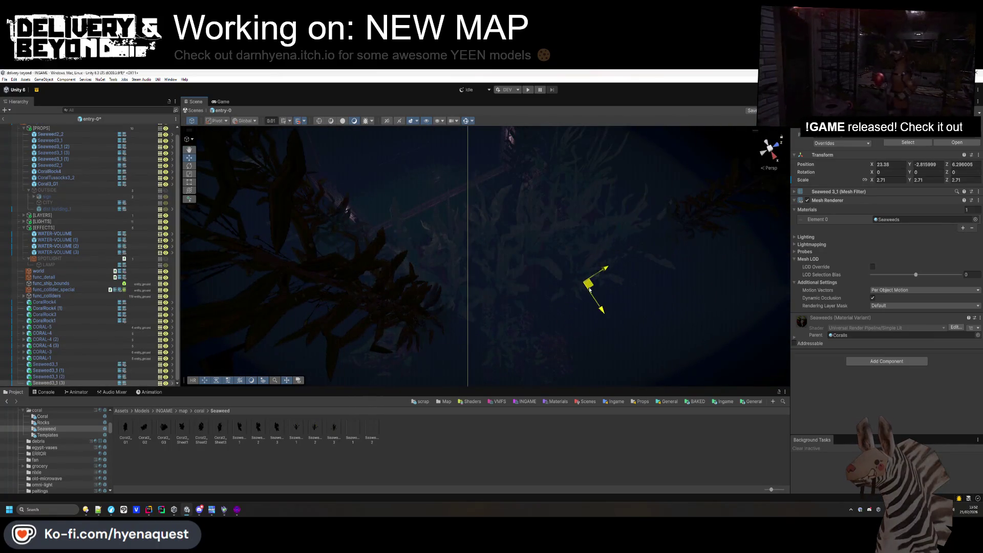
{"action": "mouse_move", "coordinate": [460, 252]}
{"action": "left_mouse_down"}
{"action": "mouse_move", "coordinate": [785, 153]}
{"action": "mouse_move", "coordinate": [182, 72]}
{"action": "left_mouse_up"}
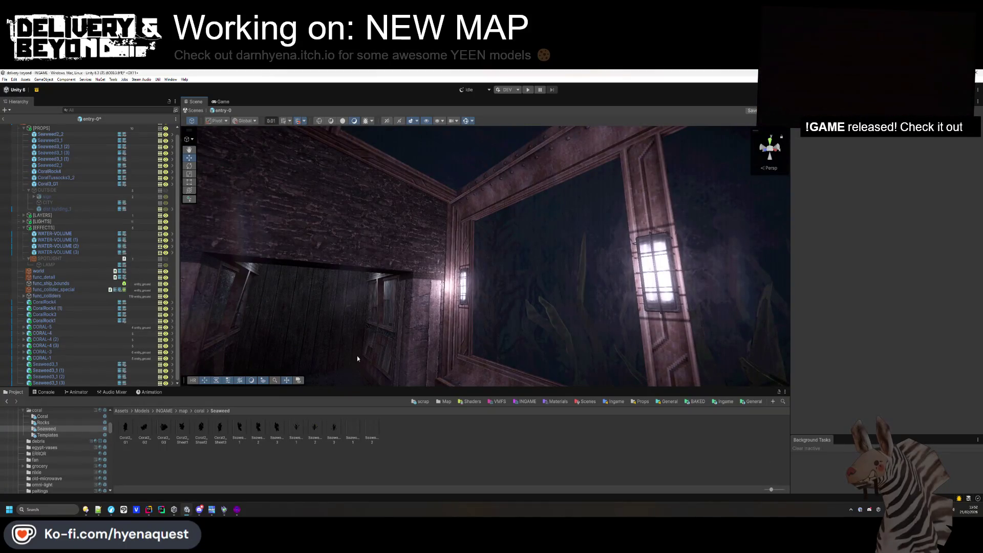
{"action": "left_click_drag", "start_coordinate": [492, 353], "coordinate": [556, 245]}
{"action": "left_click_drag", "start_coordinate": [573, 343], "coordinate": [569, 341]}
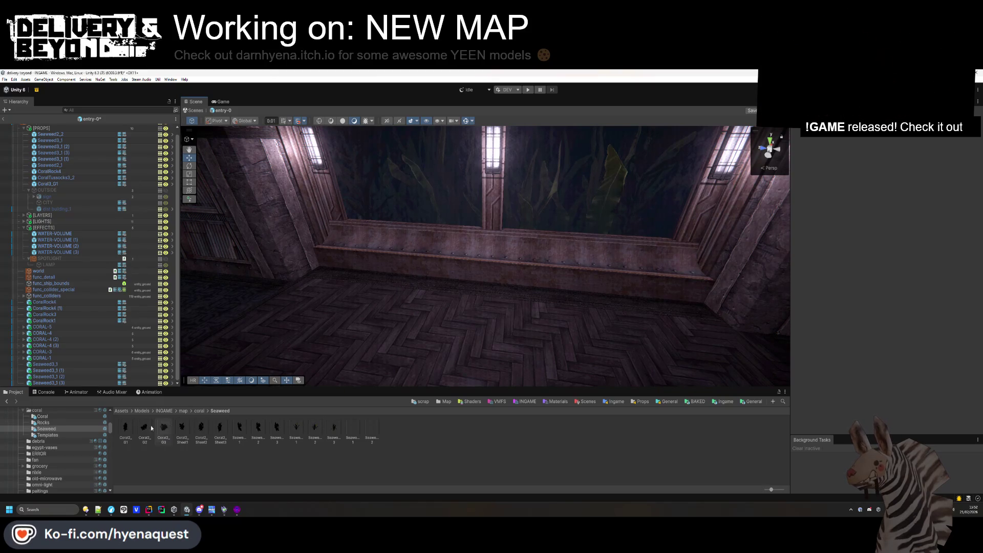
{"action": "mouse_move", "coordinate": [373, 273]}
{"action": "left_mouse_down"}
{"action": "mouse_move", "coordinate": [274, 237]}
{"action": "mouse_move", "coordinate": [241, 240]}
{"action": "mouse_move", "coordinate": [252, 231]}
{"action": "mouse_move", "coordinate": [362, 257]}
{"action": "mouse_move", "coordinate": [301, 353]}
{"action": "left_mouse_up"}
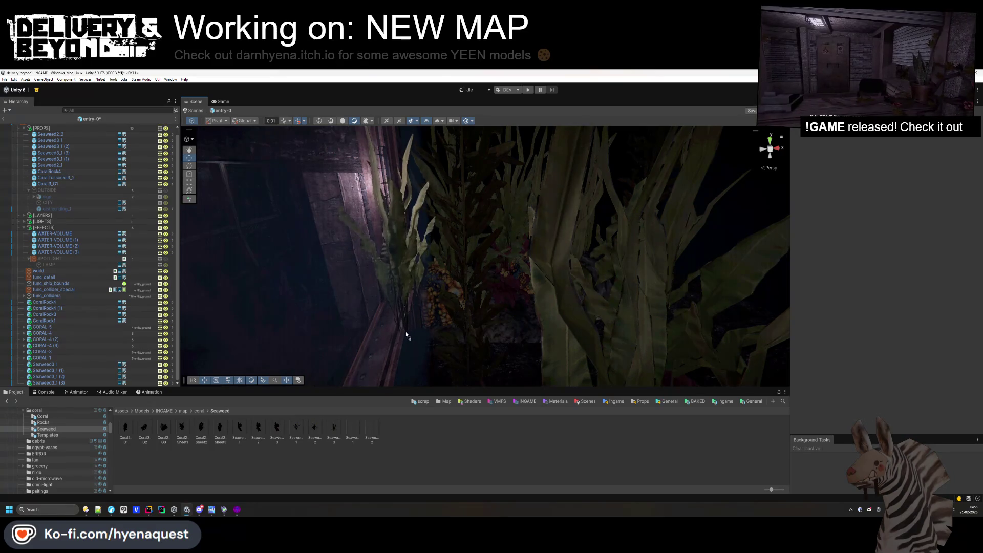
{"action": "mouse_move", "coordinate": [405, 307]}
{"action": "left_mouse_down"}
{"action": "mouse_move", "coordinate": [504, 285]}
{"action": "mouse_move", "coordinate": [483, 266]}
{"action": "mouse_move", "coordinate": [491, 340]}
{"action": "mouse_move", "coordinate": [504, 335]}
{"action": "mouse_move", "coordinate": [487, 348]}
{"action": "mouse_move", "coordinate": [527, 330]}
{"action": "mouse_move", "coordinate": [622, 234]}
{"action": "mouse_move", "coordinate": [567, 246]}
{"action": "left_mouse_up"}
{"action": "left_click", "coordinate": [482, 266]}
{"action": "left_click", "coordinate": [527, 330]}
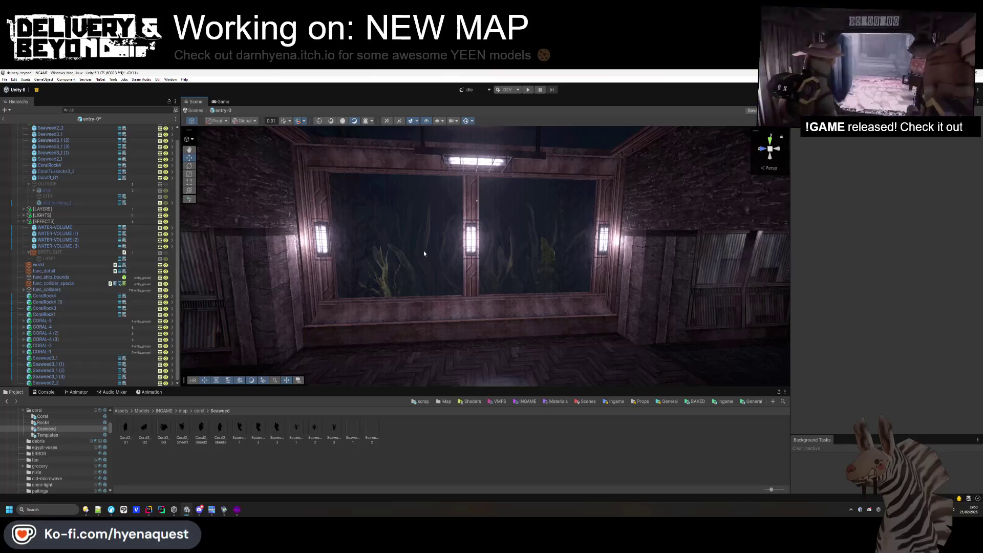
{"action": "mouse_move", "coordinate": [423, 250]}
{"action": "left_mouse_down"}
{"action": "mouse_move", "coordinate": [463, 169]}
{"action": "mouse_move", "coordinate": [514, 223]}
{"action": "mouse_move", "coordinate": [543, 287]}
{"action": "mouse_move", "coordinate": [569, 313]}
{"action": "left_mouse_up"}
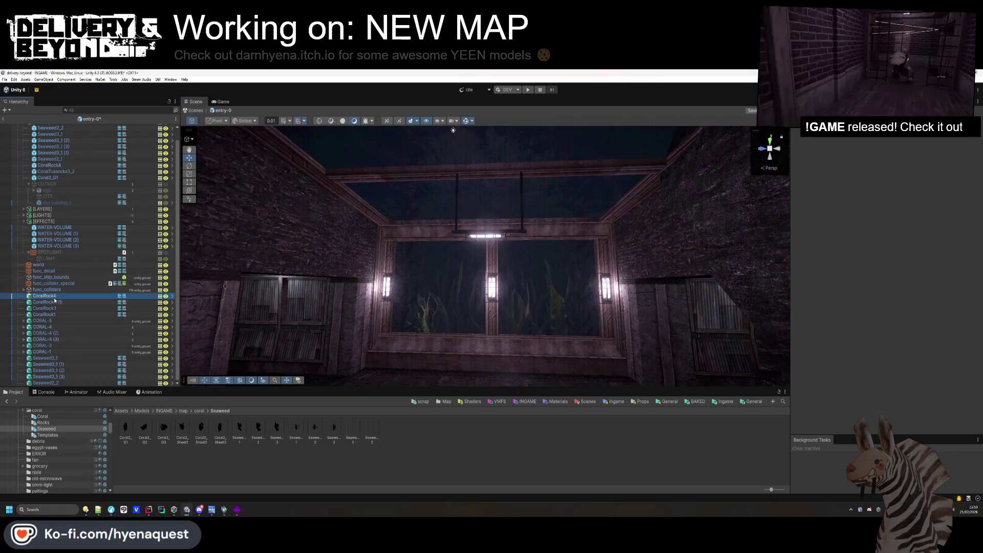
Move the coral objects below Coral3_01 and remove the mesh colliders from CORAL-5's coral pieces.
{"action": "left_click", "coordinate": [67, 384], "text": "shift"}
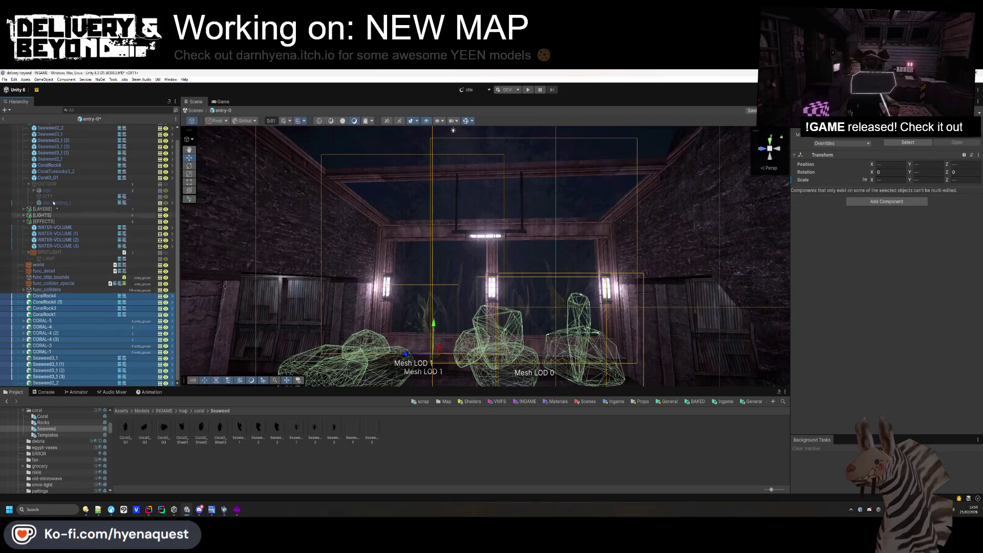
{"action": "left_click_drag", "start_coordinate": [53, 182], "coordinate": [53, 185]}
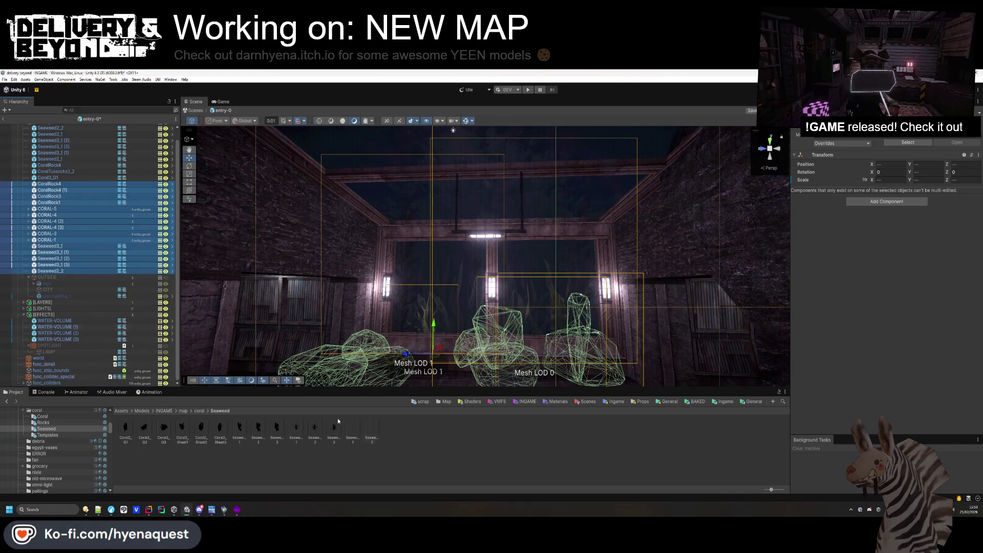
{"action": "left_click", "coordinate": [32, 210]}
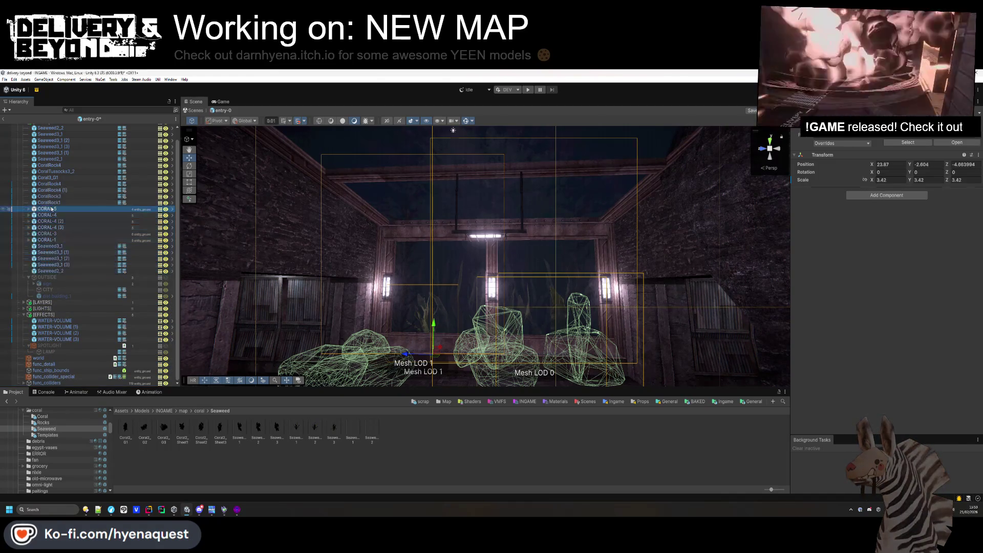
{"action": "left_click", "coordinate": [28, 209]}
{"action": "left_click", "coordinate": [67, 215]}
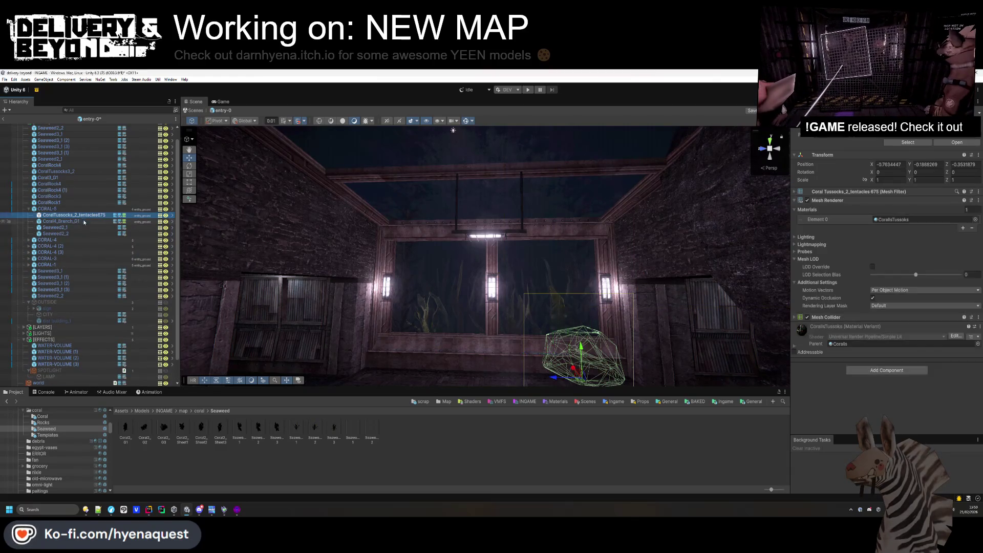
{"action": "left_click", "coordinate": [61, 221], "text": "shift"}
{"action": "right_click", "coordinate": [825, 317]}
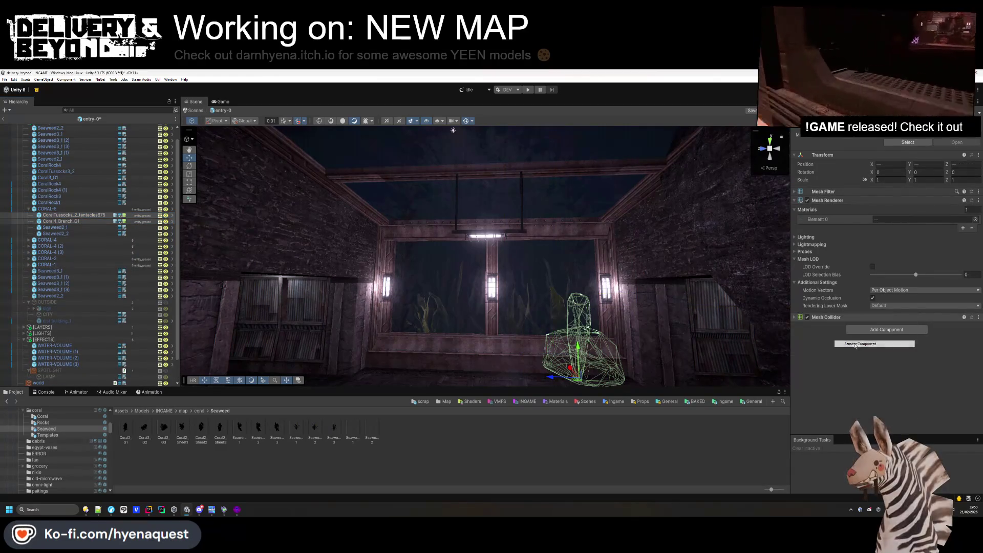
{"action": "left_click", "coordinate": [850, 337]}
{"action": "left_click", "coordinate": [28, 210]}
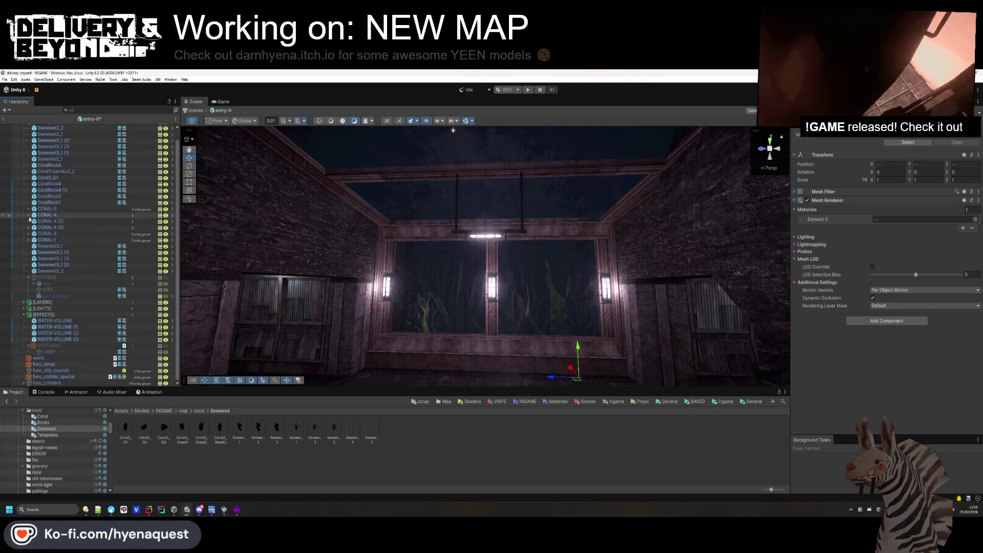
{"action": "left_click", "coordinate": [36, 210]}
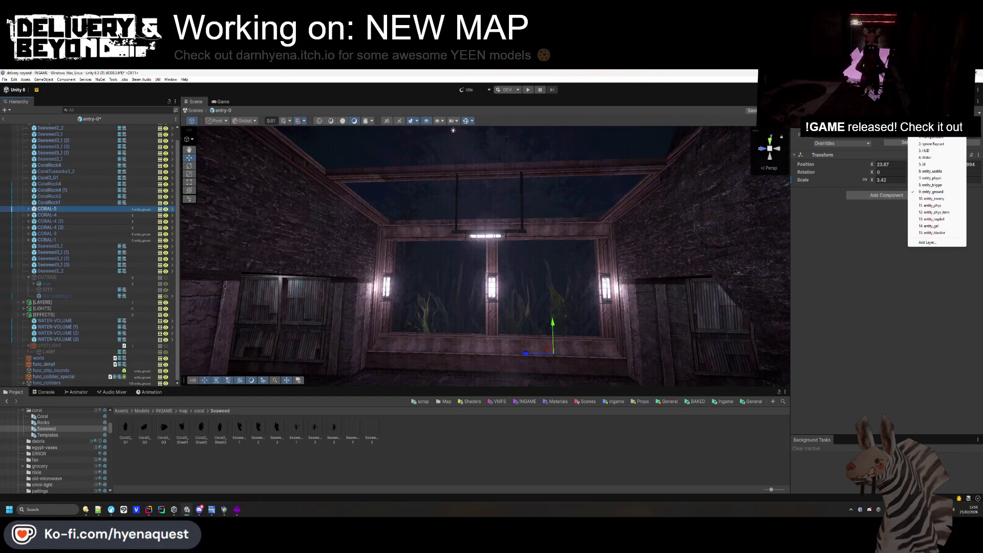
Remove the mesh colliders from CORAL-3's coral tussocks and CoralRock3.
{"action": "left_click", "coordinate": [28, 215]}
{"action": "left_click", "coordinate": [28, 215]}
{"action": "left_click", "coordinate": [29, 227]}
{"action": "left_click", "coordinate": [29, 227]}
{"action": "left_click", "coordinate": [28, 234]}
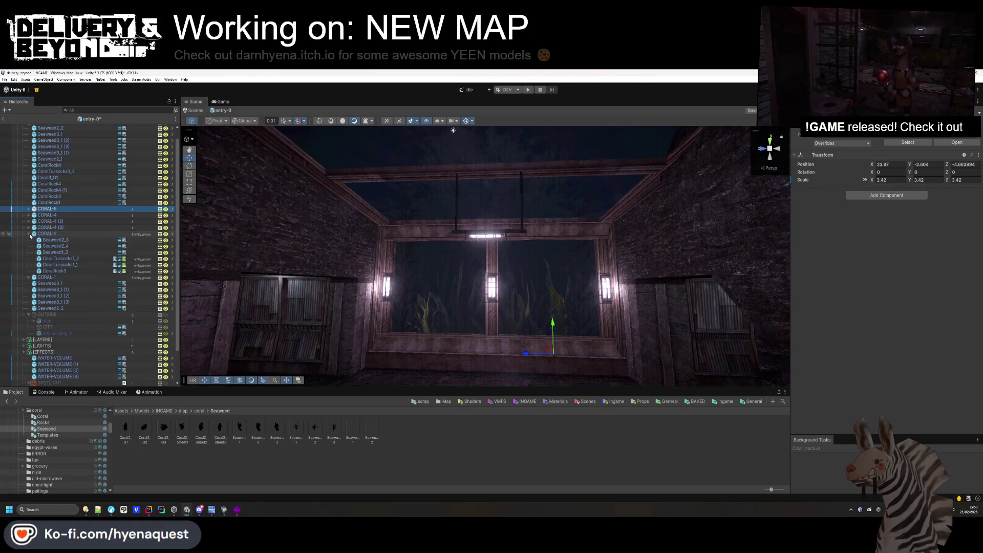
{"action": "left_click", "coordinate": [60, 259]}
{"action": "left_click", "coordinate": [56, 271], "text": "shift"}
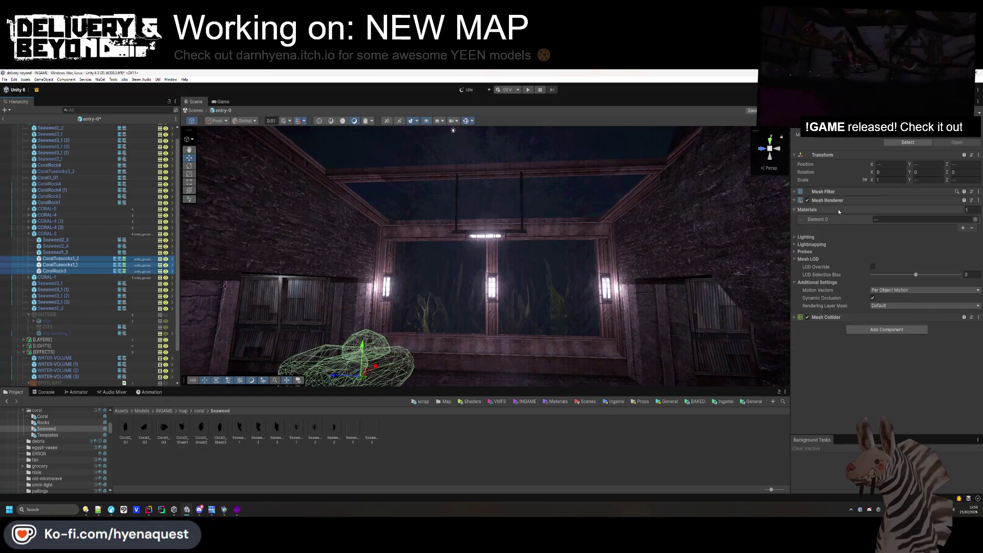
{"action": "right_click", "coordinate": [853, 318]}
{"action": "left_click", "coordinate": [870, 332]}
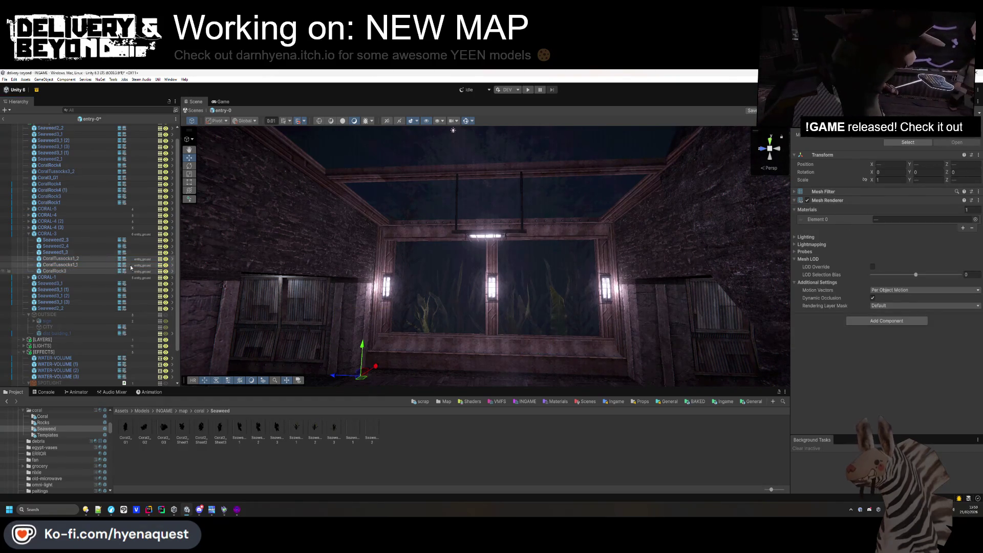
{"action": "left_click", "coordinate": [47, 234]}
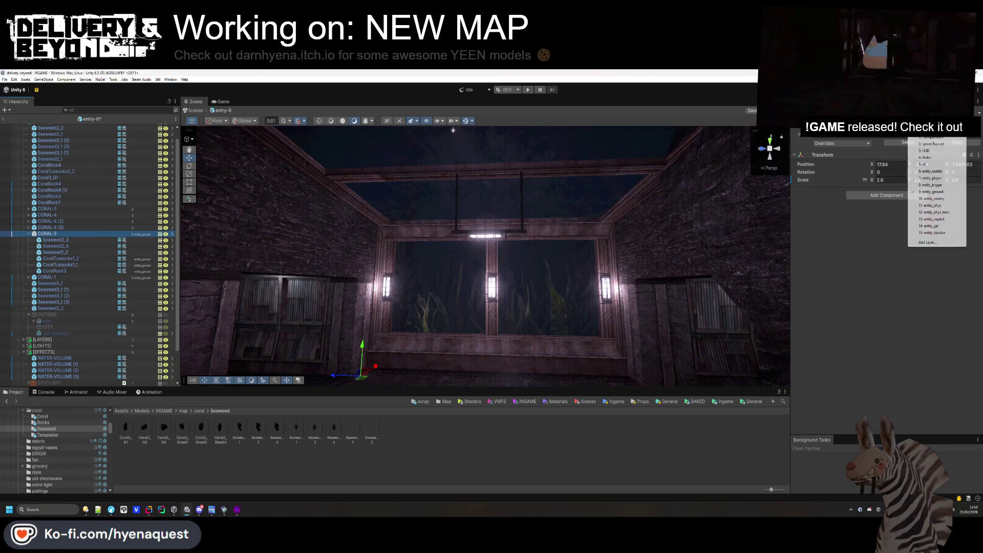
{"action": "left_click", "coordinate": [28, 234]}
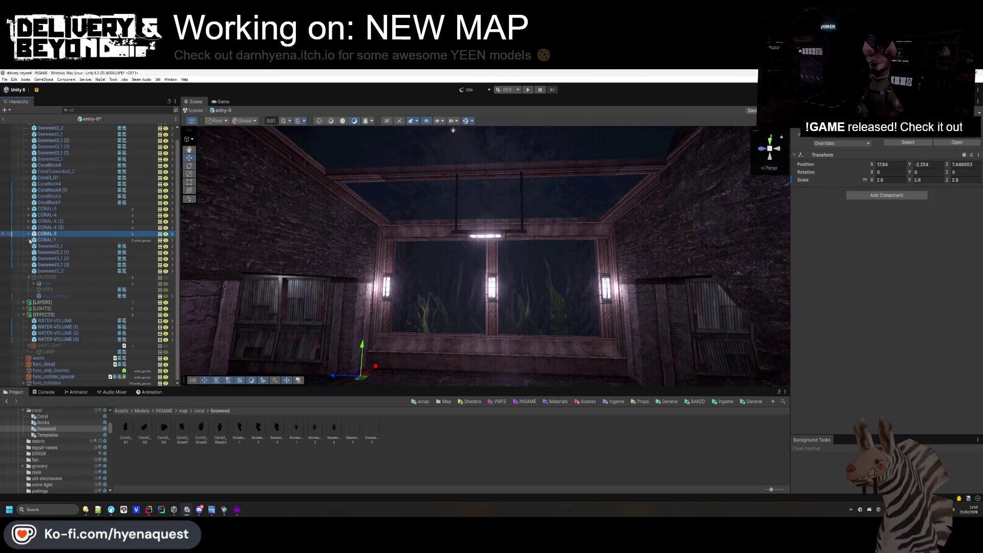
Remove the mesh colliders from CORAL-1's Coral3_G3, tentacle coral and CoralRock3.
{"action": "left_click", "coordinate": [29, 240]}
{"action": "left_click", "coordinate": [53, 246]}
{"action": "left_click", "coordinate": [72, 253], "text": "ctrl"}
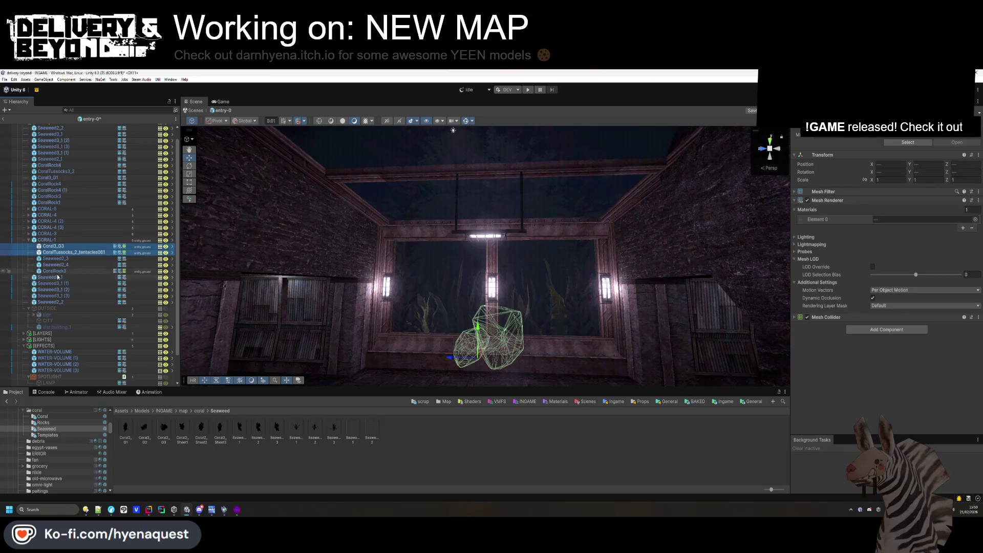
{"action": "left_click", "coordinate": [59, 272], "text": "ctrl"}
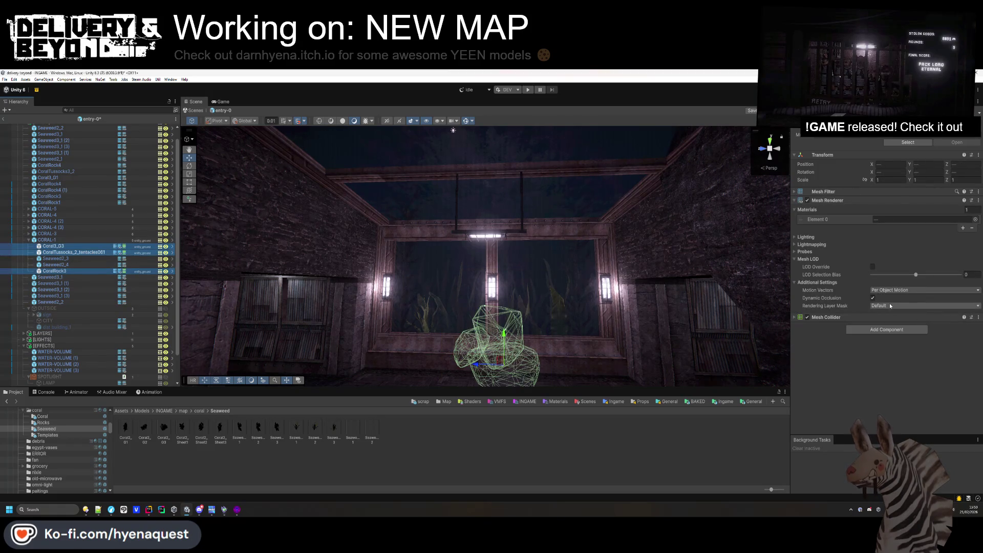
{"action": "right_click", "coordinate": [840, 317]}
{"action": "left_click", "coordinate": [881, 344]}
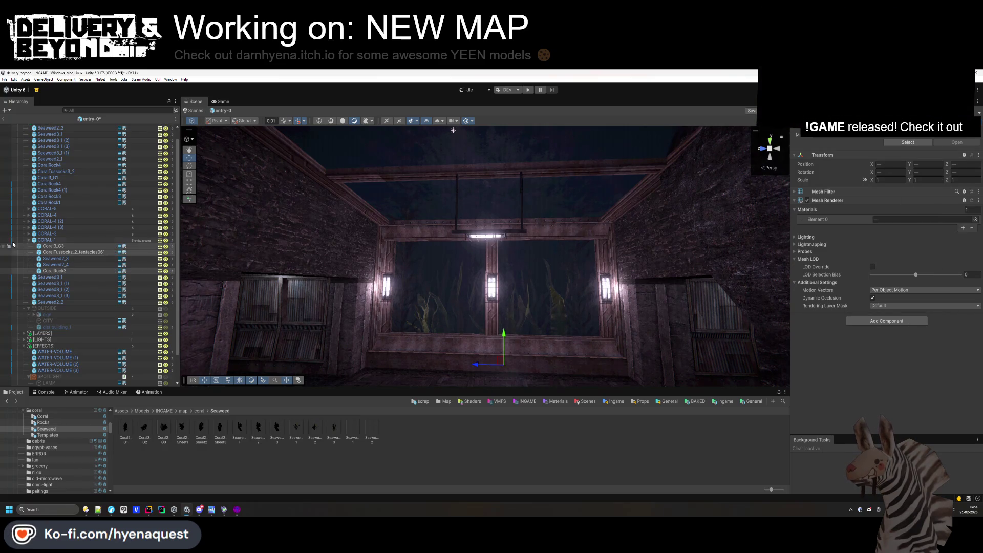
{"action": "scroll", "coordinate": [28, 241], "scroll_direction": "up", "scroll_amount": 1}
{"action": "left_click", "coordinate": [30, 252]}
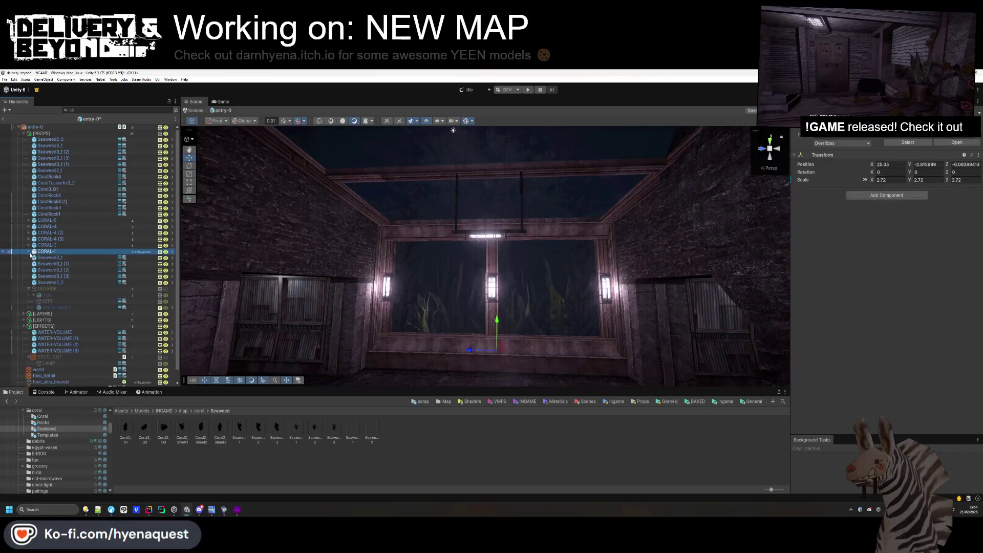
{"action": "left_click", "coordinate": [29, 252]}
{"action": "left_click", "coordinate": [978, 154]}
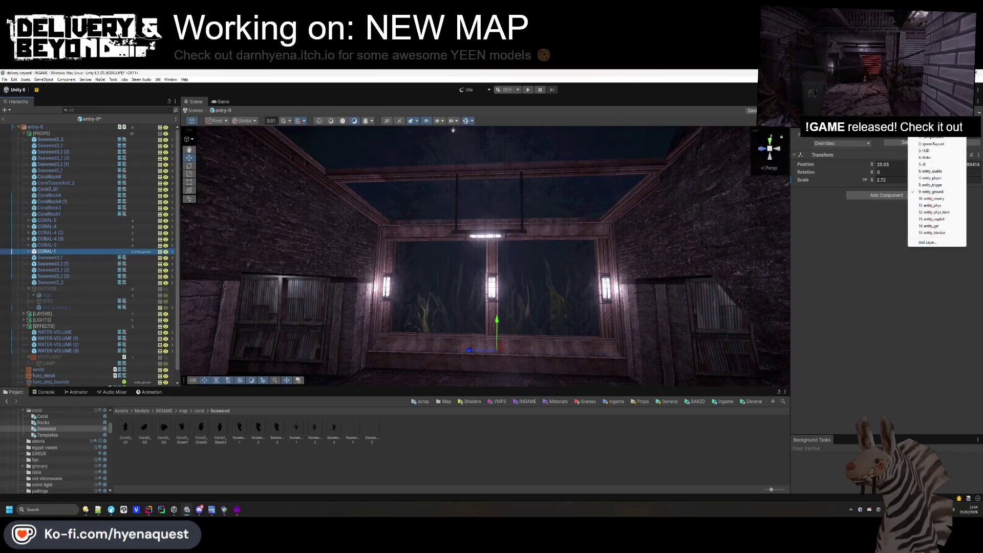
Set CORAL-1's layer to entity_ground.
{"action": "left_click", "coordinate": [937, 215]}
{"action": "left_click", "coordinate": [527, 308]}
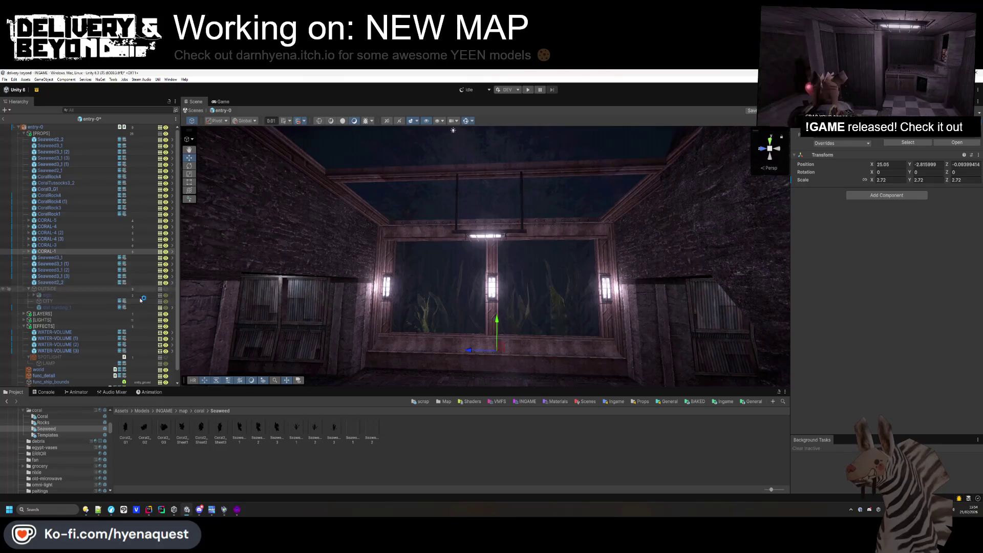
{"action": "right_click", "coordinate": [49, 134]}
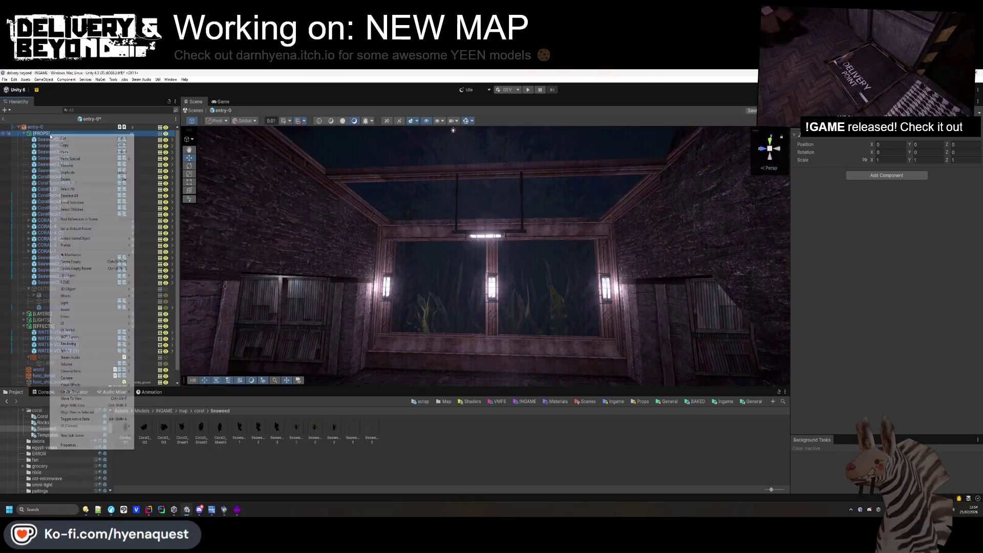
{"action": "left_click", "coordinate": [44, 140]}
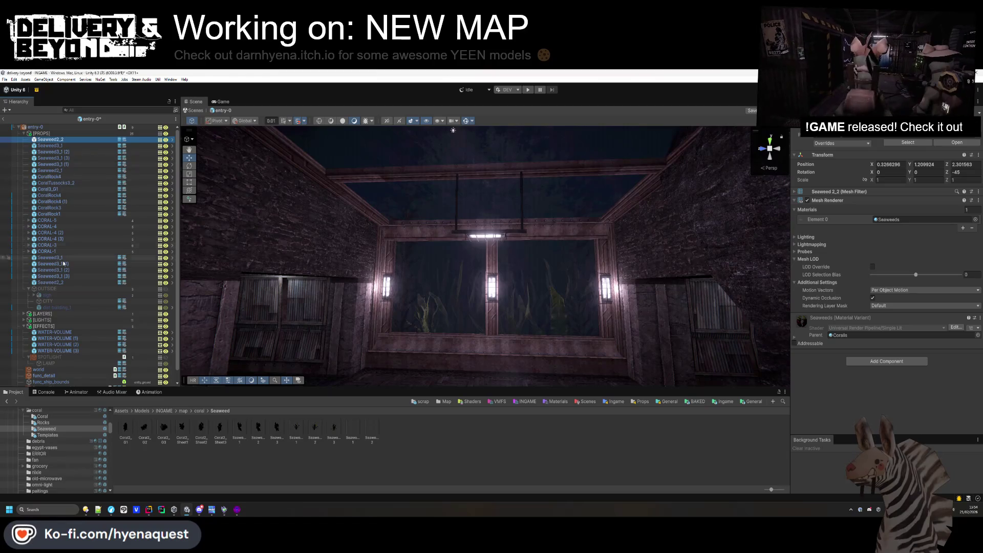
Reactivate the OUTSIDE group so the neon sign and city lights show through the window.
{"action": "scroll", "coordinate": [51, 292], "scroll_direction": "down", "scroll_amount": 1}
{"action": "left_click", "coordinate": [69, 278]}
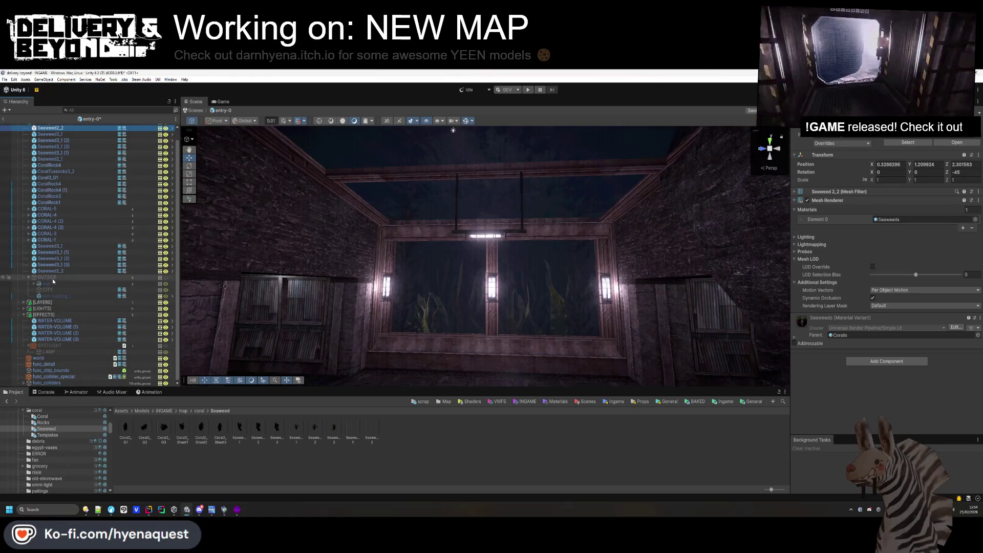
{"action": "key", "text": "alt+shift+a"}
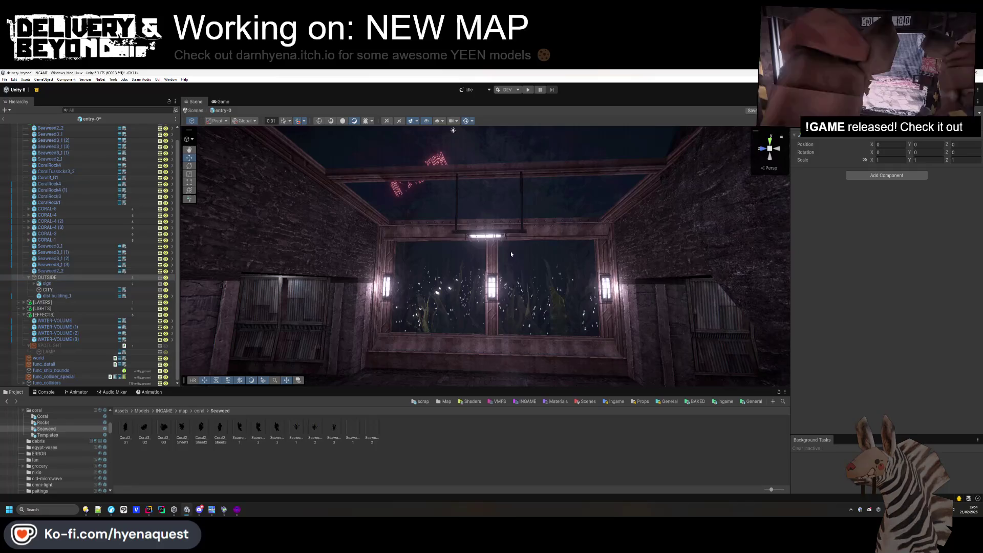
{"action": "left_click_drag", "start_coordinate": [457, 266], "coordinate": [468, 254]}
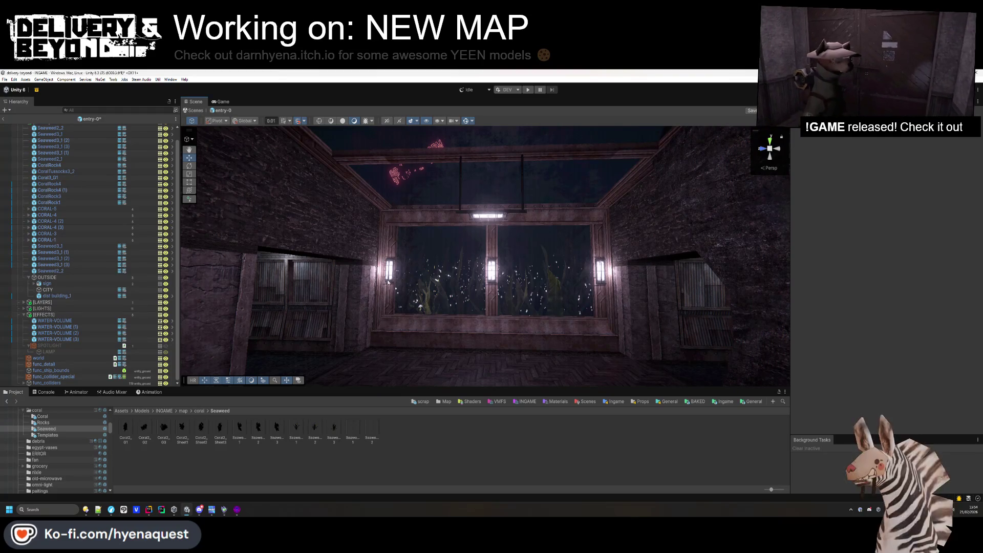
Narrow the CITY backdrop's X scale, then shift it along X and lower it behind the window.
{"action": "left_click", "coordinate": [71, 289]}
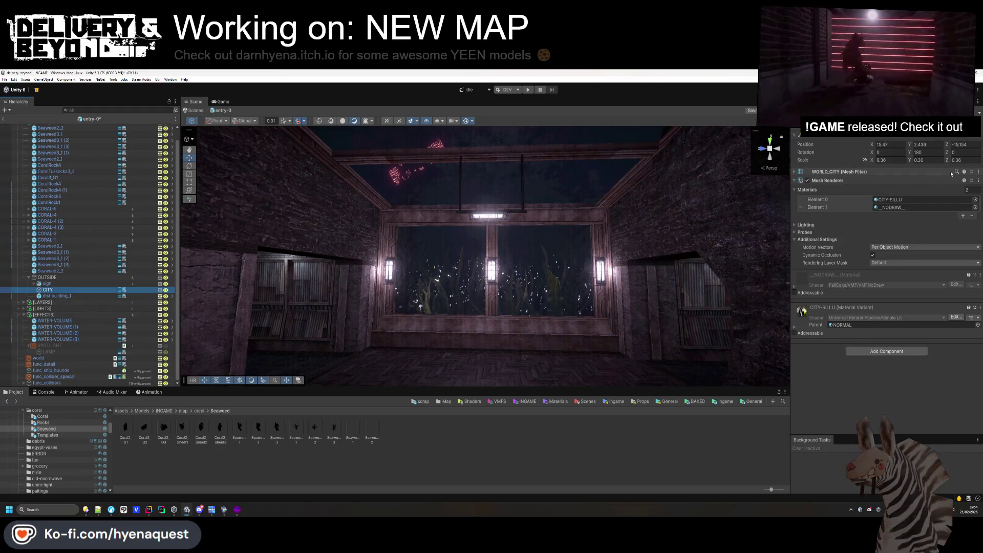
{"action": "left_click_drag", "start_coordinate": [874, 161], "coordinate": [874, 160]}
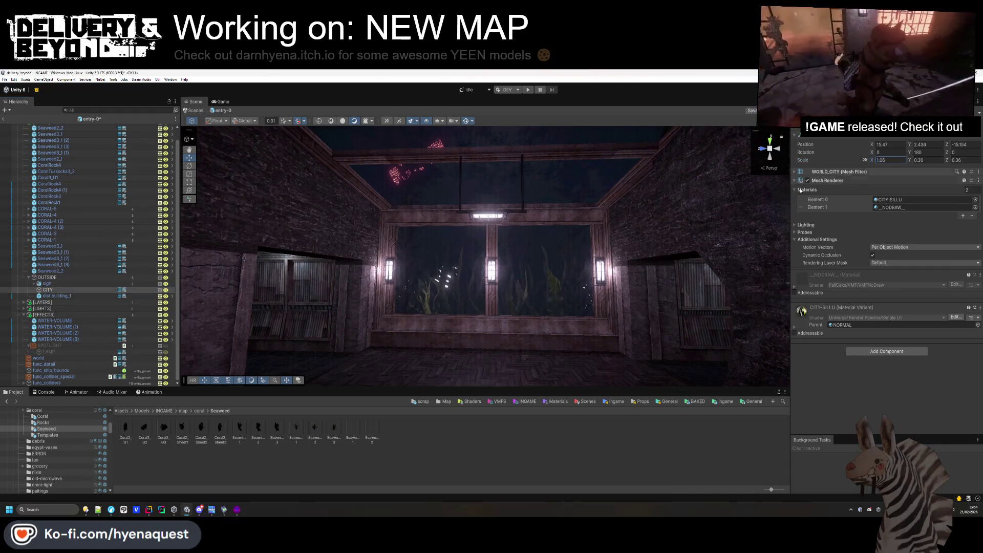
{"action": "key", "text": "f"}
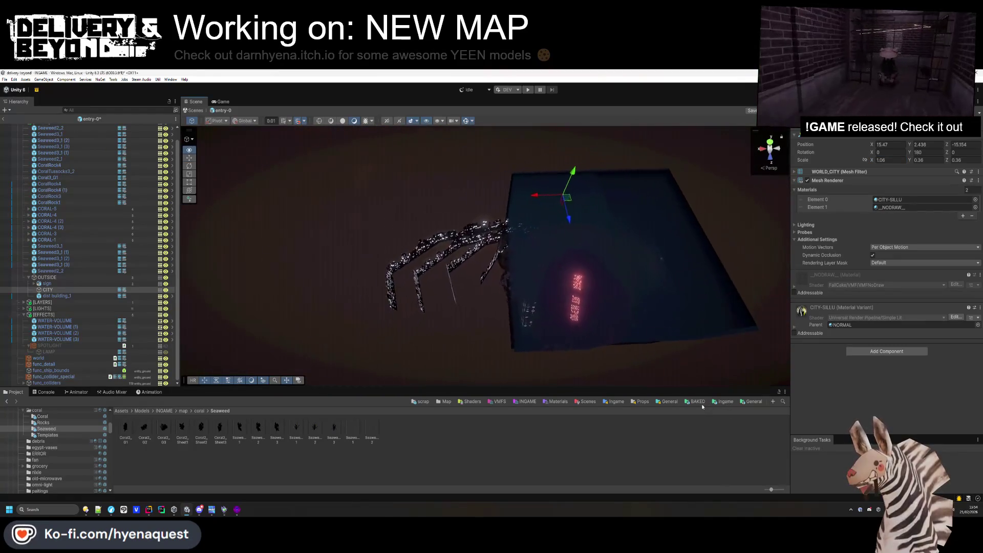
{"action": "key", "text": "ctrl+z"}
{"action": "left_click_drag", "start_coordinate": [870, 161], "coordinate": [870, 163]}
{"action": "mouse_move", "coordinate": [541, 193]}
{"action": "left_mouse_down"}
{"action": "mouse_move", "coordinate": [473, 199]}
{"action": "mouse_move", "coordinate": [499, 198]}
{"action": "mouse_move", "coordinate": [518, 220]}
{"action": "mouse_move", "coordinate": [436, 233]}
{"action": "mouse_move", "coordinate": [328, 93]}
{"action": "mouse_move", "coordinate": [359, 123]}
{"action": "mouse_move", "coordinate": [876, 159]}
{"action": "left_mouse_up"}
{"action": "mouse_move", "coordinate": [697, 211]}
{"action": "left_mouse_down"}
{"action": "mouse_move", "coordinate": [695, 228]}
{"action": "mouse_move", "coordinate": [445, 205]}
{"action": "mouse_move", "coordinate": [445, 240]}
{"action": "left_mouse_up"}
{"action": "scroll", "coordinate": [444, 240], "scroll_direction": "down", "scroll_amount": 5}
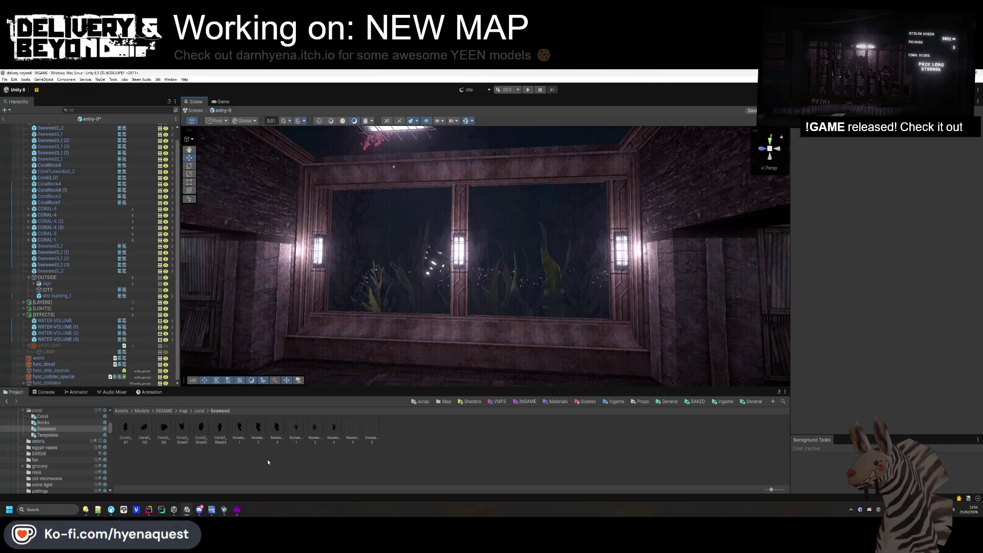
{"action": "left_click_drag", "start_coordinate": [498, 266], "coordinate": [498, 246]}
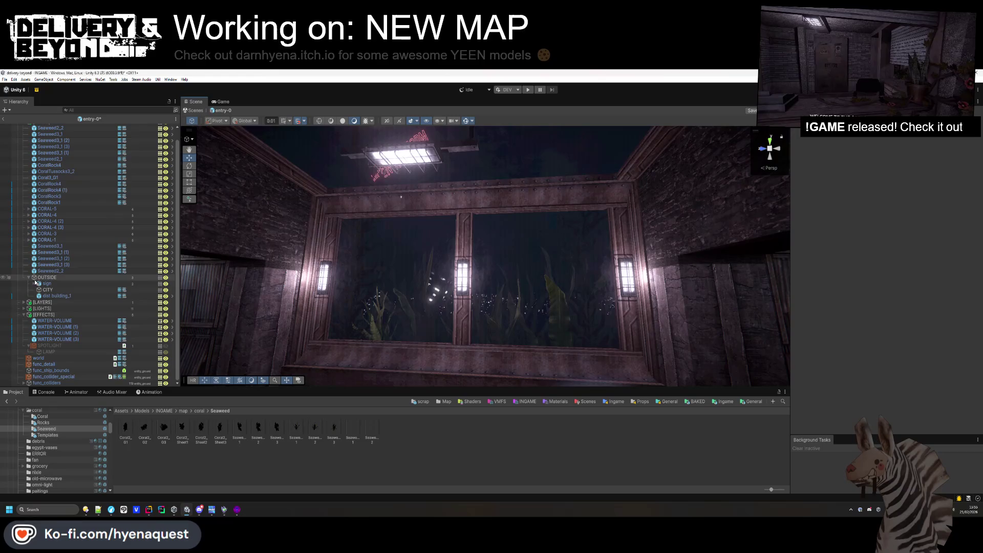
Move the sign, CITY and building out of OUTSIDE and delete the empty OUTSIDE object.
{"action": "left_click", "coordinate": [47, 284]}
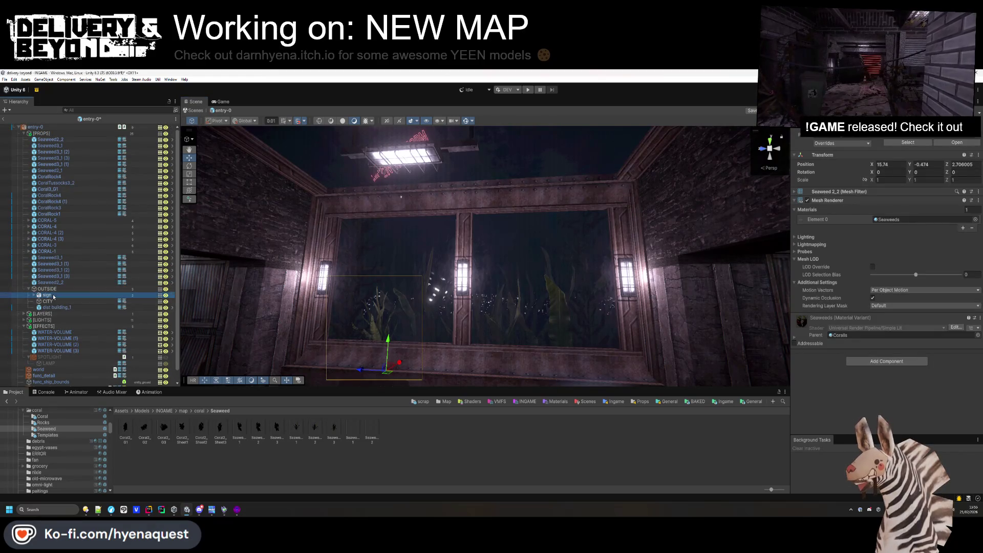
{"action": "left_click_drag", "start_coordinate": [46, 289], "coordinate": [46, 308]}
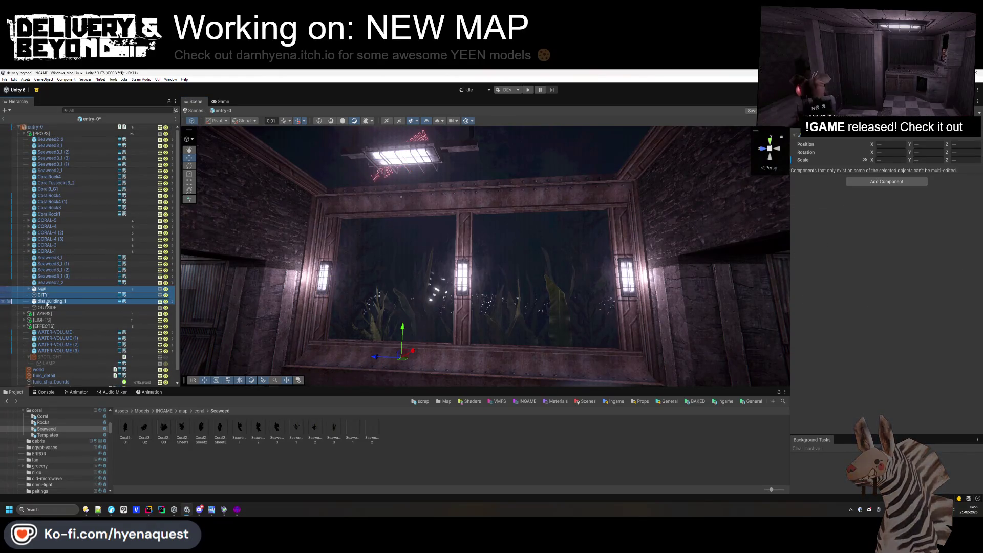
{"action": "key", "text": "Delete"}
{"action": "left_click", "coordinate": [50, 295]}
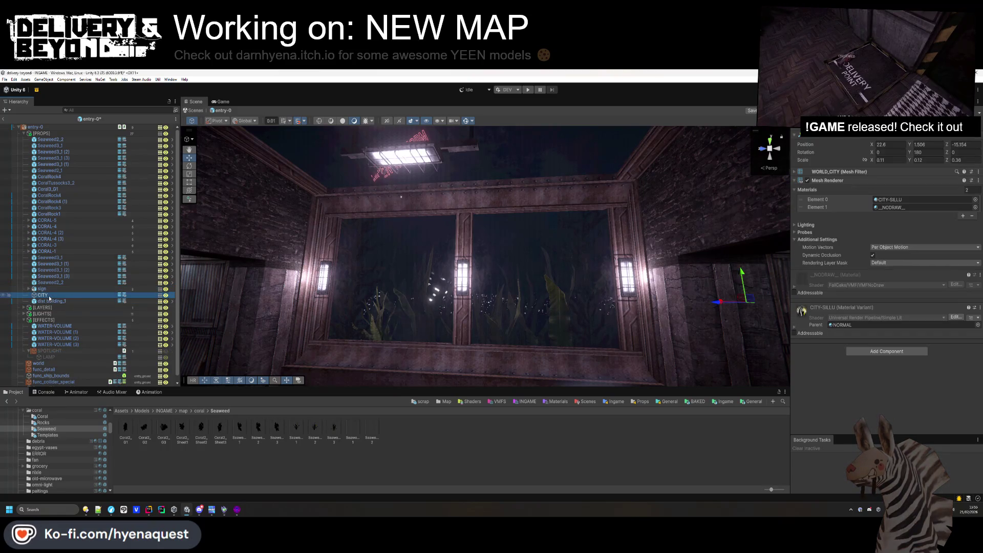
{"action": "left_click", "coordinate": [56, 289]}
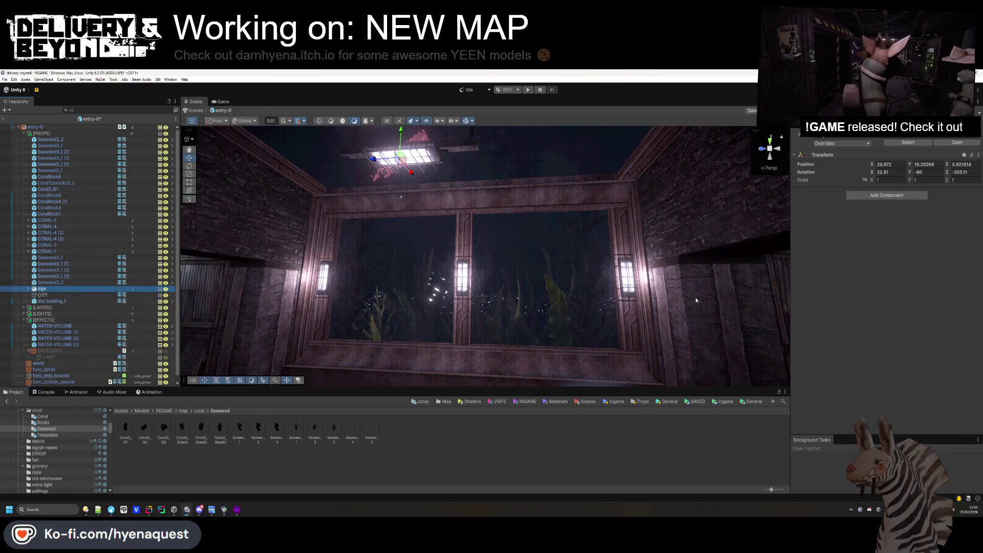
{"action": "left_click", "coordinate": [56, 301], "text": "shift"}
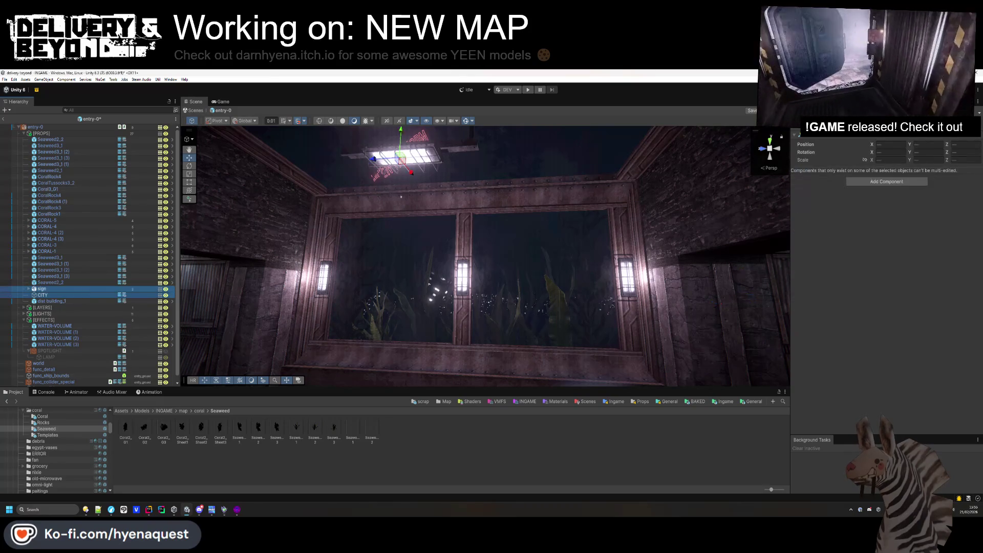
{"action": "left_click_drag", "start_coordinate": [57, 302], "coordinate": [51, 351]}
{"action": "key", "text": "Escape"}
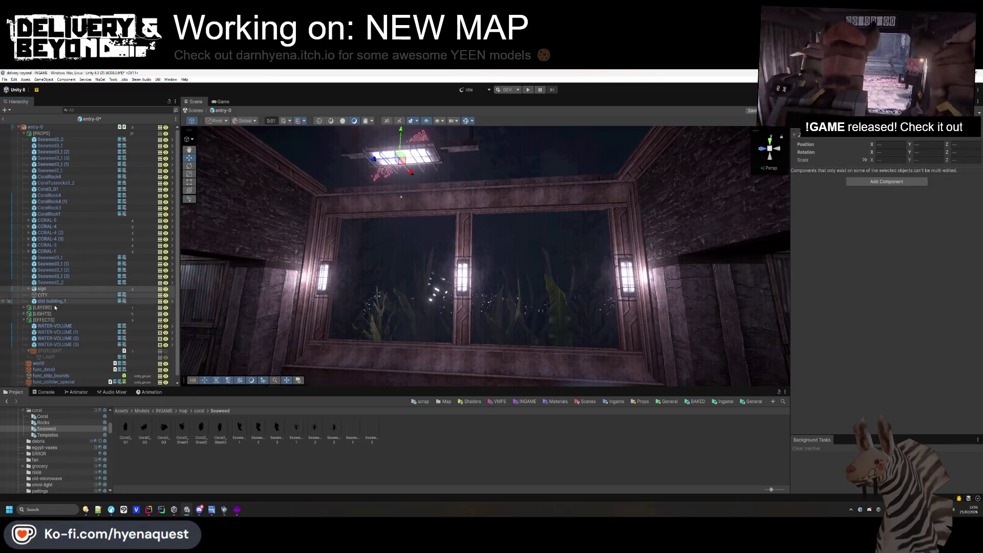
Slide SPOTLIGHT along Z, duplicate it to the room's other side, rotated -40 on X.
{"action": "left_click", "coordinate": [52, 351]}
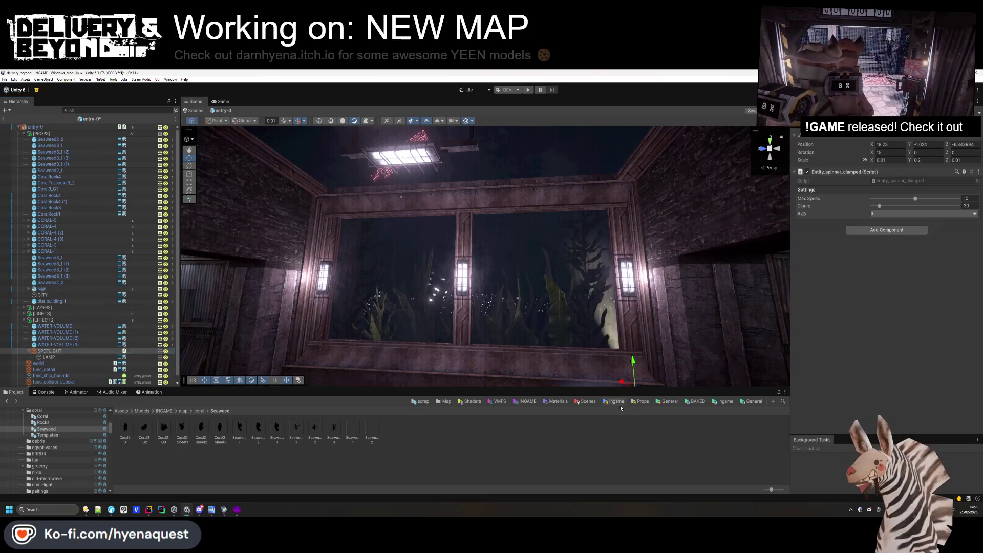
{"action": "left_click_drag", "start_coordinate": [576, 340], "coordinate": [551, 337]}
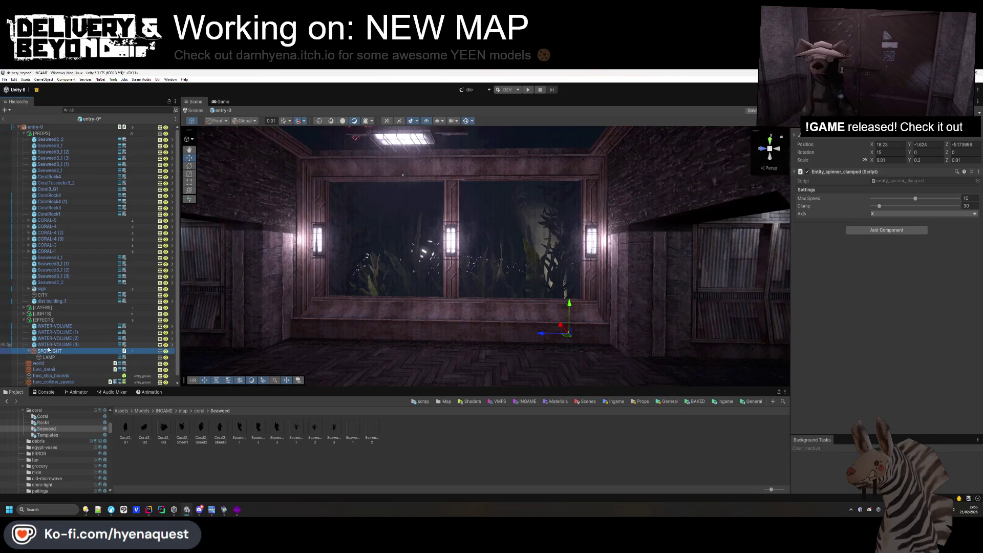
{"action": "key", "text": "ctrl+d"}
{"action": "left_click_drag", "start_coordinate": [541, 333], "coordinate": [351, 333]}
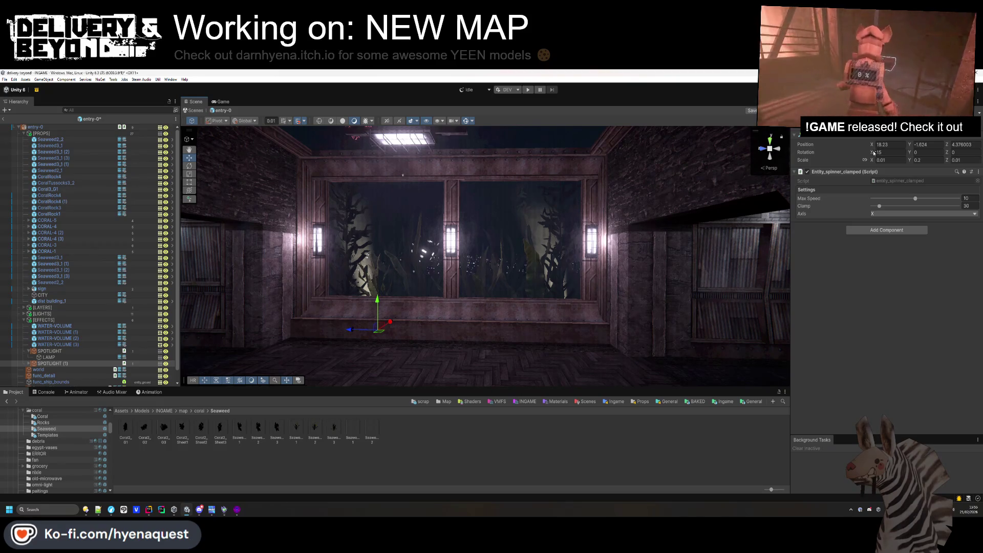
{"action": "type", "text": "-40"}
{"action": "key", "text": "Return"}
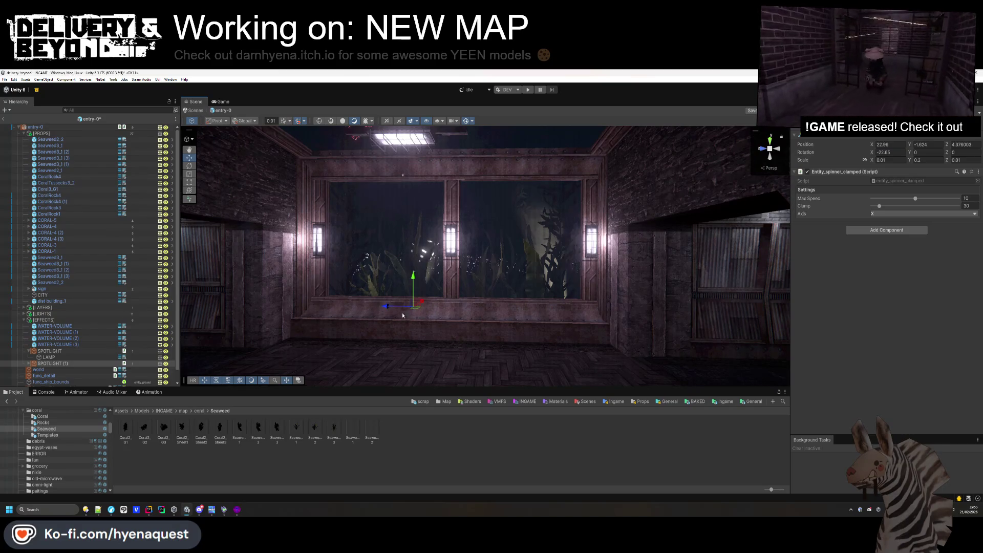
Delete the lamp between the window panes.
{"action": "left_click", "coordinate": [387, 375]}
{"action": "key", "text": "s"}
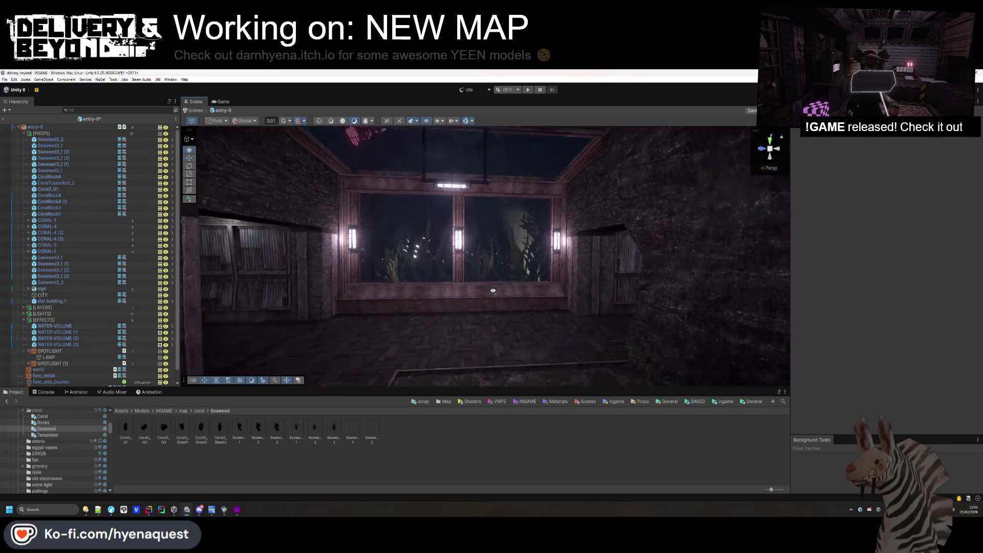
{"action": "key", "text": "w"}
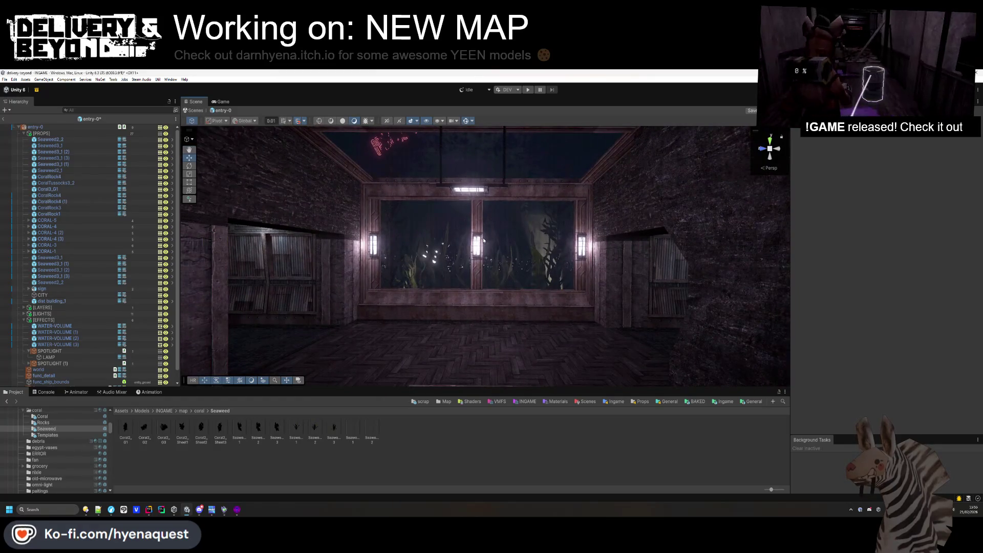
{"action": "left_click", "coordinate": [476, 239]}
{"action": "key", "text": "Delete"}
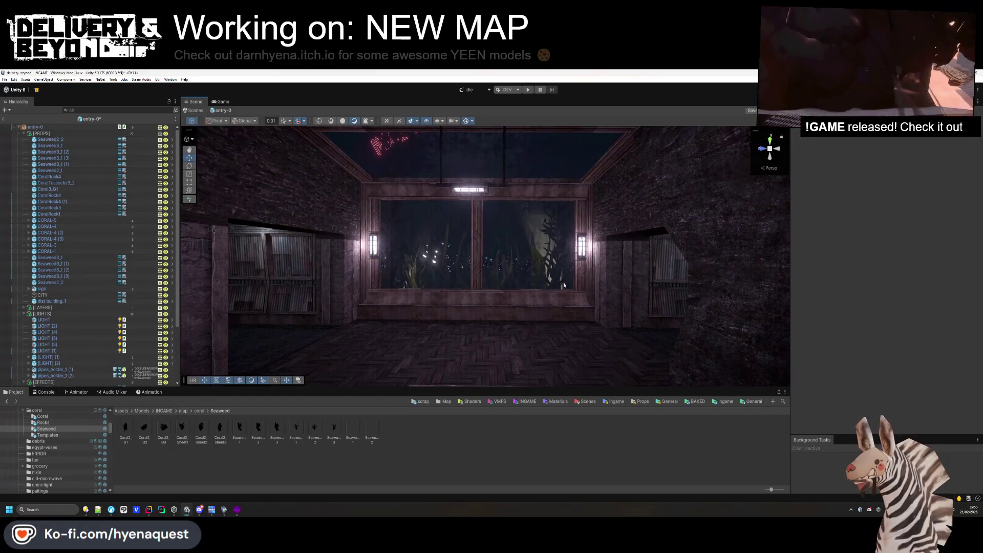
Delete both wall lamps on either side of the window.
{"action": "left_click", "coordinate": [582, 245]}
{"action": "key", "text": "Delete"}
{"action": "left_click", "coordinate": [374, 244]}
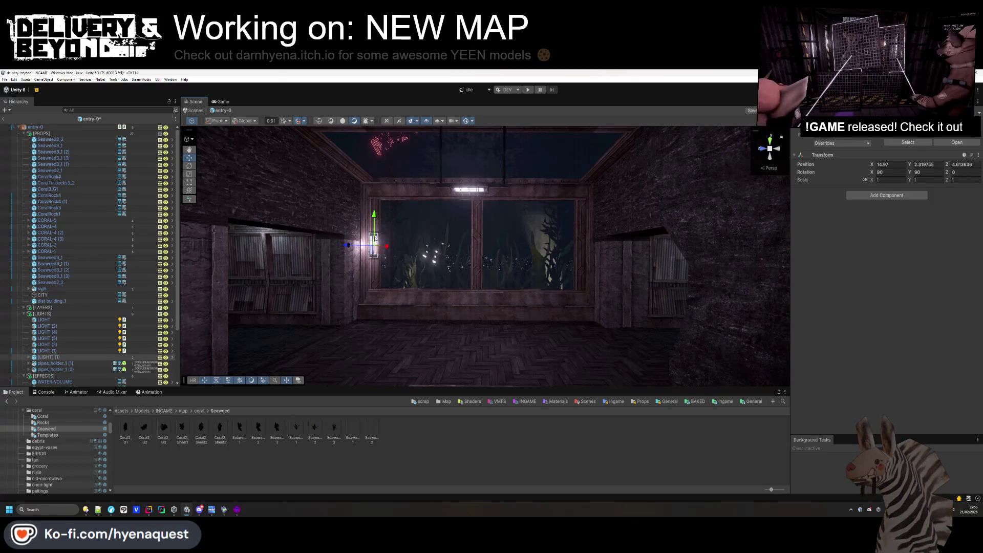
{"action": "key", "text": "Delete"}
Expand both pipe holders in the hierarchy and select the two ceiling LIGHT objects together.
{"action": "mouse_move", "coordinate": [535, 281]}
{"action": "left_mouse_down"}
{"action": "mouse_move", "coordinate": [533, 346]}
{"action": "mouse_move", "coordinate": [681, 218]}
{"action": "mouse_move", "coordinate": [528, 267]}
{"action": "left_mouse_up"}
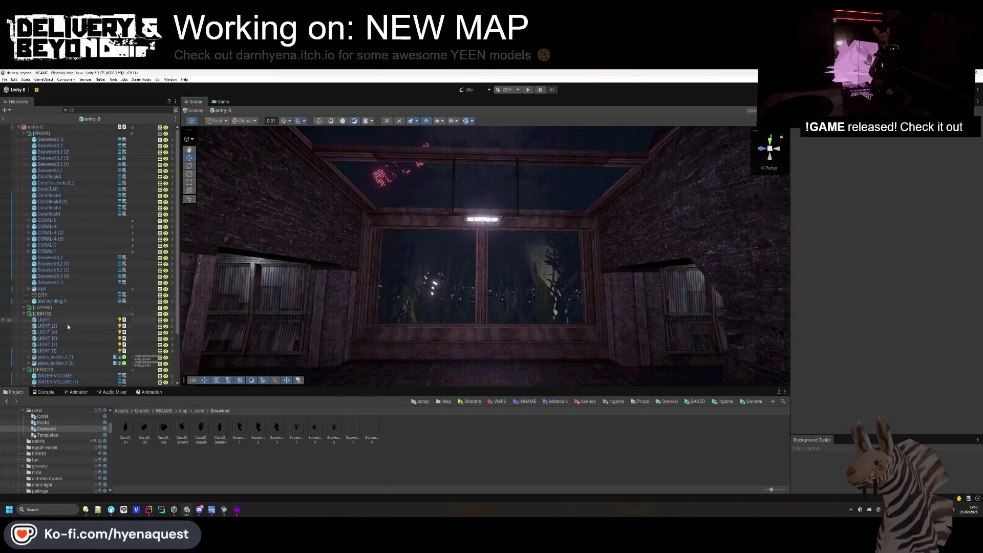
{"action": "left_click", "coordinate": [28, 357]}
{"action": "scroll", "coordinate": [29, 359], "scroll_direction": "down", "scroll_amount": 3}
{"action": "left_click", "coordinate": [29, 361]}
{"action": "left_click", "coordinate": [34, 316]}
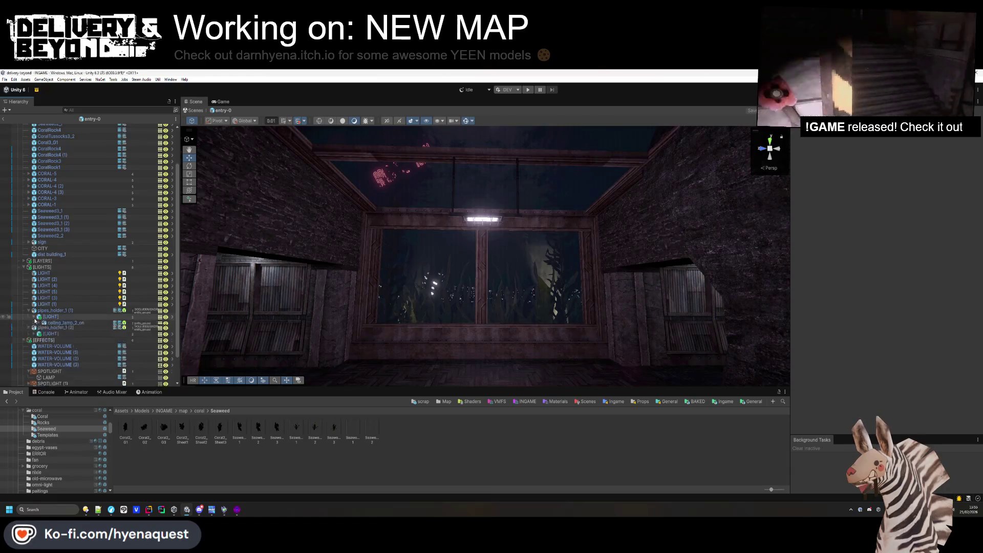
{"action": "left_click", "coordinate": [29, 335]}
{"action": "left_click", "coordinate": [54, 353]}
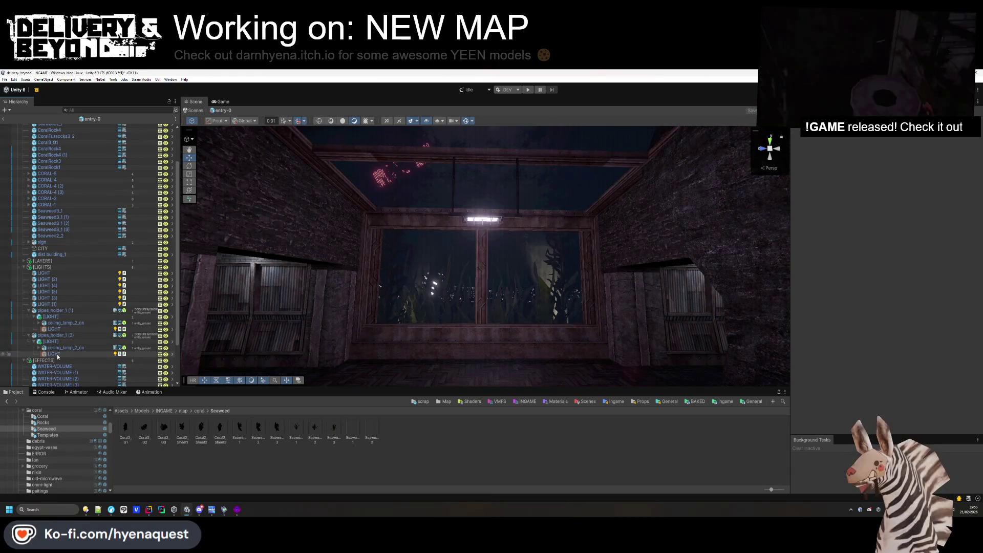
{"action": "left_click", "coordinate": [54, 328], "text": "ctrl"}
Switch the ceiling lights to filter and temperature mode at about 5854 Kelvin.
{"action": "left_click", "coordinate": [921, 234]}
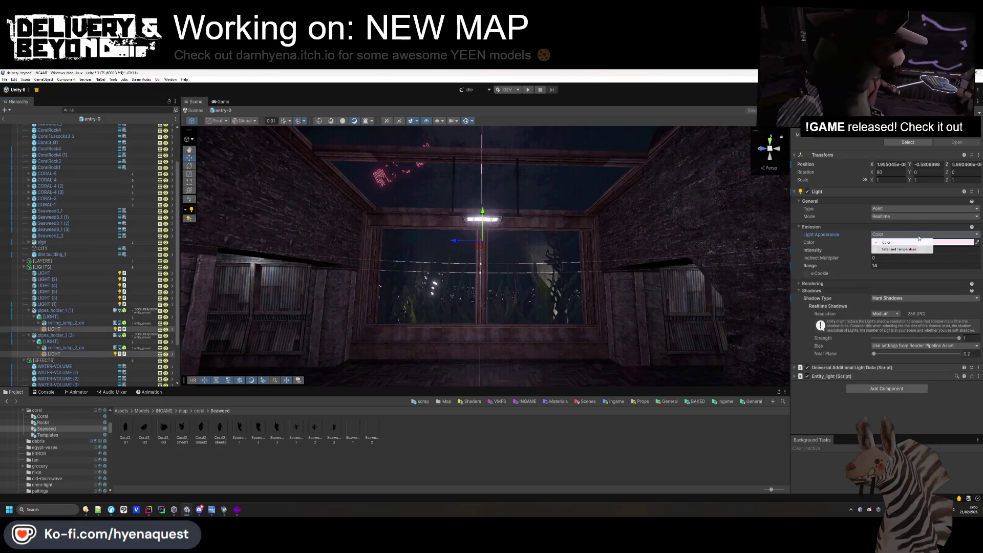
{"action": "left_click", "coordinate": [906, 249]}
{"action": "left_click_drag", "start_coordinate": [919, 251], "coordinate": [958, 251]}
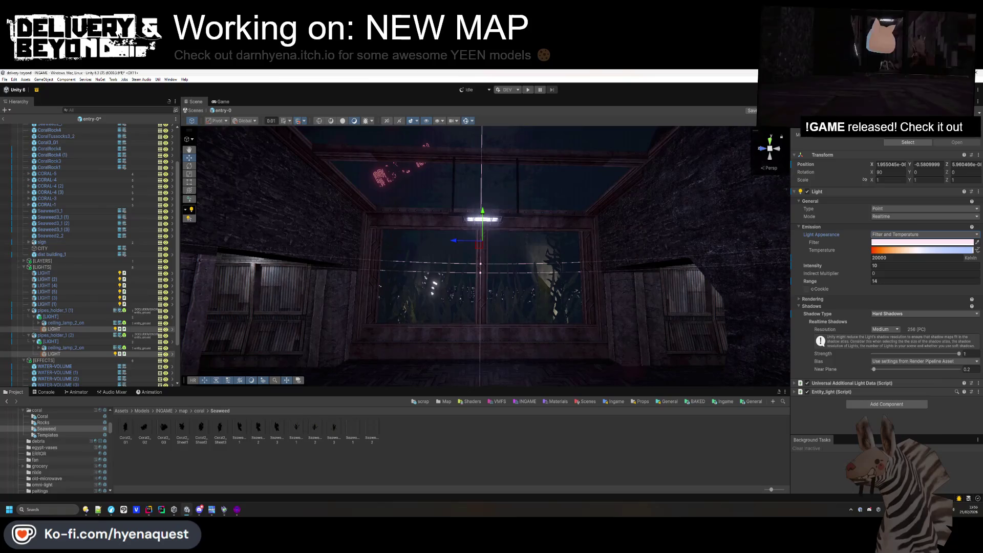
{"action": "left_click_drag", "start_coordinate": [844, 250], "coordinate": [912, 255]}
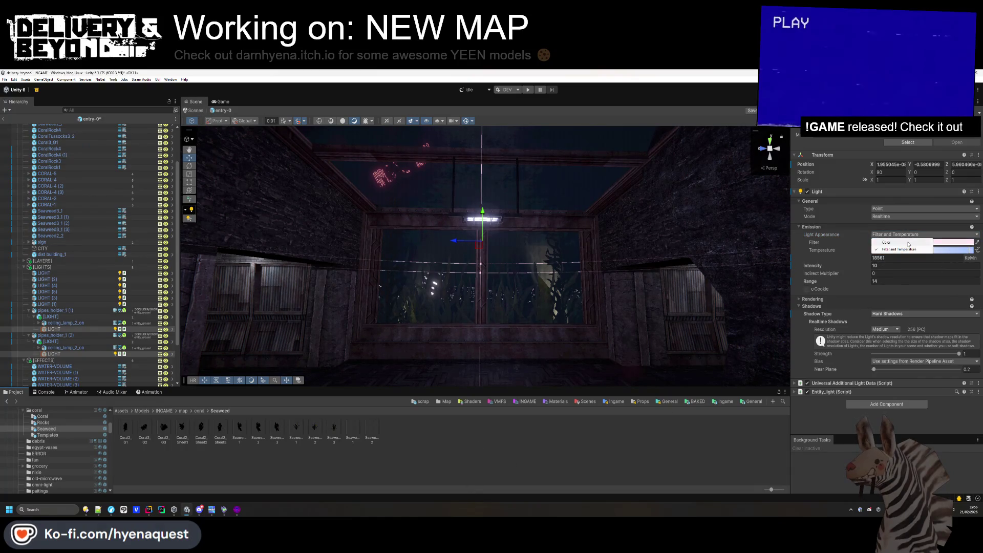
Return the ceiling lights to plain colour mode and tint them bright saturated cyan.
{"action": "left_click", "coordinate": [909, 243]}
{"action": "left_click", "coordinate": [886, 243]}
{"action": "mouse_move", "coordinate": [927, 283]}
{"action": "left_mouse_down"}
{"action": "mouse_move", "coordinate": [935, 283]}
{"action": "mouse_move", "coordinate": [914, 298]}
{"action": "mouse_move", "coordinate": [938, 293]}
{"action": "left_mouse_up"}
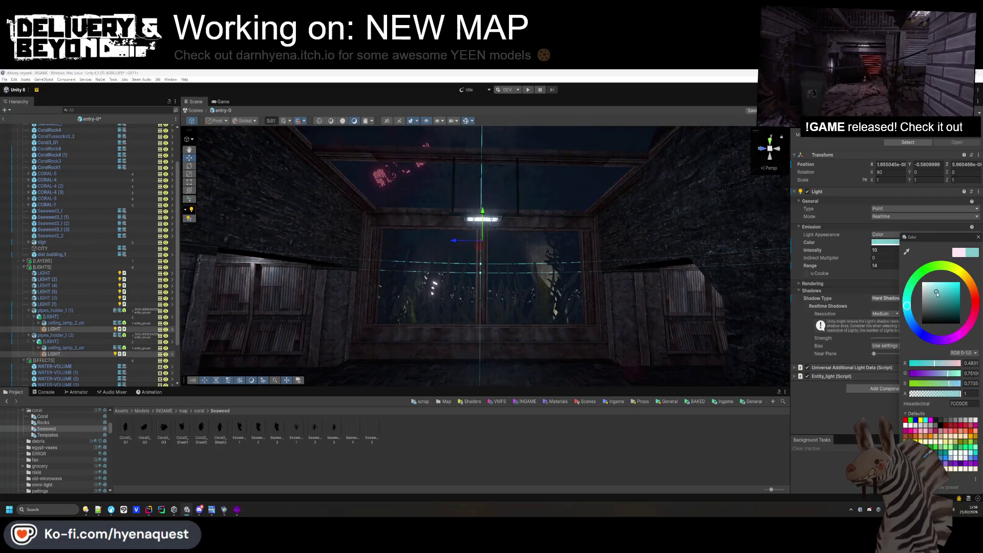
{"action": "left_click_drag", "start_coordinate": [929, 305], "coordinate": [941, 289]}
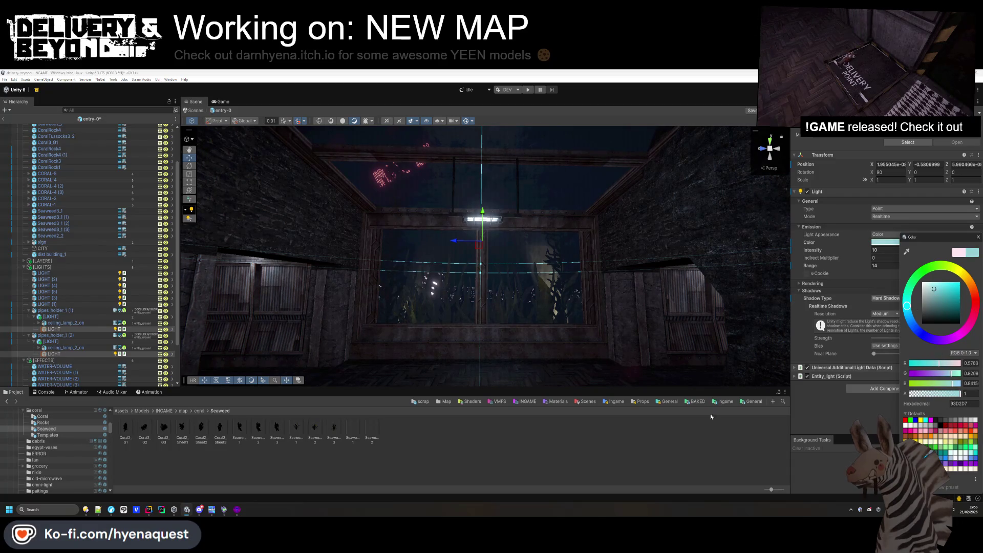
{"action": "left_click", "coordinate": [558, 291]}
{"action": "mouse_move", "coordinate": [558, 292]}
{"action": "left_mouse_down"}
{"action": "mouse_move", "coordinate": [542, 323]}
{"action": "mouse_move", "coordinate": [554, 257]}
{"action": "mouse_move", "coordinate": [539, 266]}
{"action": "left_mouse_up"}
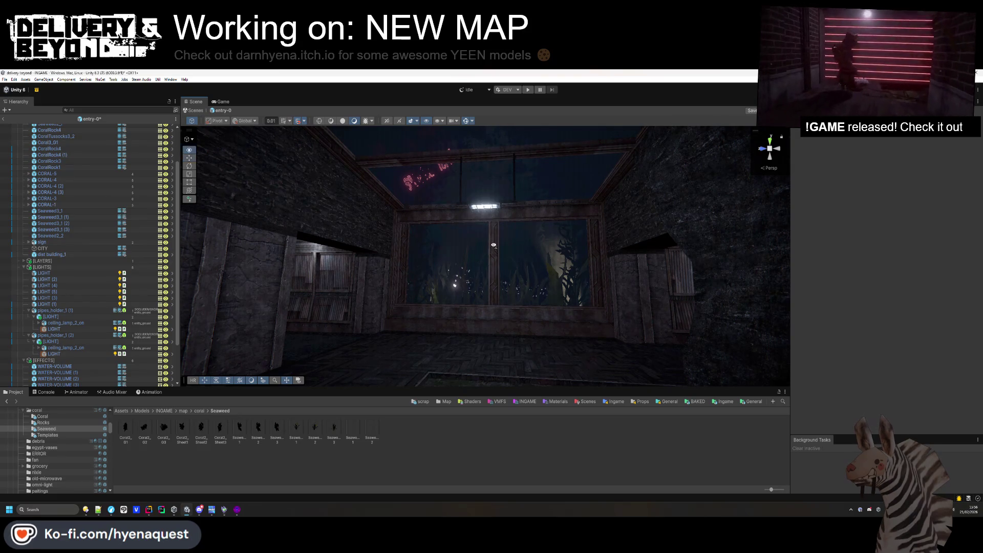
{"action": "left_click", "coordinate": [24, 134]}
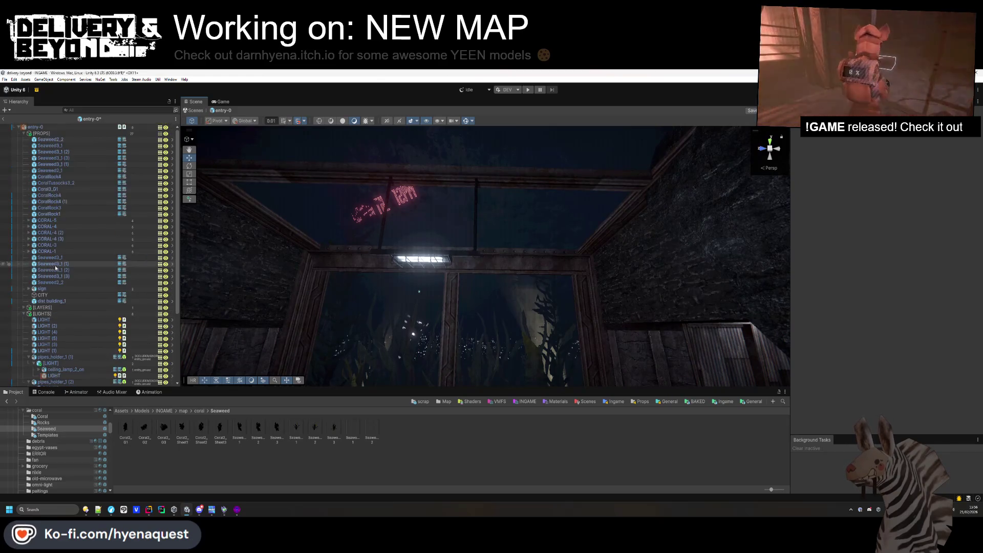
Collapse the LIGHTS and EFFECTS groups, select 'world', and open its GLASS material's settings.
{"action": "left_click", "coordinate": [24, 146]}
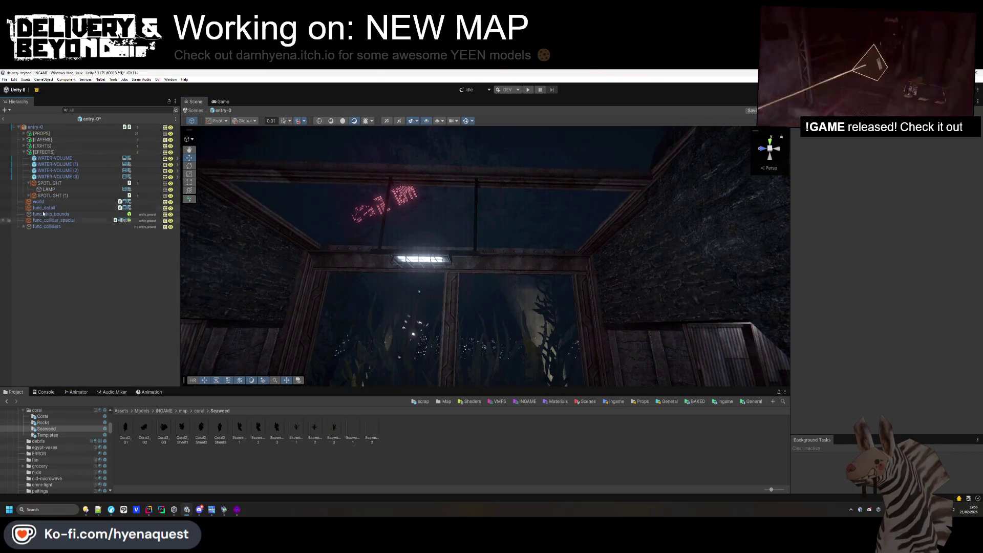
{"action": "left_click", "coordinate": [23, 152]}
{"action": "left_click", "coordinate": [38, 158]}
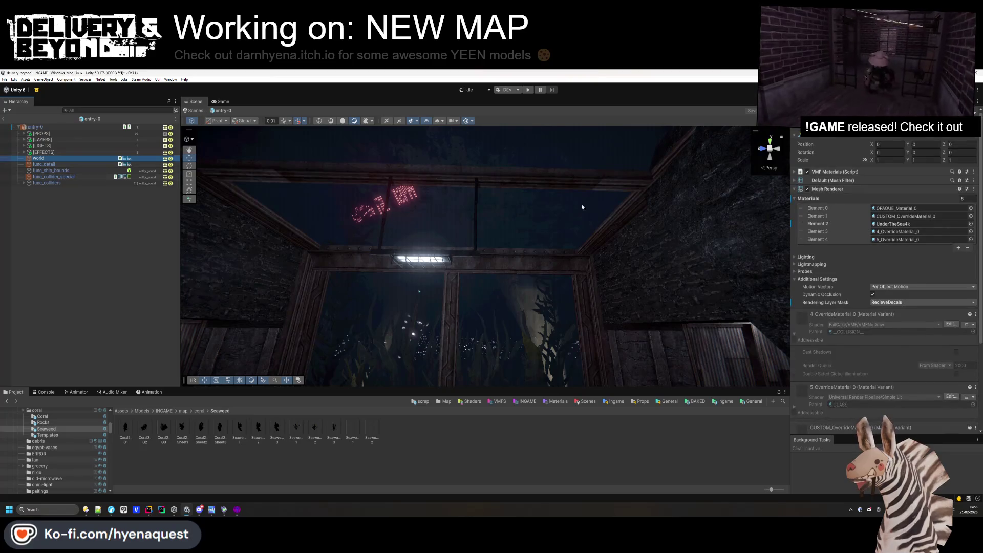
{"action": "scroll", "coordinate": [898, 245], "scroll_direction": "down", "scroll_amount": 5}
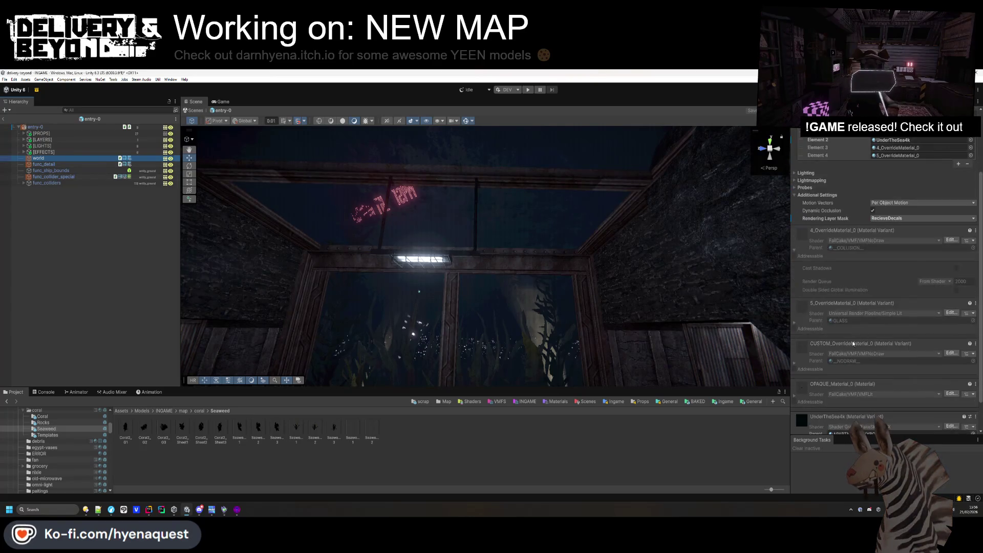
{"action": "left_click", "coordinate": [853, 285]}
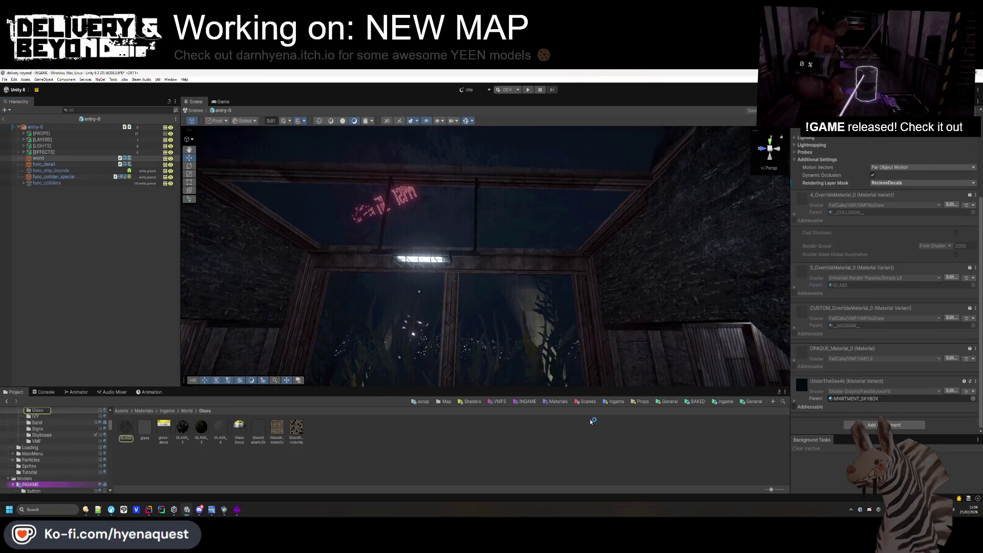
{"action": "left_click", "coordinate": [126, 432]}
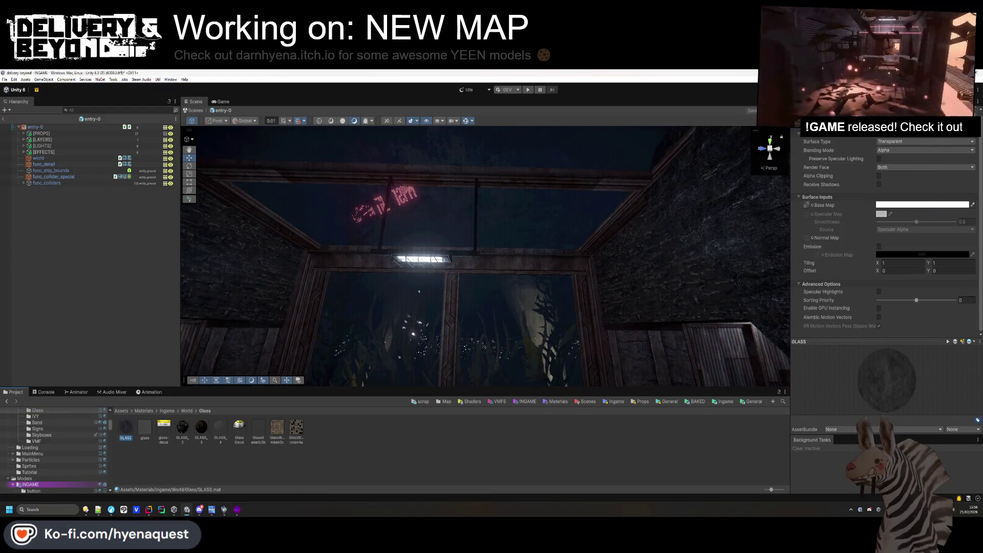
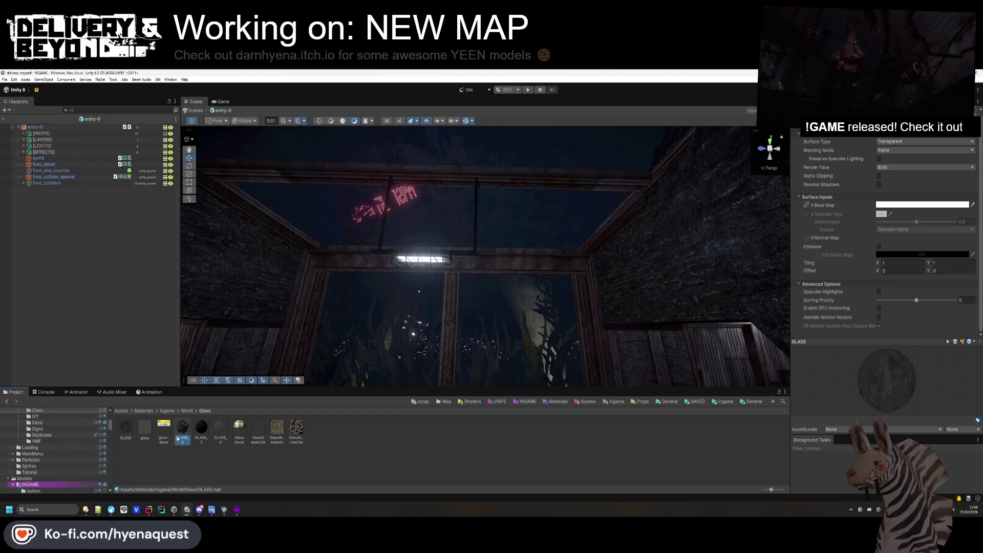
Try several glass materials on the ceiling, then GLASS_4 on the window panes.
{"action": "left_click_drag", "start_coordinate": [177, 439], "coordinate": [431, 215]}
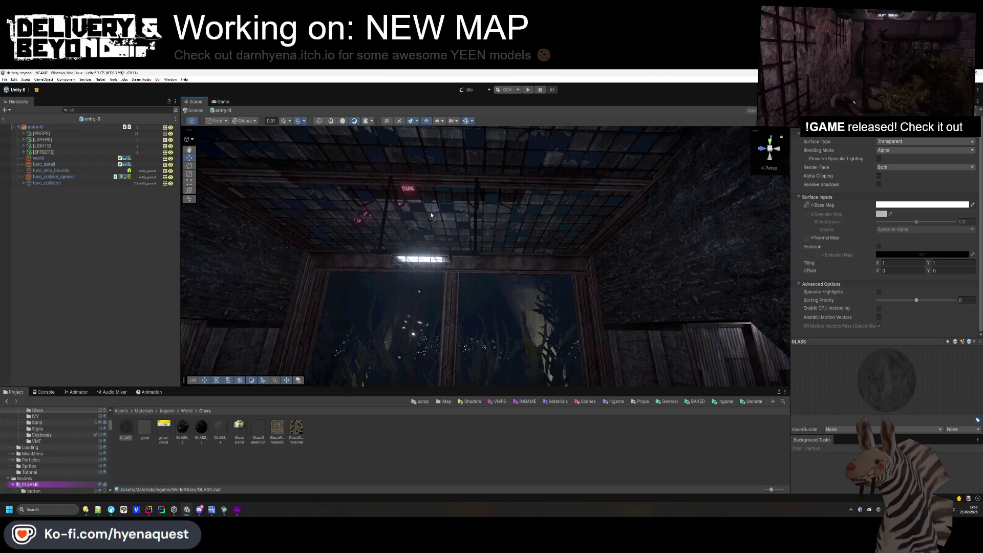
{"action": "left_click_drag", "start_coordinate": [201, 429], "coordinate": [454, 207]}
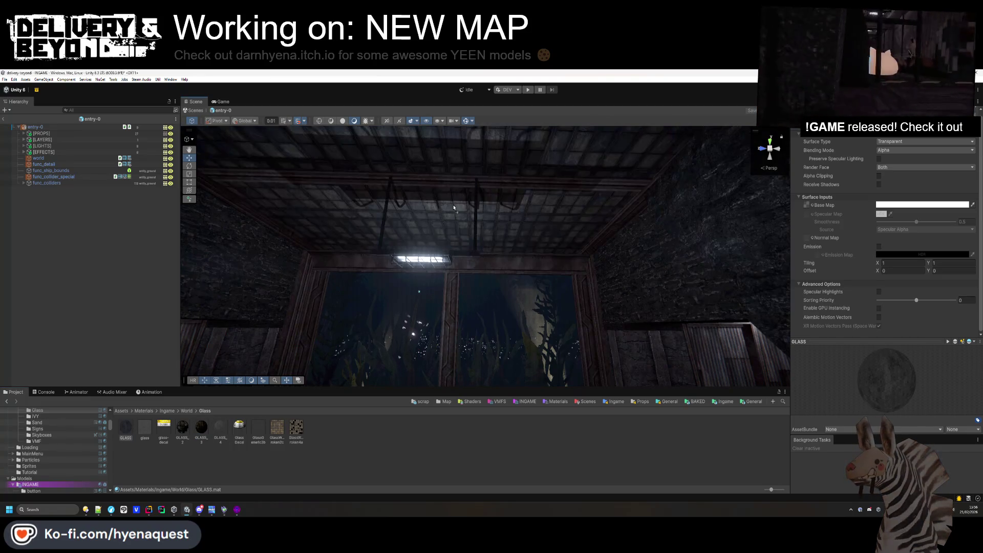
{"action": "mouse_move", "coordinate": [439, 265]}
{"action": "left_mouse_down"}
{"action": "mouse_move", "coordinate": [397, 210]}
{"action": "mouse_move", "coordinate": [444, 206]}
{"action": "left_mouse_up"}
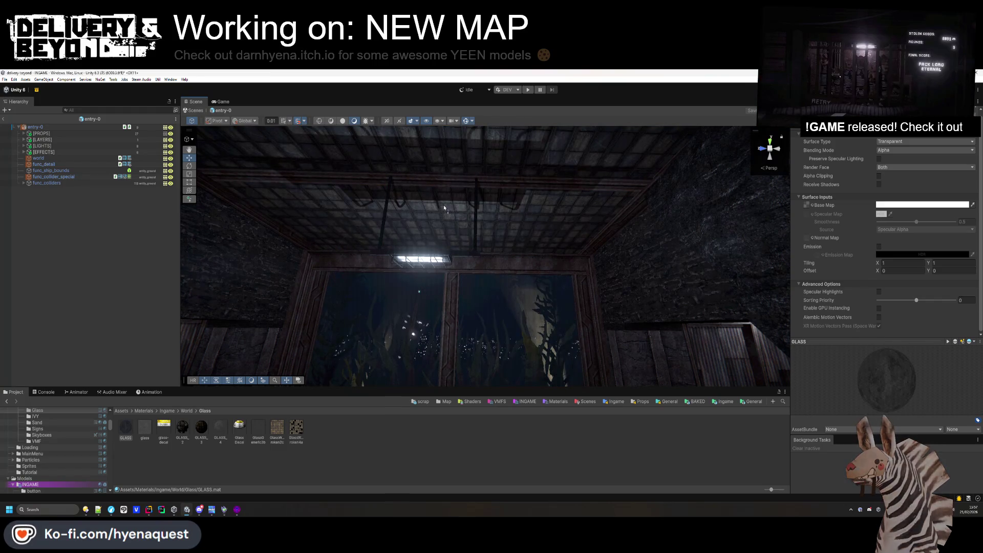
{"action": "mouse_move", "coordinate": [223, 435]}
{"action": "left_mouse_down"}
{"action": "mouse_move", "coordinate": [409, 318]}
{"action": "mouse_move", "coordinate": [433, 211]}
{"action": "mouse_move", "coordinate": [411, 302]}
{"action": "left_mouse_up"}
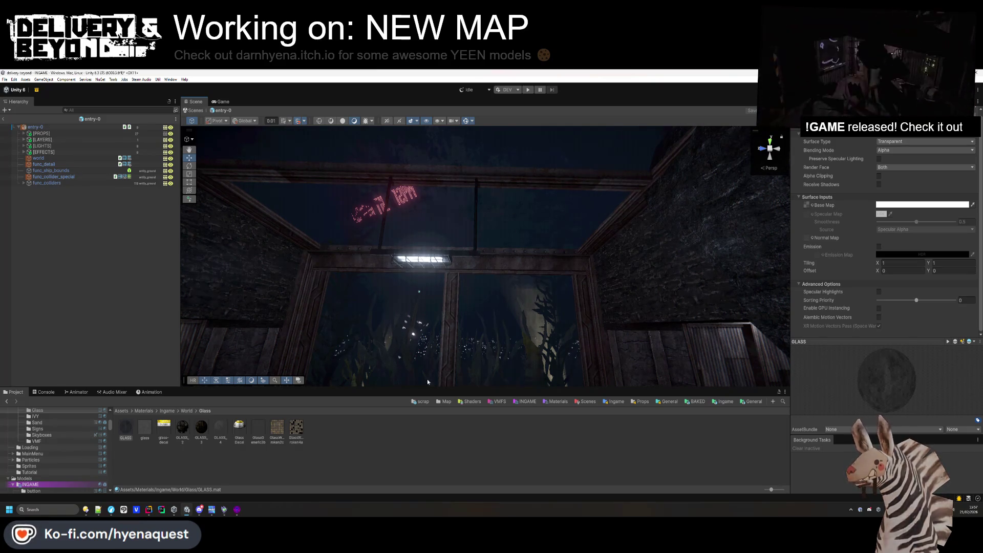
Create a URP Lit Shader Graph named Glass in the Glass folder.
{"action": "right_click", "coordinate": [362, 460]}
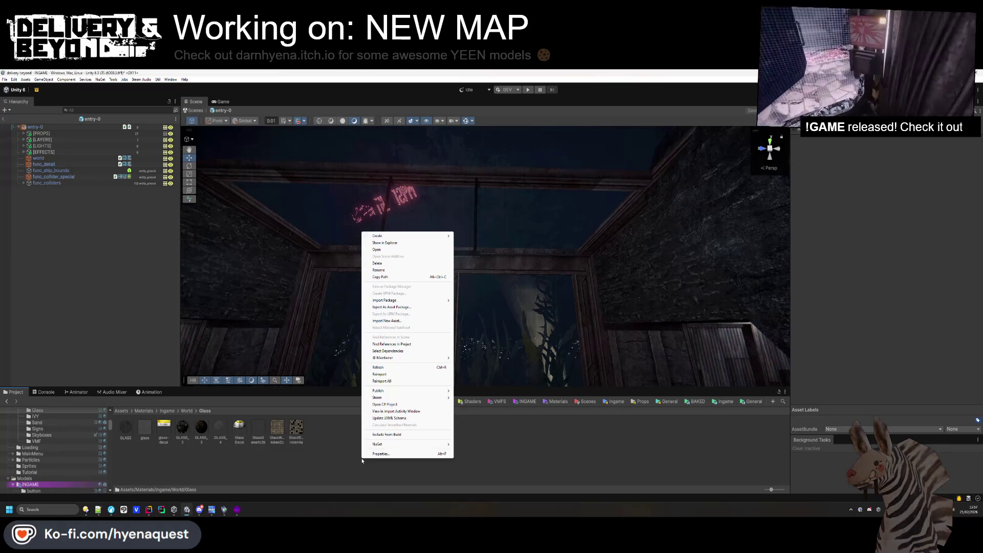
{"action": "mouse_move", "coordinate": [437, 237]}
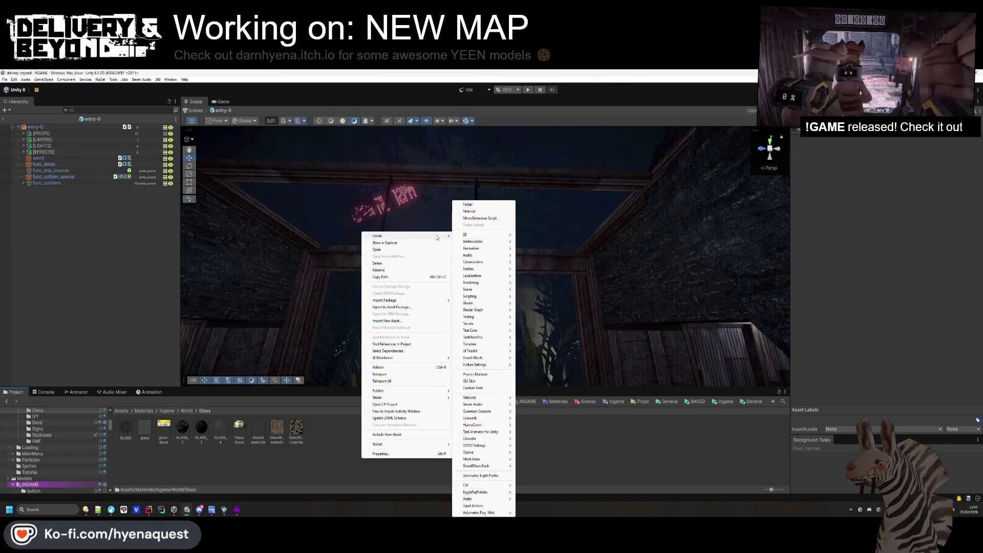
{"action": "mouse_move", "coordinate": [491, 310]}
{"action": "mouse_move", "coordinate": [568, 312]}
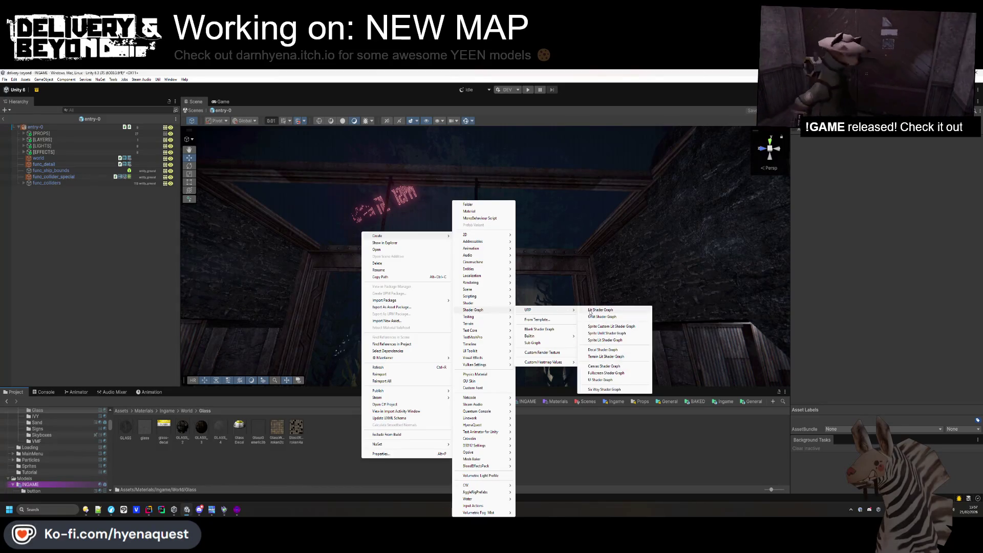
{"action": "left_click", "coordinate": [590, 310]}
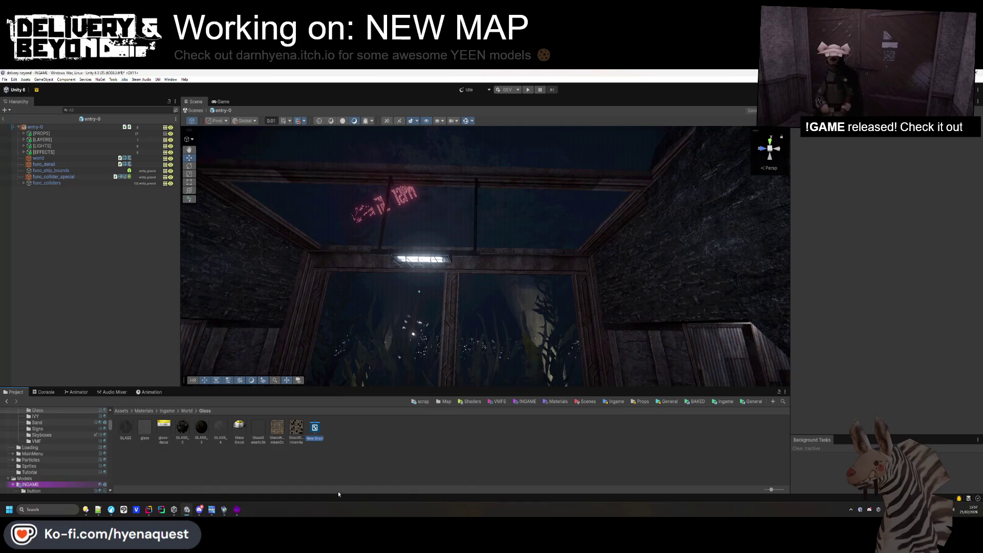
{"action": "type", "text": "Glass"}
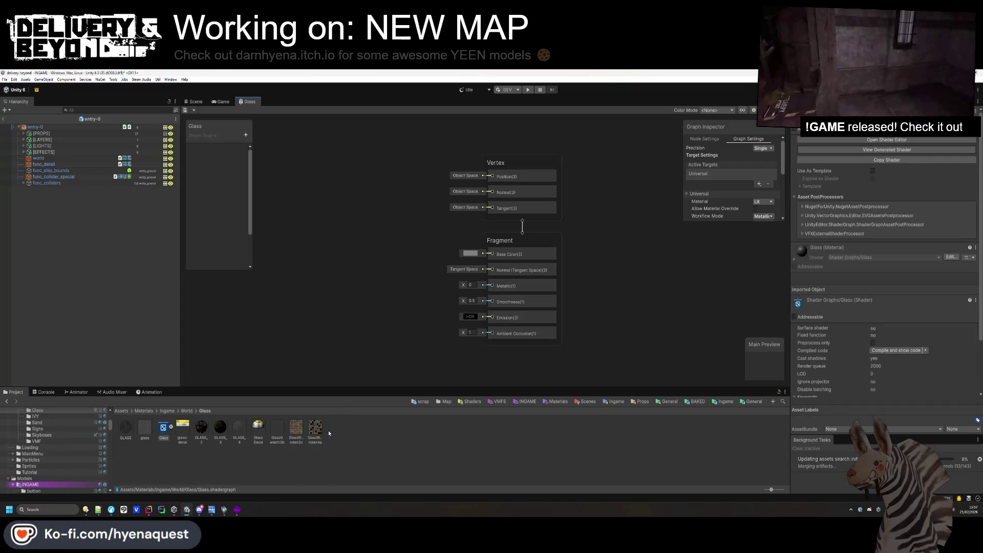
Consult the Distortion Shader Graph tutorial in the browser, moving its window aside.
{"action": "key", "text": "alt+Tab"}
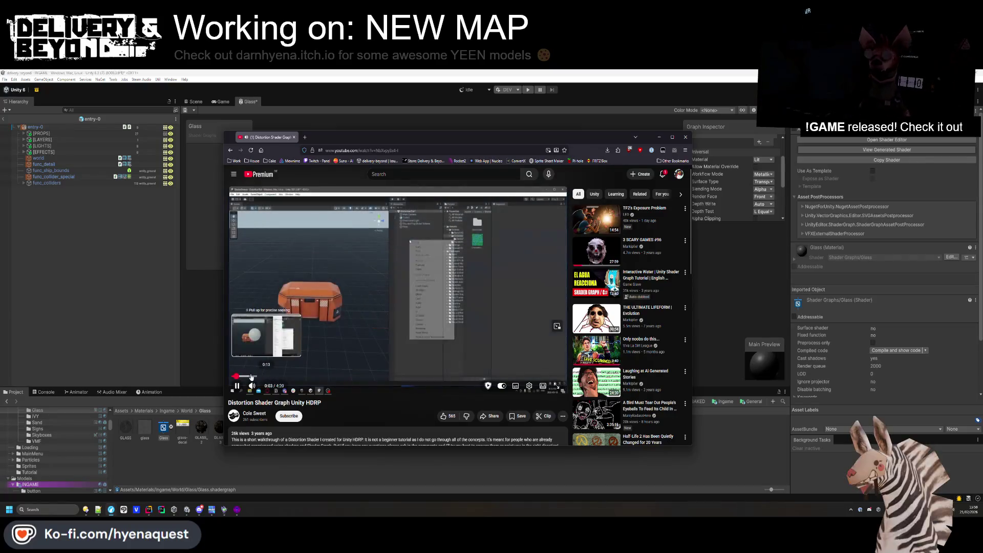
{"action": "mouse_move", "coordinate": [449, 142]}
{"action": "left_mouse_down"}
{"action": "mouse_move", "coordinate": [339, 177]}
{"action": "mouse_move", "coordinate": [0, 179]}
{"action": "left_mouse_up"}
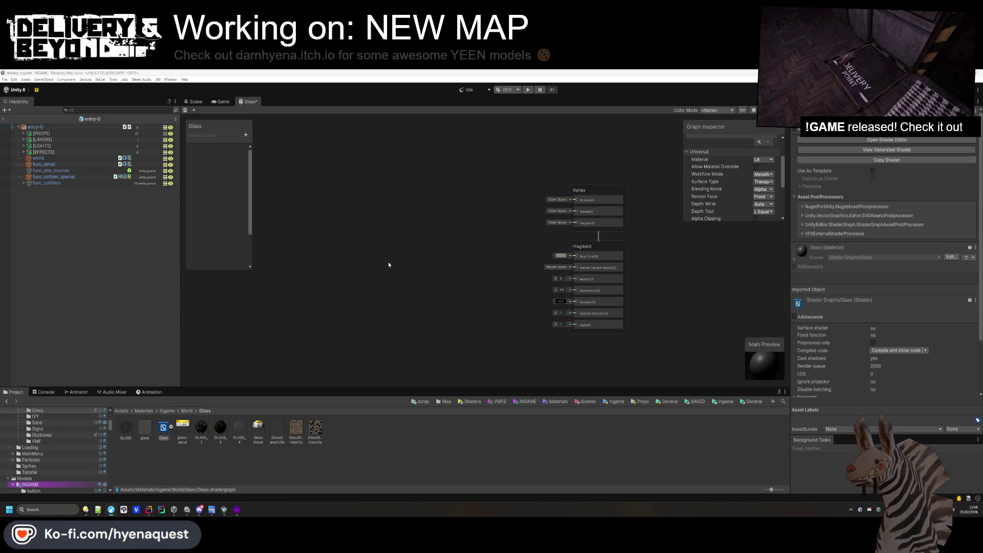
{"action": "scroll", "coordinate": [392, 241], "scroll_direction": "up", "scroll_amount": 2}
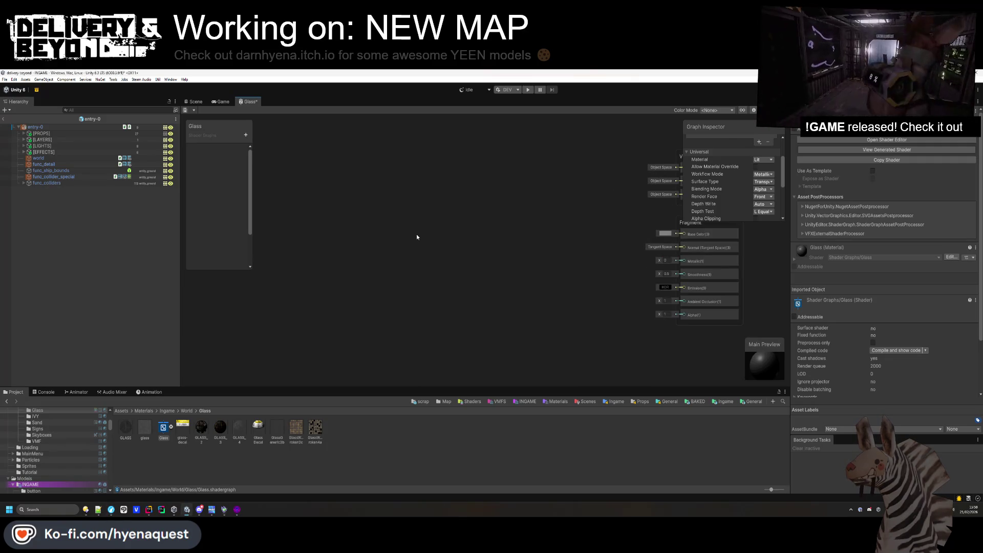
Add Simple Noise and Tiling And Offset nodes to the Glass graph.
{"action": "key", "text": "space"}
{"action": "type", "text": "noise"}
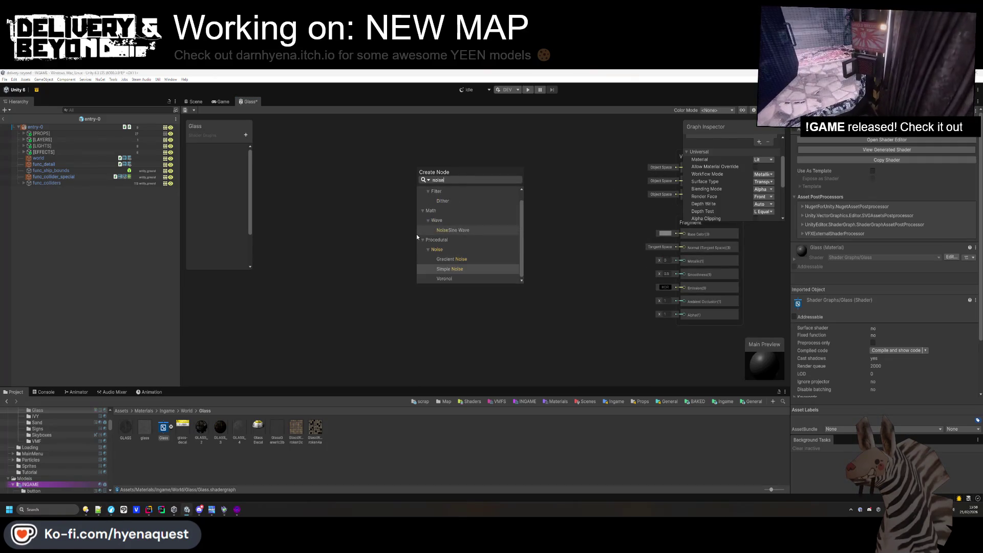
{"action": "key", "text": "Return"}
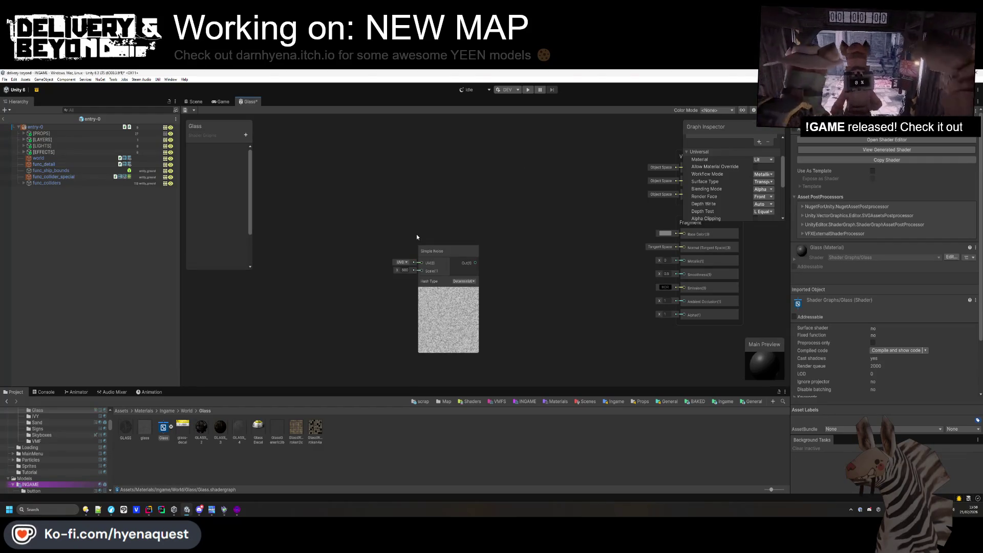
{"action": "key", "text": "space"}
{"action": "type", "text": "tileof"}
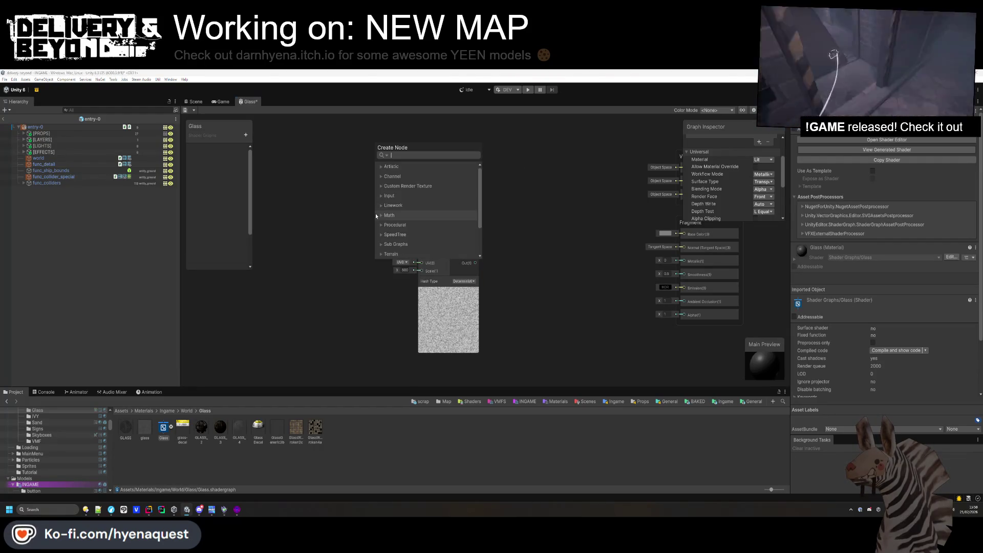
{"action": "key", "text": "BackSpace"}
{"action": "key", "text": "BackSpace"}
{"action": "key", "text": "BackSpace"}
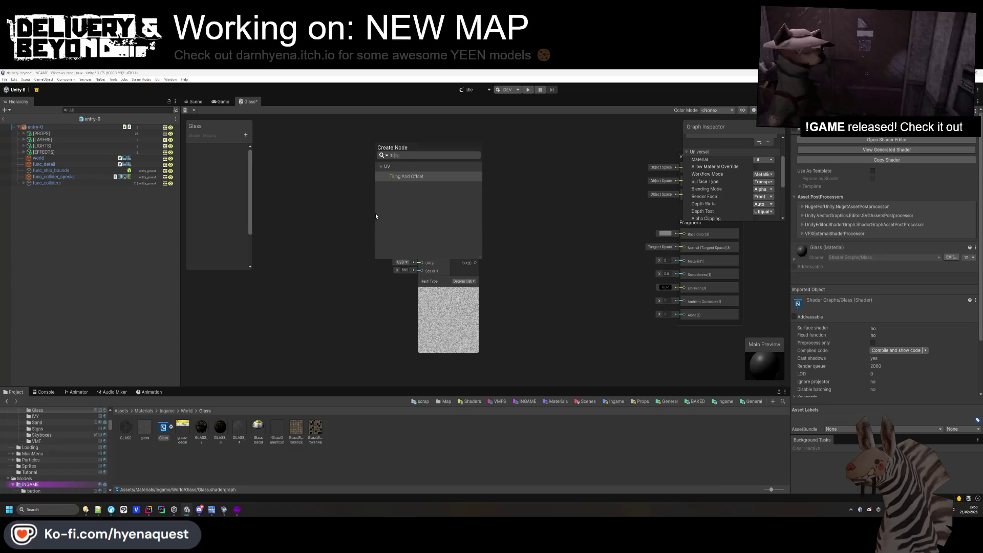
{"action": "key", "text": "Return"}
{"action": "mouse_move", "coordinate": [376, 213]}
{"action": "left_mouse_down"}
{"action": "mouse_move", "coordinate": [334, 191]}
{"action": "mouse_move", "coordinate": [314, 164]}
{"action": "left_mouse_up"}
Add a Time node and a Multiply node beside it.
{"action": "key", "text": "space"}
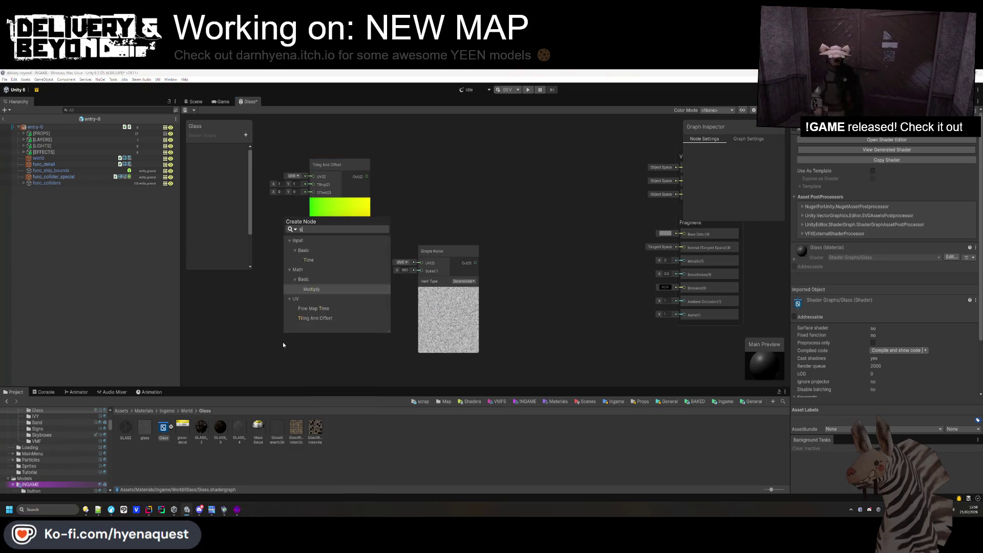
{"action": "type", "text": "time"}
{"action": "key", "text": "Return"}
{"action": "key", "text": "space"}
{"action": "type", "text": "mul"}
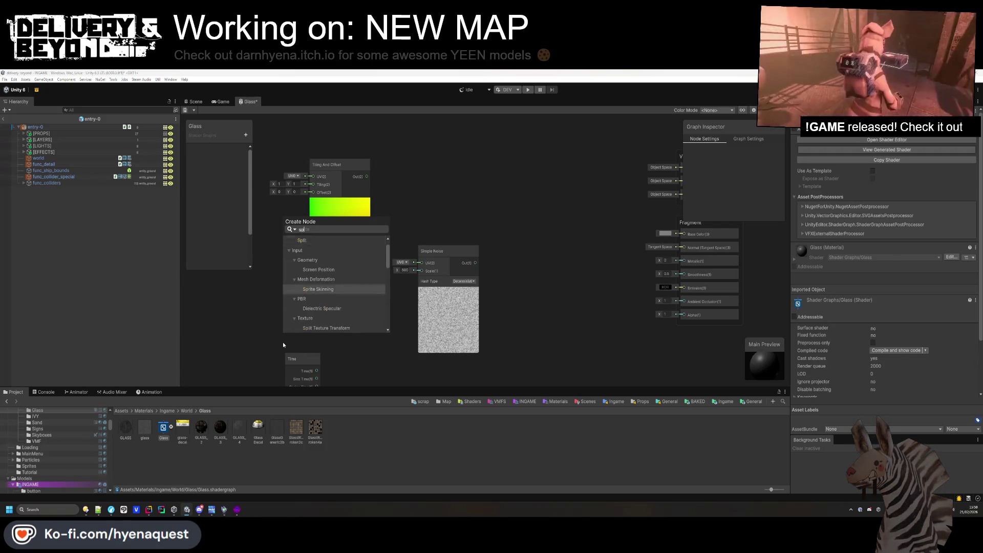
{"action": "key", "text": "Return"}
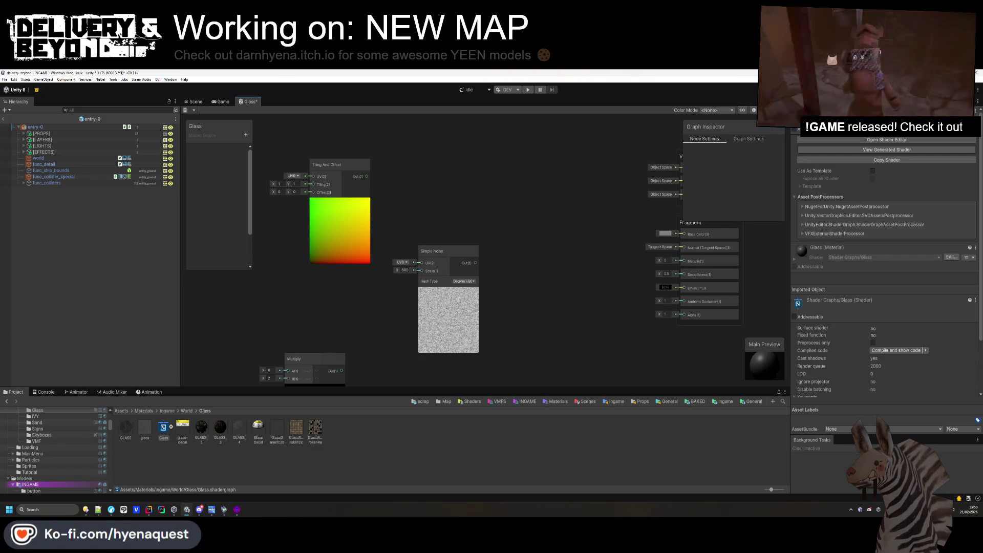
{"action": "mouse_move", "coordinate": [358, 289]}
{"action": "left_mouse_down"}
{"action": "mouse_move", "coordinate": [414, 212]}
{"action": "mouse_move", "coordinate": [400, 273]}
{"action": "left_mouse_up"}
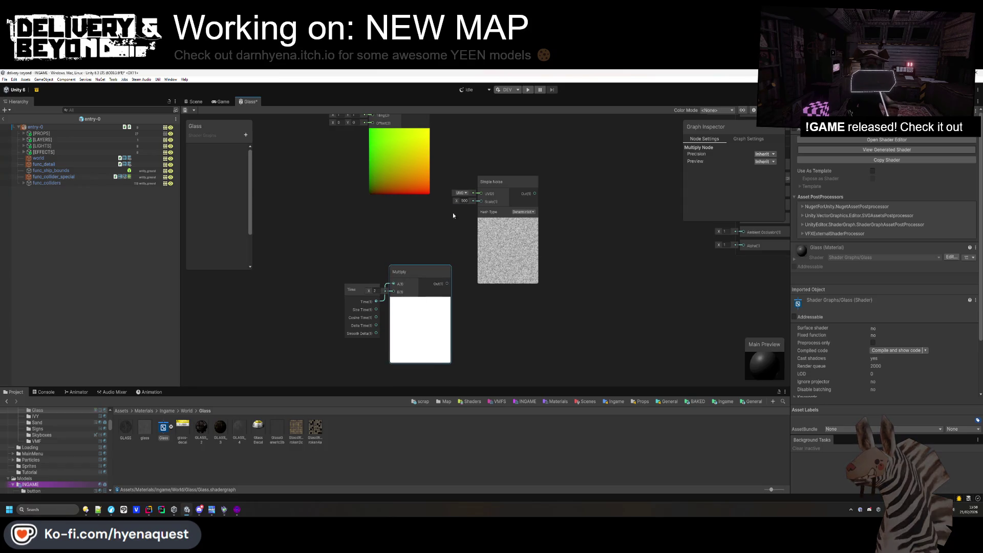
Arrange the nodes and connect the Multiply output to Tiling And Offset's Offset.
{"action": "left_click_drag", "start_coordinate": [510, 181], "coordinate": [621, 124]}
{"action": "scroll", "coordinate": [382, 197], "scroll_direction": "down", "scroll_amount": 2}
{"action": "mouse_move", "coordinate": [382, 197]}
{"action": "left_mouse_down"}
{"action": "mouse_move", "coordinate": [490, 267]}
{"action": "mouse_move", "coordinate": [553, 193]}
{"action": "left_mouse_up"}
{"action": "mouse_move", "coordinate": [410, 334]}
{"action": "left_mouse_down"}
{"action": "mouse_move", "coordinate": [454, 277]}
{"action": "mouse_move", "coordinate": [453, 263]}
{"action": "left_mouse_up"}
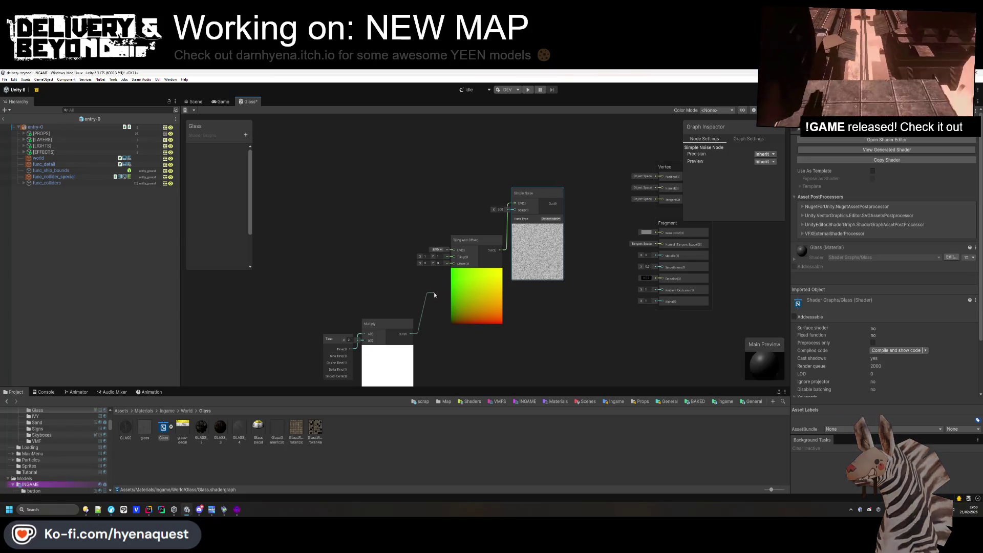
{"action": "right_click", "coordinate": [361, 282]}
{"action": "key", "text": "Escape"}
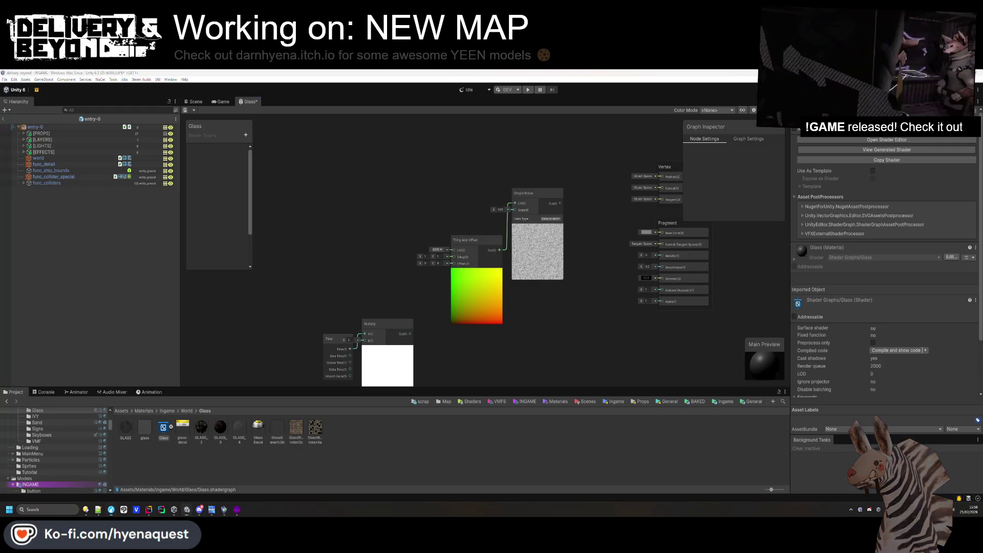
{"action": "left_click_drag", "start_coordinate": [410, 334], "coordinate": [449, 263]}
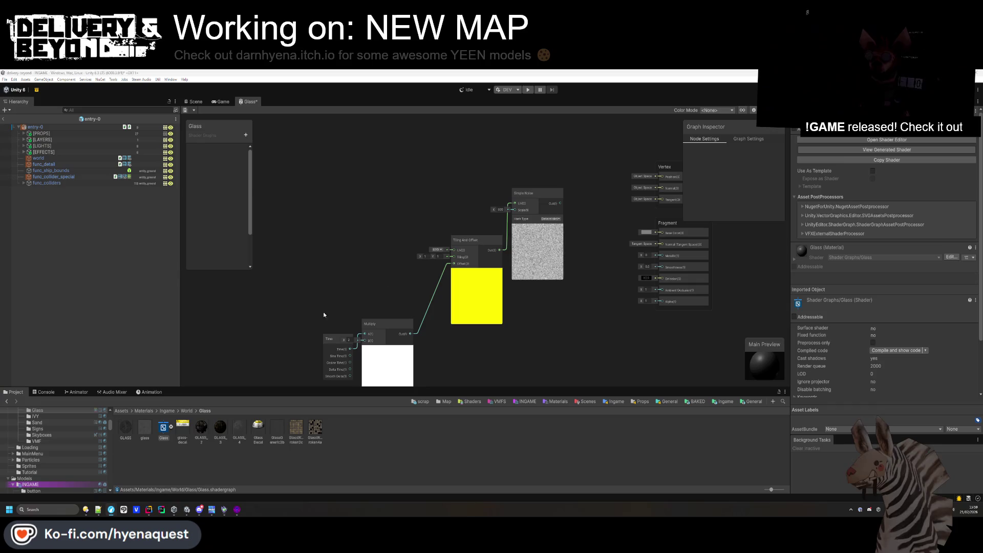
Lower the Simple Noise scale, set the time Multiply to 0.16, and save the graph.
{"action": "scroll", "coordinate": [499, 210], "scroll_direction": "up", "scroll_amount": 5}
{"action": "mouse_move", "coordinate": [487, 207]}
{"action": "left_mouse_down"}
{"action": "mouse_move", "coordinate": [223, 237]}
{"action": "mouse_move", "coordinate": [248, 238]}
{"action": "left_mouse_up"}
{"action": "left_click_drag", "start_coordinate": [409, 232], "coordinate": [519, 168]}
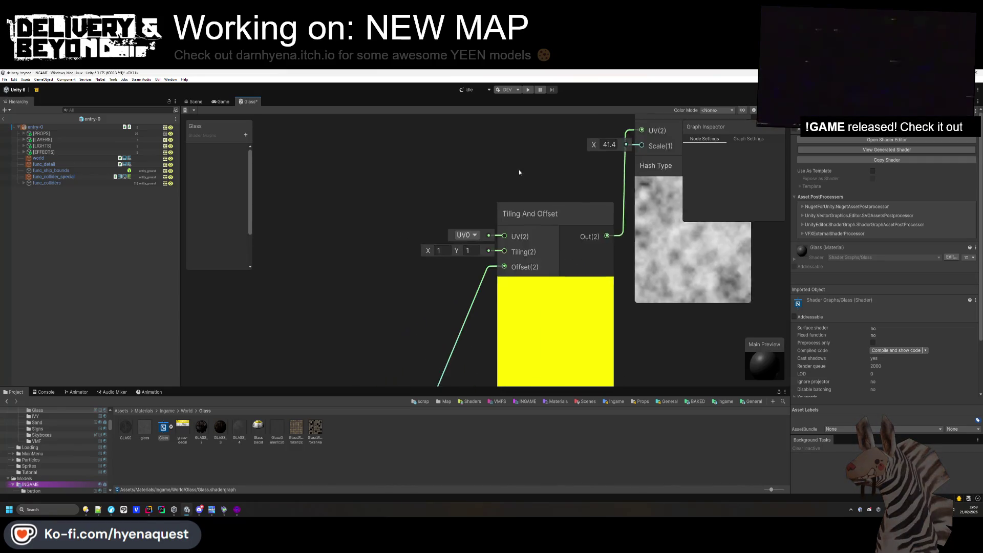
{"action": "scroll", "coordinate": [519, 168], "scroll_direction": "down", "scroll_amount": 2}
{"action": "mouse_move", "coordinate": [335, 360]}
{"action": "left_mouse_down"}
{"action": "mouse_move", "coordinate": [371, 306]}
{"action": "mouse_move", "coordinate": [341, 312]}
{"action": "mouse_move", "coordinate": [339, 188]}
{"action": "mouse_move", "coordinate": [344, 209]}
{"action": "left_mouse_up"}
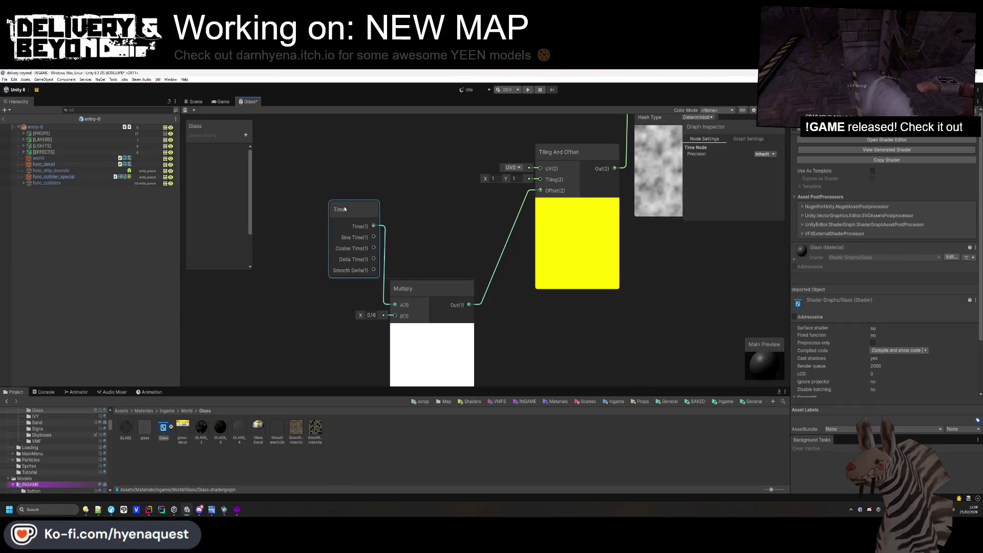
{"action": "left_click", "coordinate": [403, 219]}
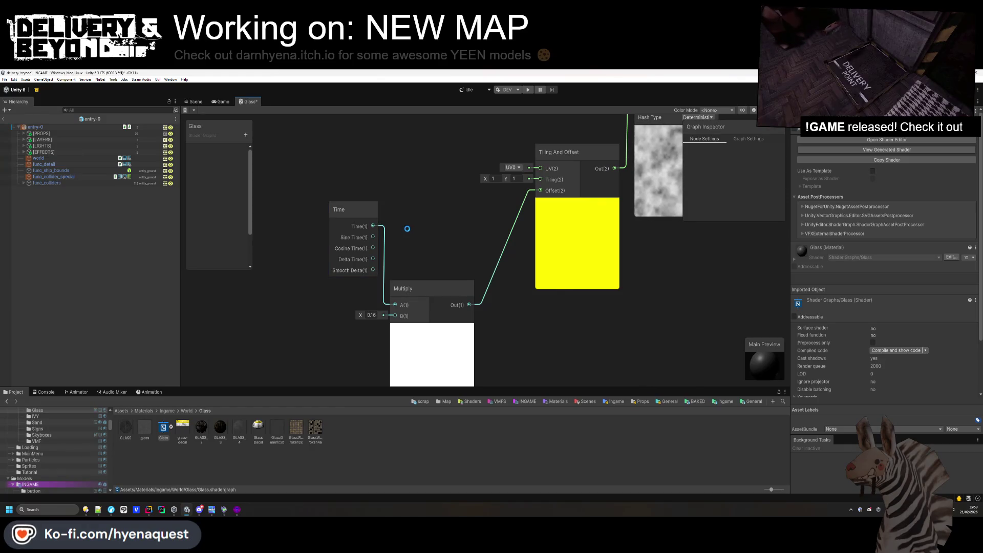
{"action": "key", "text": "ctrl+s"}
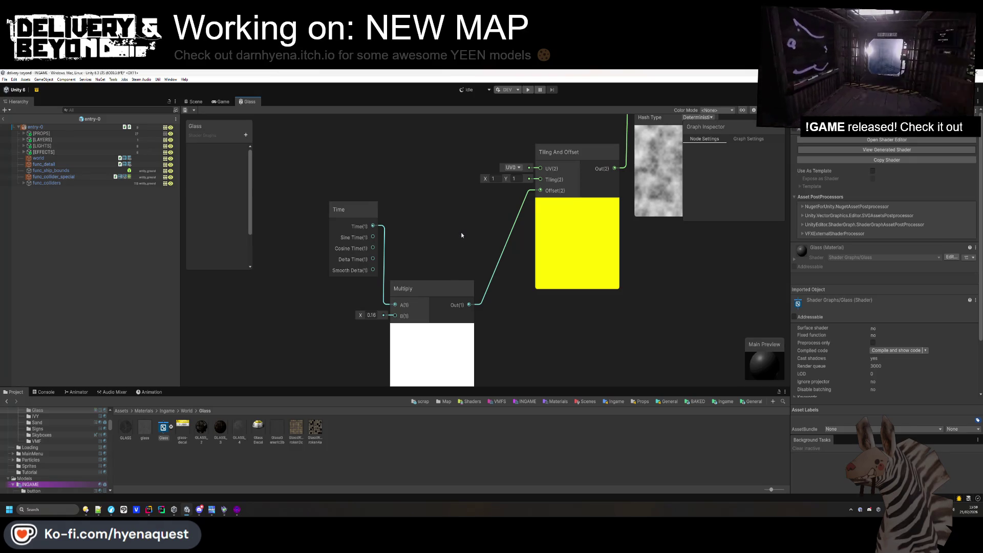
Move the master stack aside and add a Texture 2D property to the blackboard.
{"action": "scroll", "coordinate": [461, 230], "scroll_direction": "down", "scroll_amount": 5}
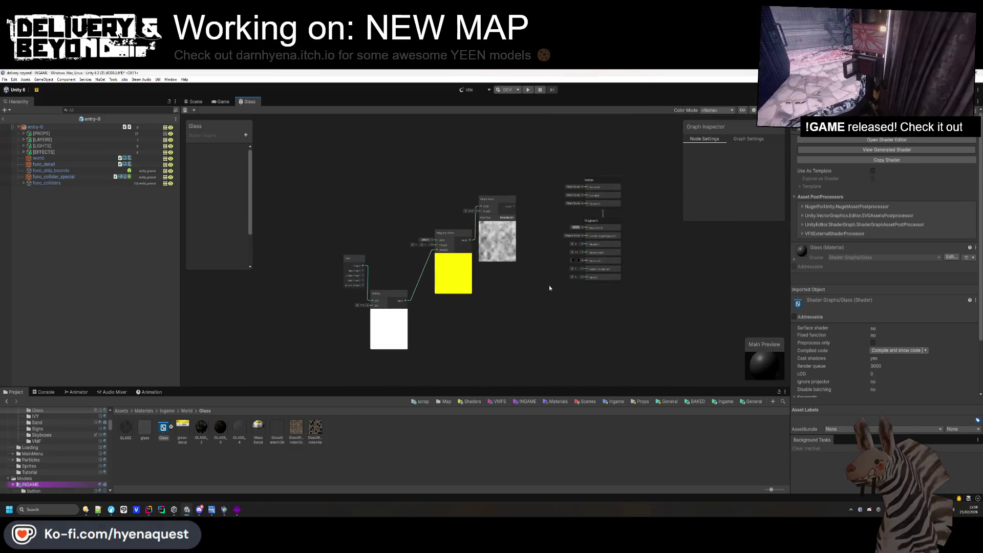
{"action": "left_click_drag", "start_coordinate": [588, 180], "coordinate": [638, 150]}
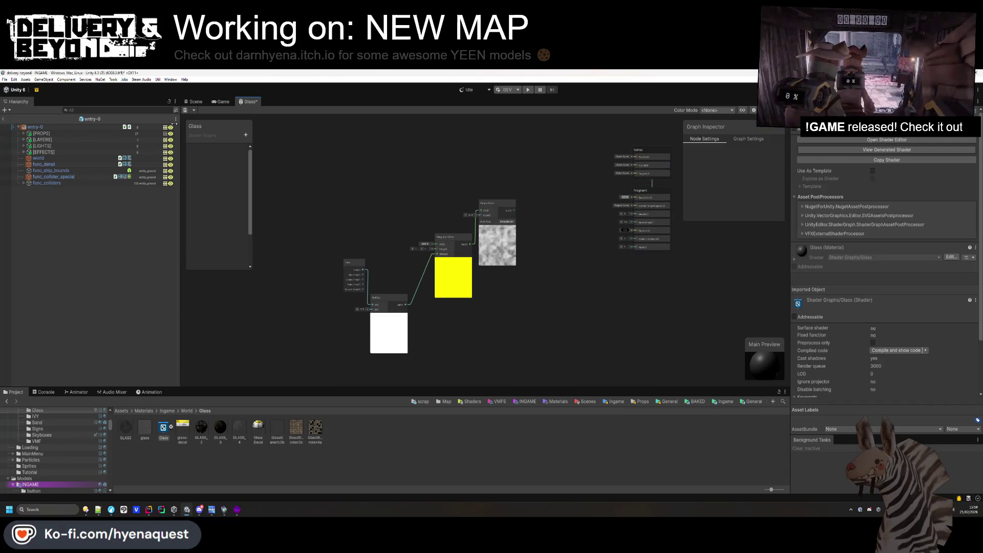
{"action": "left_click", "coordinate": [246, 135]}
{"action": "left_click", "coordinate": [271, 196]}
Name the new texture property MainTex.
{"action": "type", "text": "MainTe"}
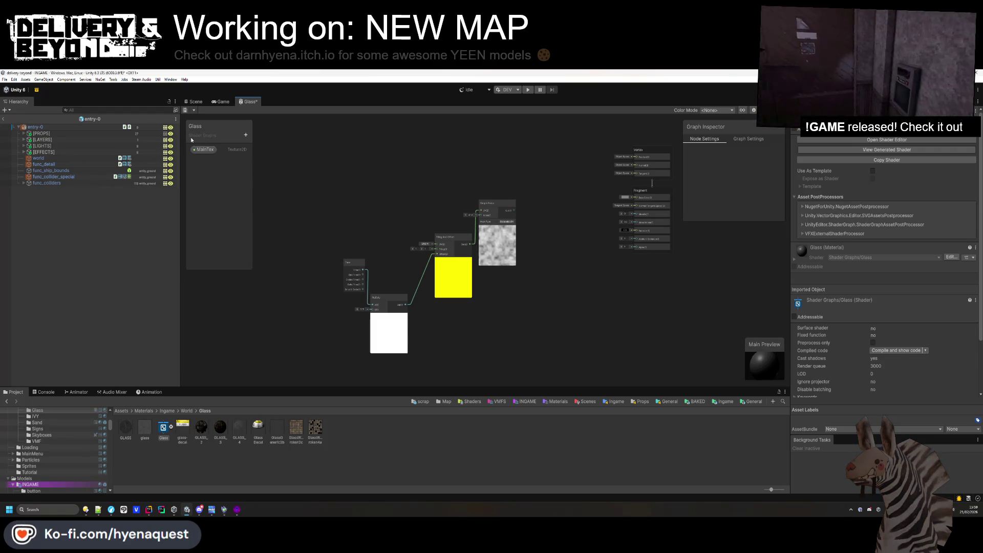
{"action": "type", "text": "x"}
{"action": "key", "text": "Return"}
{"action": "right_click", "coordinate": [202, 151]}
{"action": "left_click", "coordinate": [450, 154]}
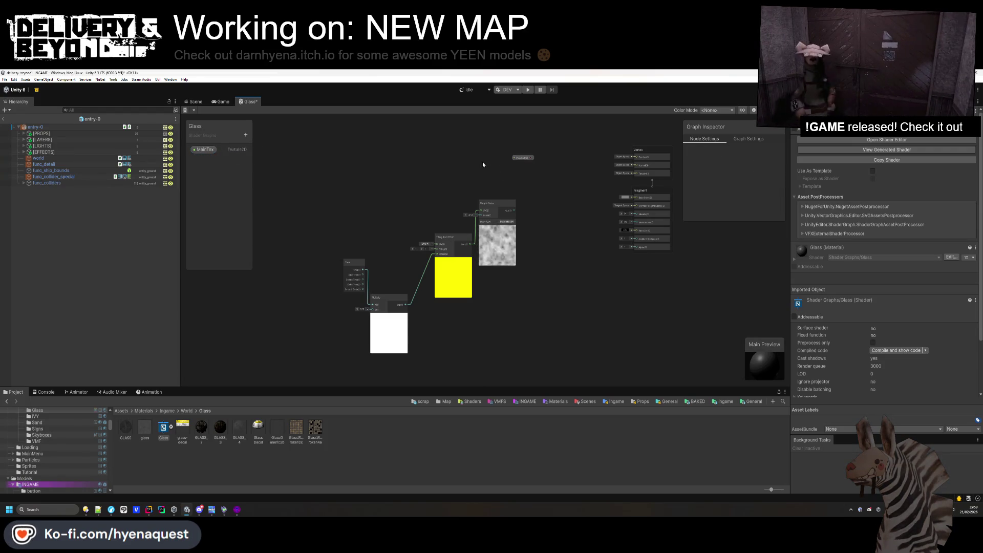
Add a Screen Position node, replacing a mistakenly added Position node.
{"action": "key", "text": "space"}
{"action": "type", "text": "scene"}
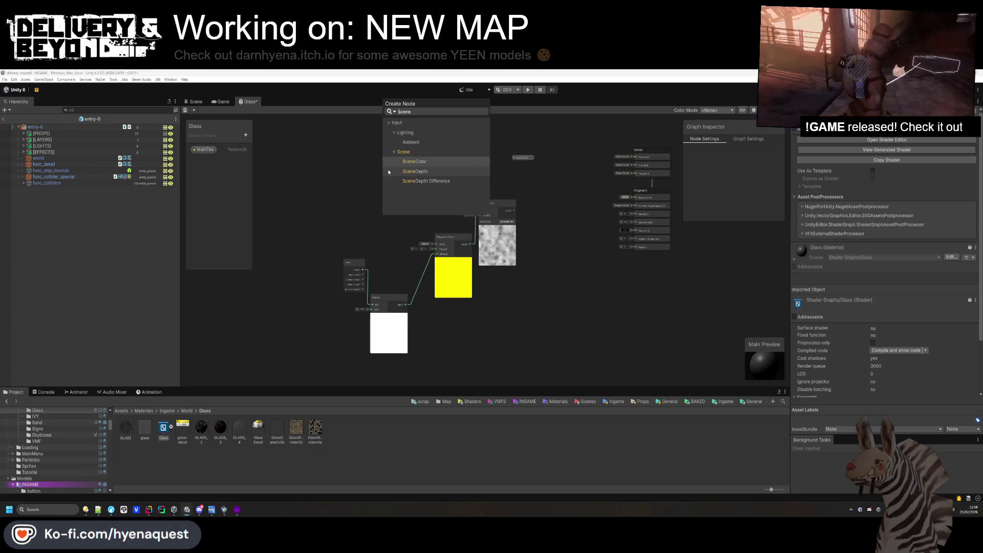
{"action": "key", "text": "ctrl+a"}
{"action": "type", "text": "posi"}
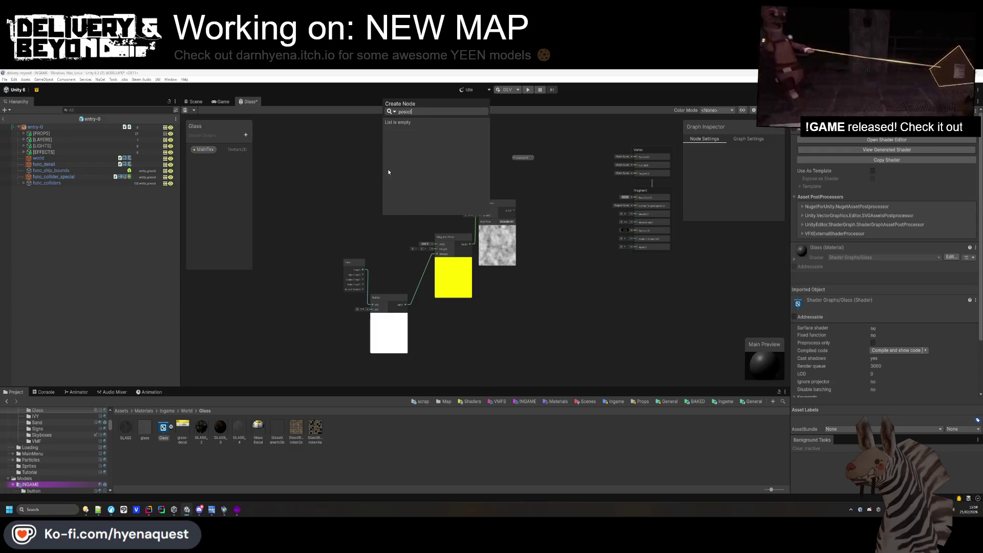
{"action": "key", "text": "Return"}
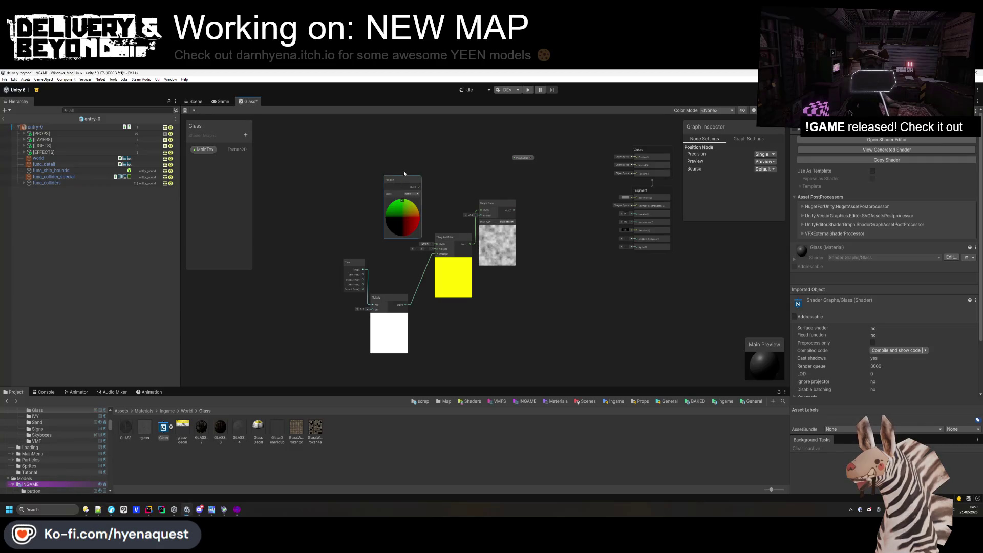
{"action": "key", "text": "Delete"}
{"action": "key", "text": "space"}
{"action": "type", "text": "screen"}
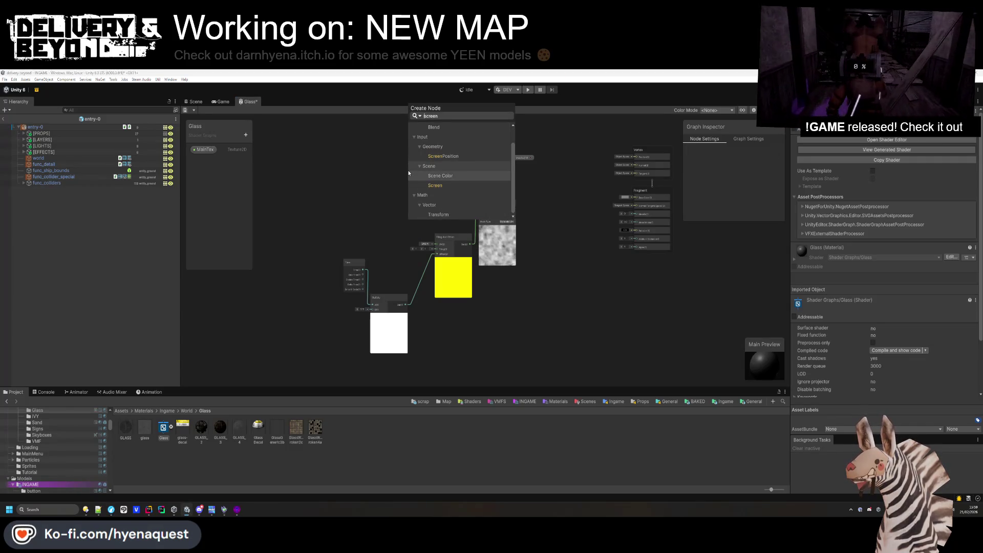
{"action": "key", "text": "Return"}
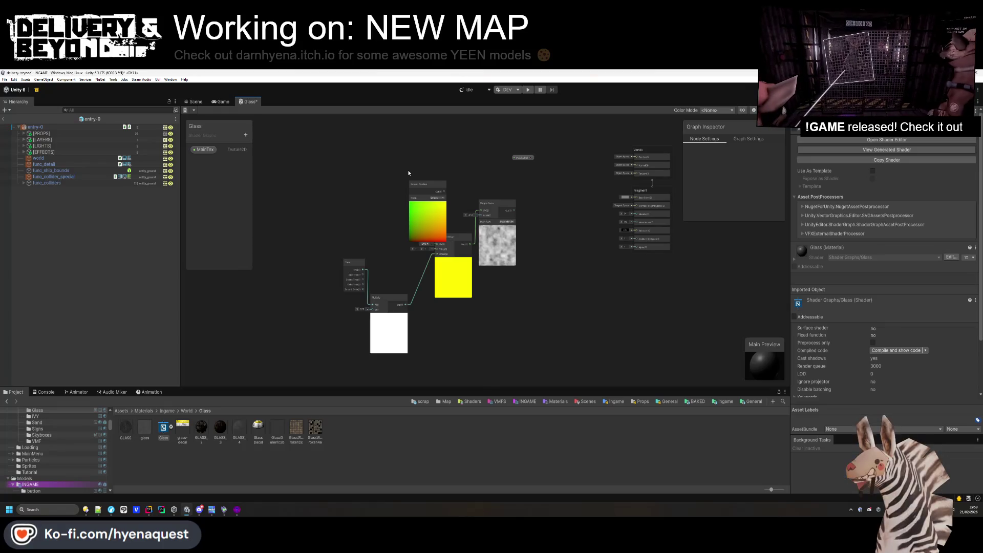
{"action": "scroll", "coordinate": [431, 189], "scroll_direction": "up", "scroll_amount": 5}
{"action": "left_click_drag", "start_coordinate": [431, 189], "coordinate": [369, 131]}
{"action": "left_click", "coordinate": [442, 188]}
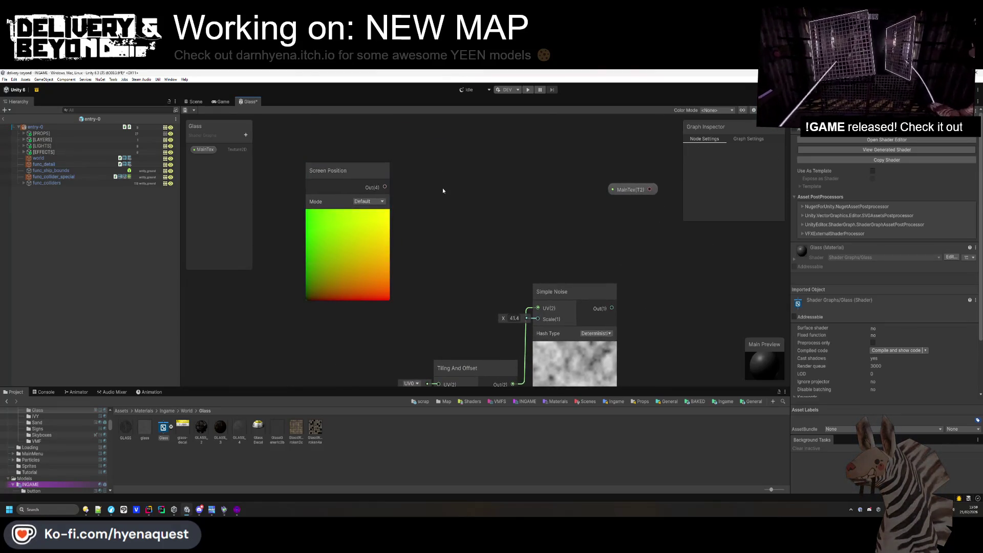
Add a Scene Color node fed by Screen Position, placed above and right of it.
{"action": "key", "text": "space"}
{"action": "type", "text": "scene"}
{"action": "key", "text": "Return"}
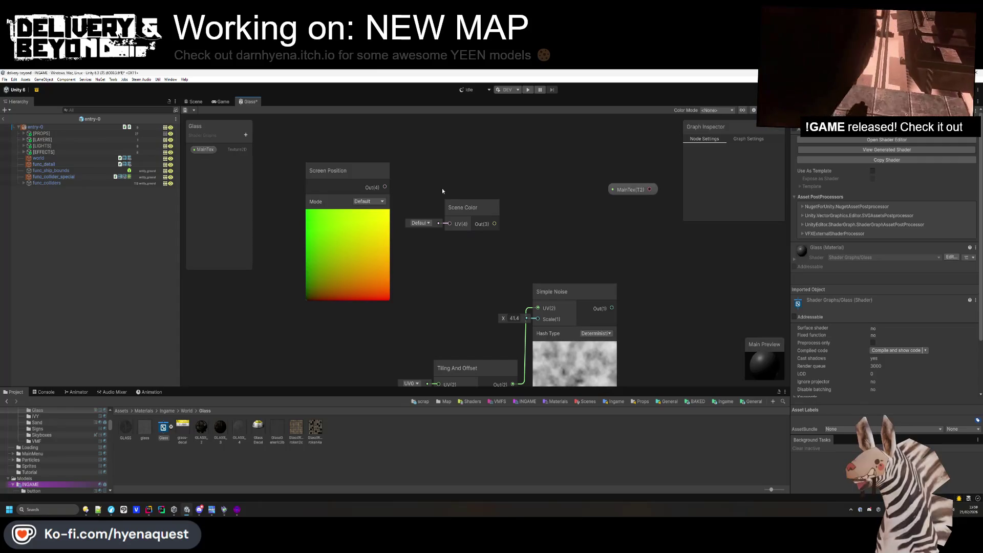
{"action": "left_click_drag", "start_coordinate": [454, 231], "coordinate": [439, 168]}
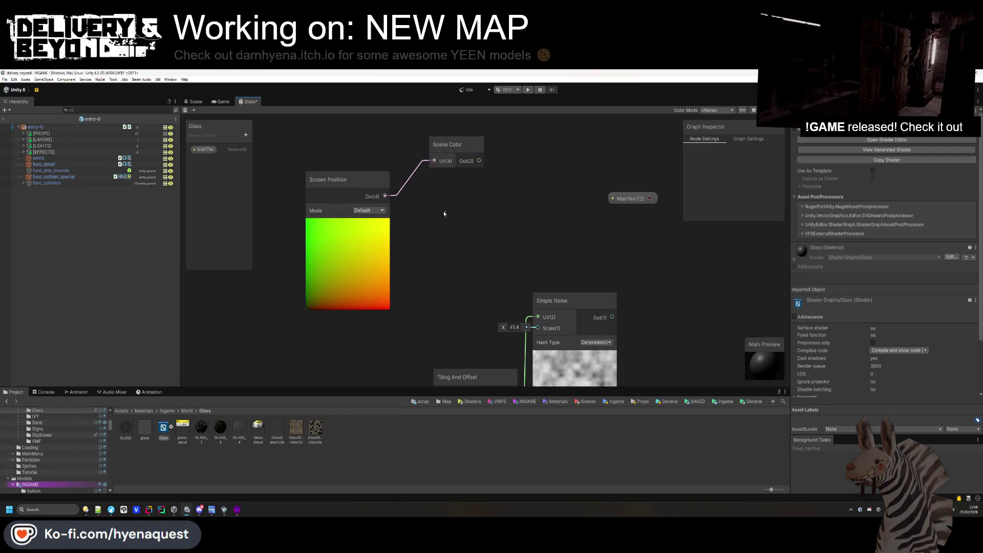
Remove the stray Multiply node and connect Scene Color's output to Base Color.
{"action": "key", "text": "space"}
{"action": "type", "text": "multiply"}
{"action": "key", "text": "Return"}
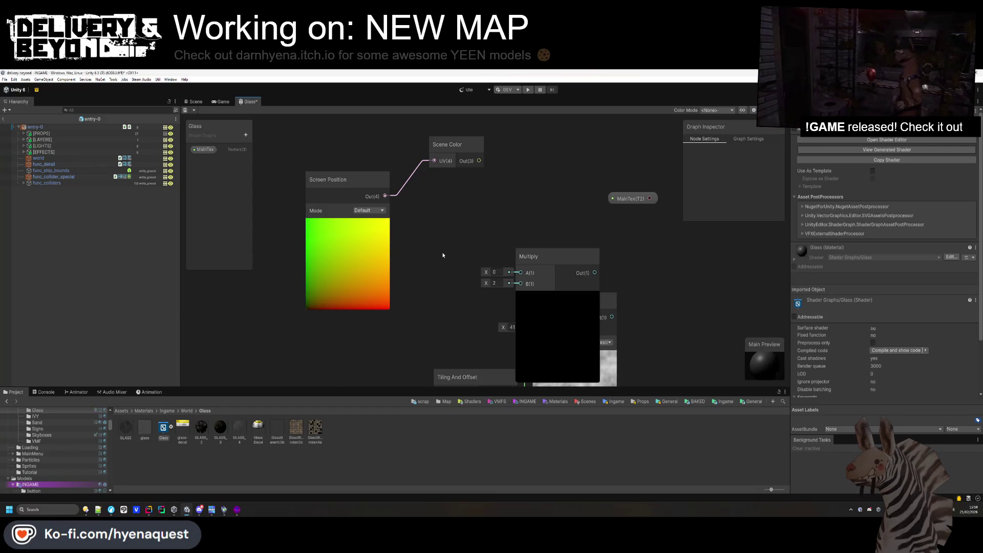
{"action": "key", "text": "space"}
{"action": "type", "text": "expo"}
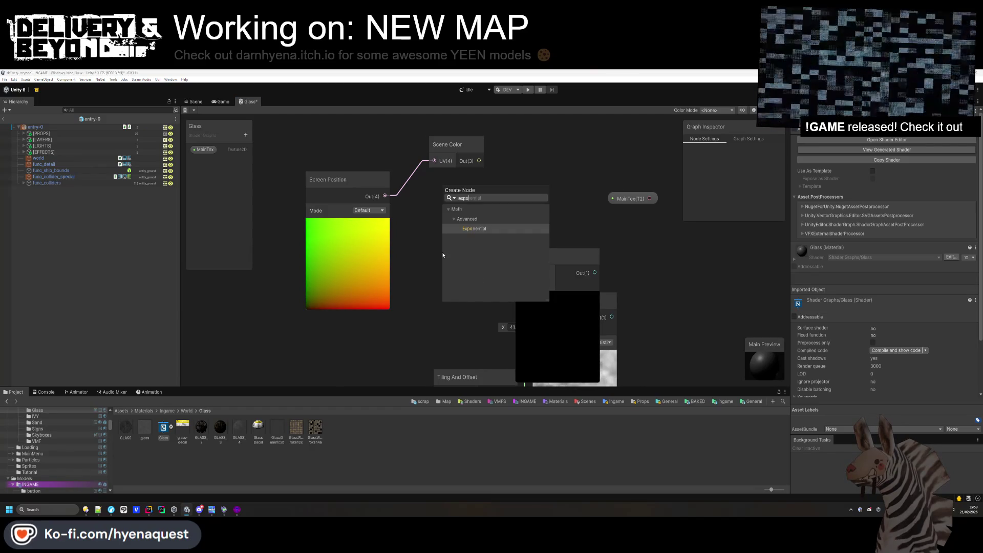
{"action": "key", "text": "BackSpace"}
{"action": "key", "text": "BackSpace"}
{"action": "key", "text": "BackSpace"}
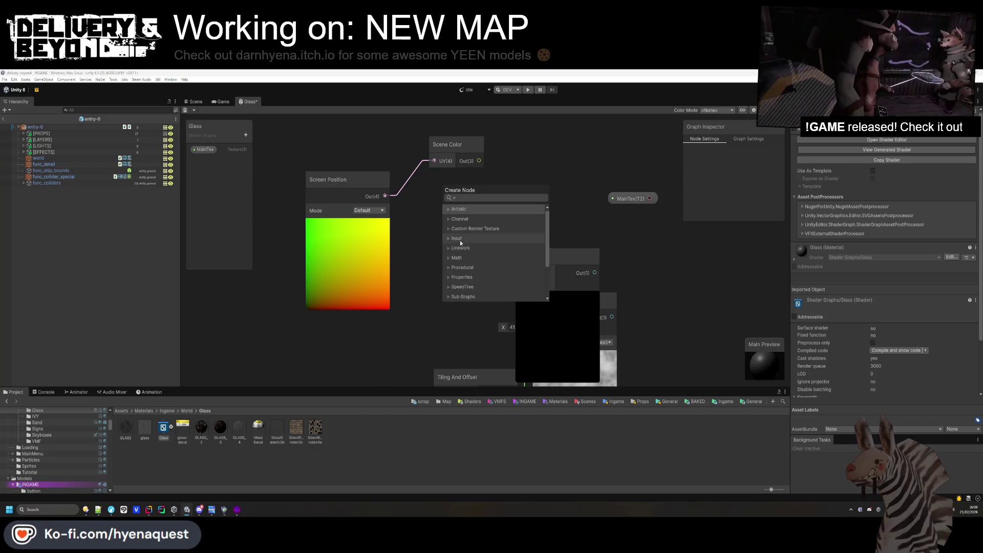
{"action": "key", "text": "Escape"}
{"action": "key", "text": "a"}
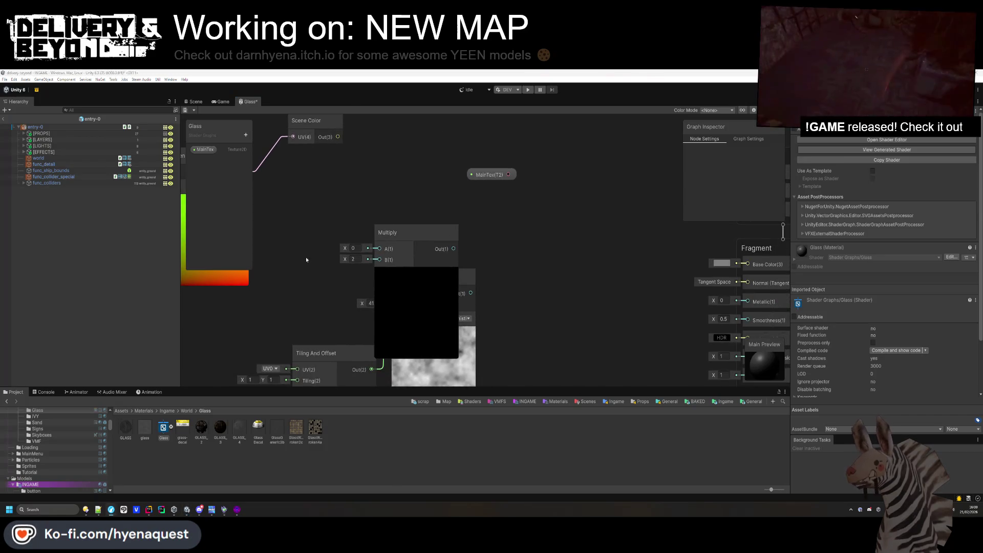
{"action": "key", "text": "Delete"}
{"action": "left_click_drag", "start_coordinate": [355, 157], "coordinate": [648, 251]}
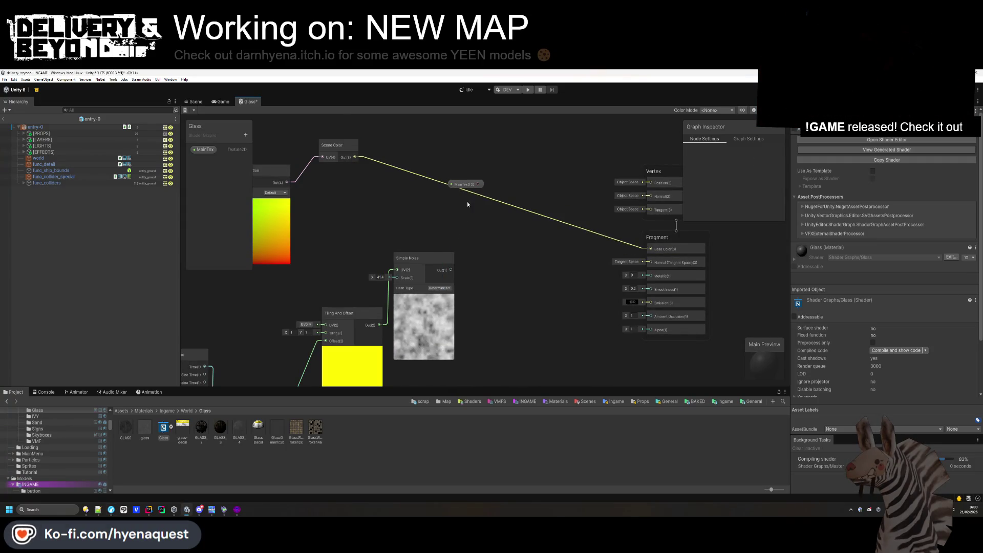
Move MainTex off the wire and shift the Tiling And Offset, noise and Time nodes down-left.
{"action": "left_click_drag", "start_coordinate": [463, 184], "coordinate": [342, 226]}
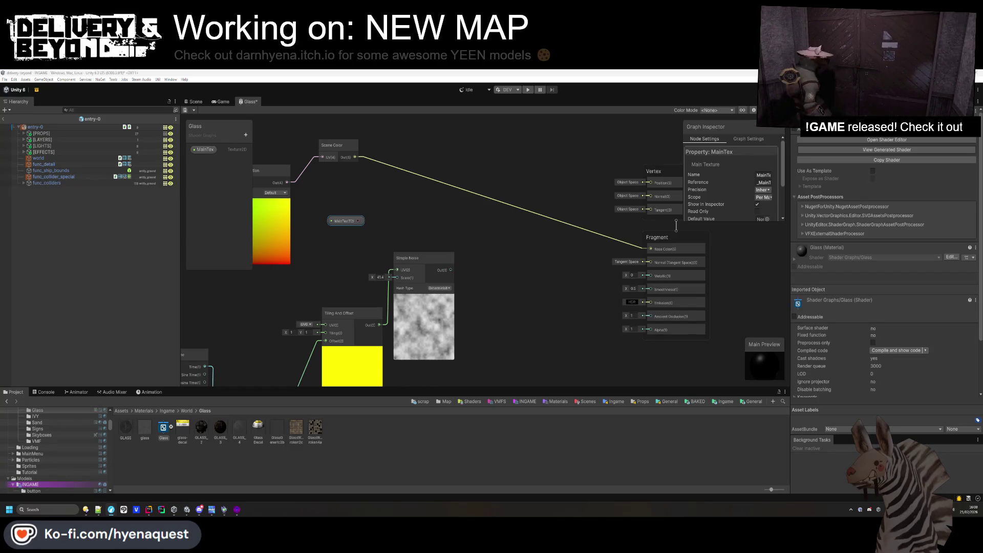
{"action": "scroll", "coordinate": [473, 339], "scroll_direction": "down", "scroll_amount": 3}
{"action": "mouse_move", "coordinate": [301, 205]}
{"action": "left_mouse_down"}
{"action": "mouse_move", "coordinate": [473, 339]}
{"action": "mouse_move", "coordinate": [492, 328]}
{"action": "left_mouse_up"}
{"action": "mouse_move", "coordinate": [491, 192]}
{"action": "left_mouse_down"}
{"action": "mouse_move", "coordinate": [410, 240]}
{"action": "mouse_move", "coordinate": [368, 220]}
{"action": "mouse_move", "coordinate": [372, 235]}
{"action": "left_mouse_up"}
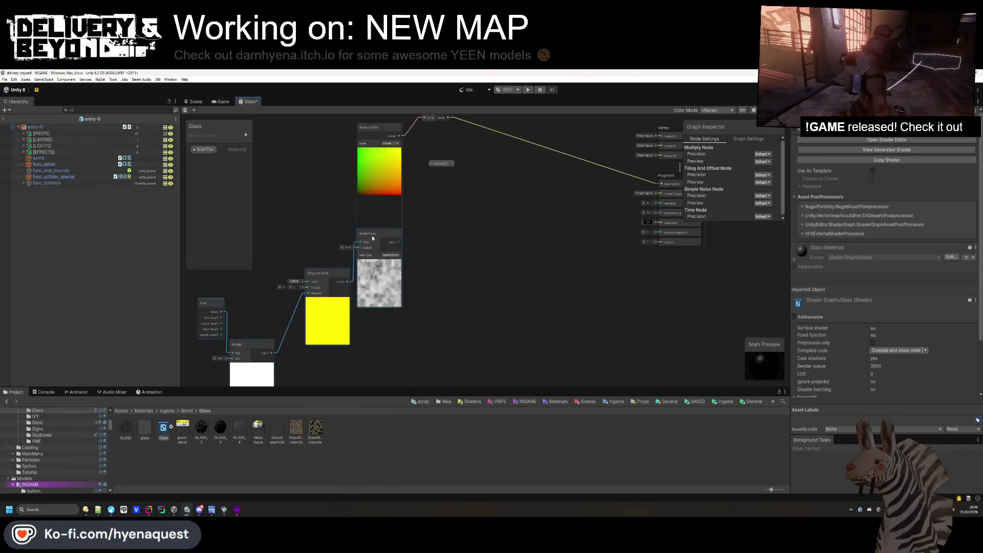
{"action": "left_click", "coordinate": [451, 232]}
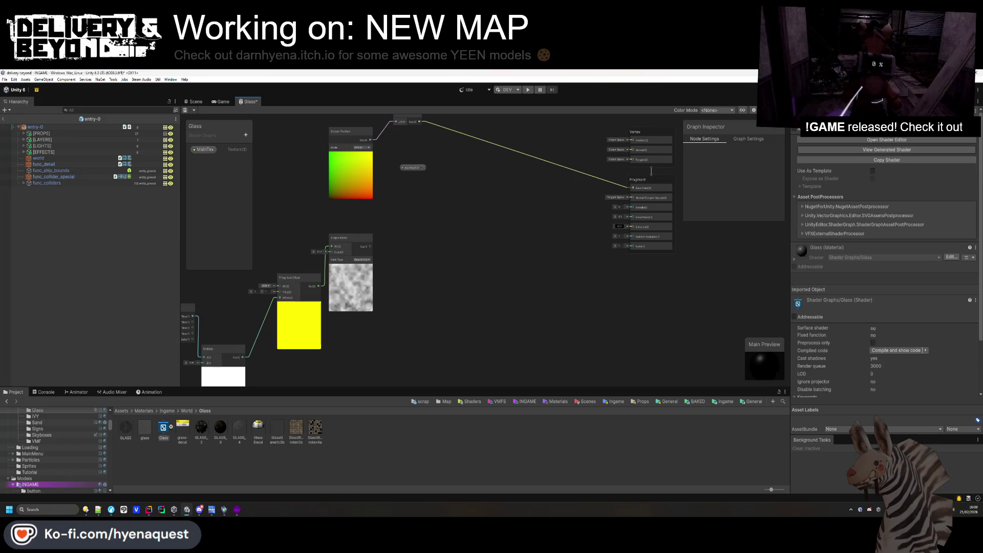
{"action": "key", "text": "space"}
Add Add and Multiply nodes, feeding Simple Noise into Multiply with B set to 0.1.
{"action": "type", "text": "add"}
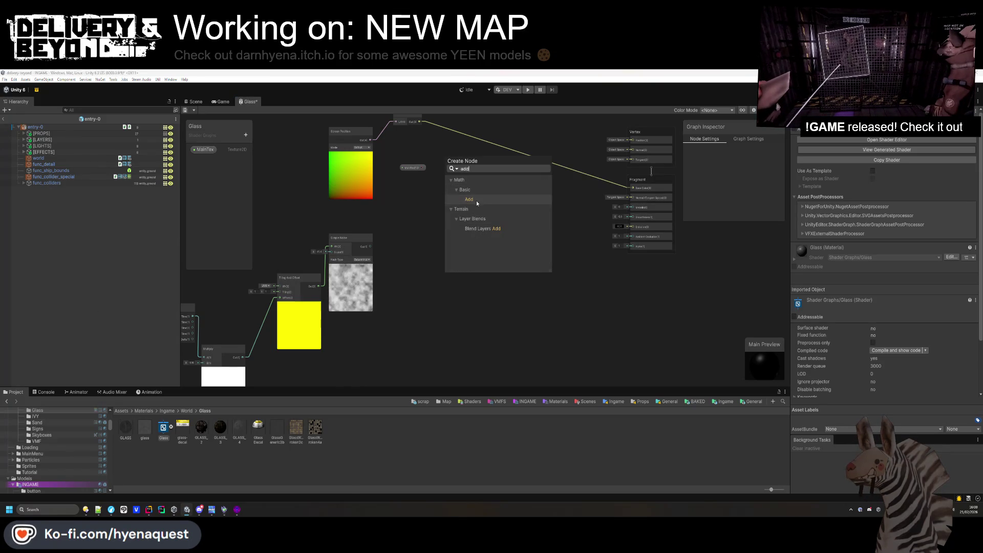
{"action": "left_click", "coordinate": [477, 201]}
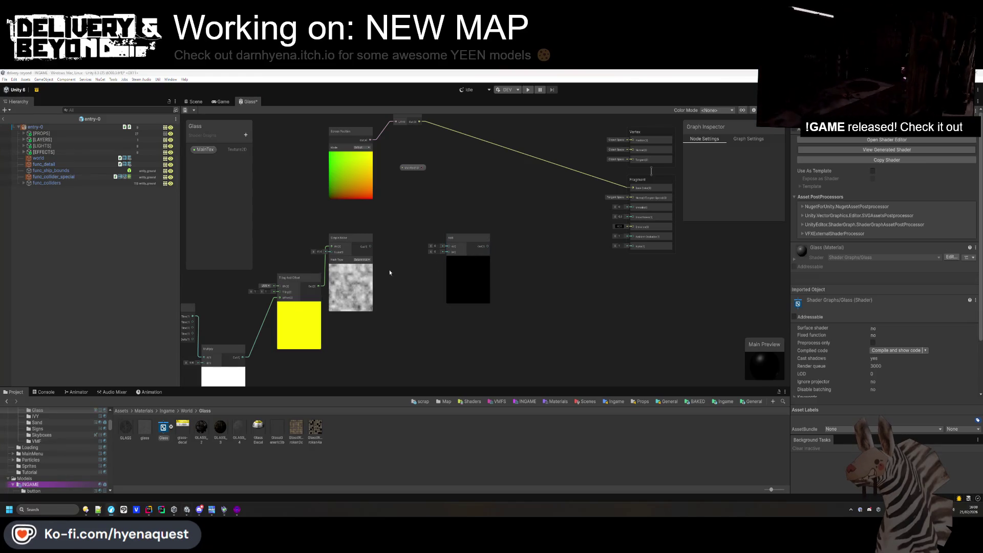
{"action": "key", "text": "space"}
{"action": "type", "text": "multiply"}
{"action": "key", "text": "Return"}
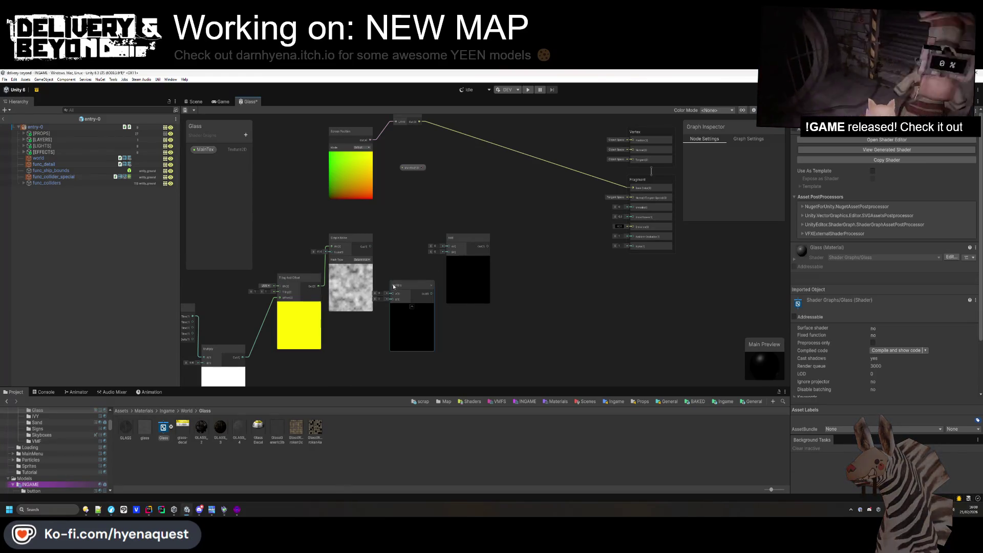
{"action": "left_click_drag", "start_coordinate": [390, 298], "coordinate": [392, 294]}
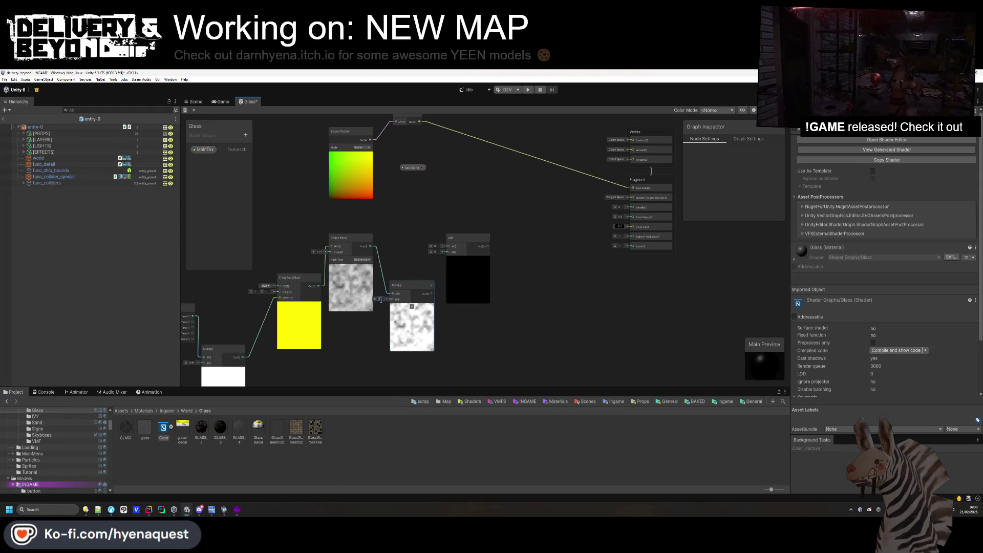
{"action": "type", "text": "0.1"}
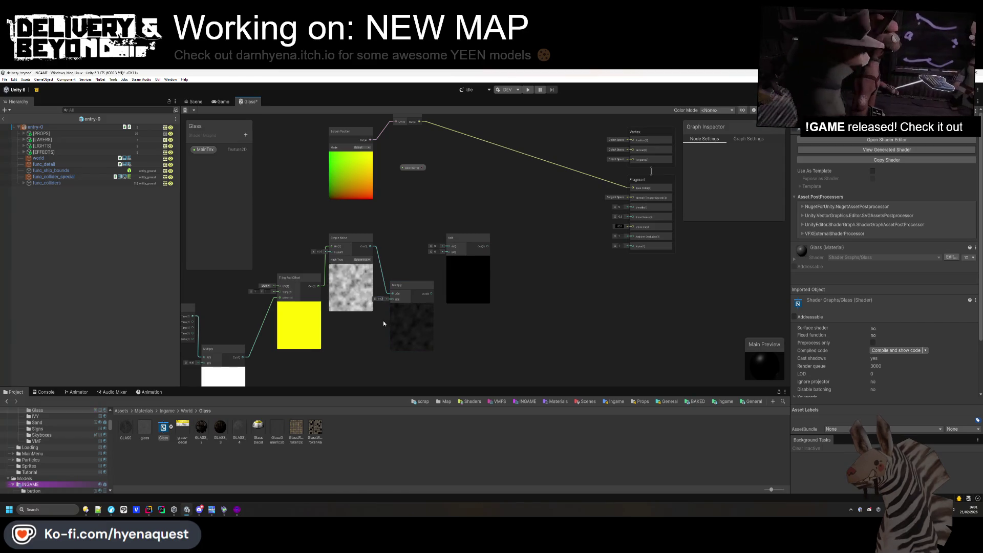
Wire the Multiply output and Screen Position into the Add node's inputs.
{"action": "left_click_drag", "start_coordinate": [451, 237], "coordinate": [440, 179]}
{"action": "left_click_drag", "start_coordinate": [431, 294], "coordinate": [436, 194]}
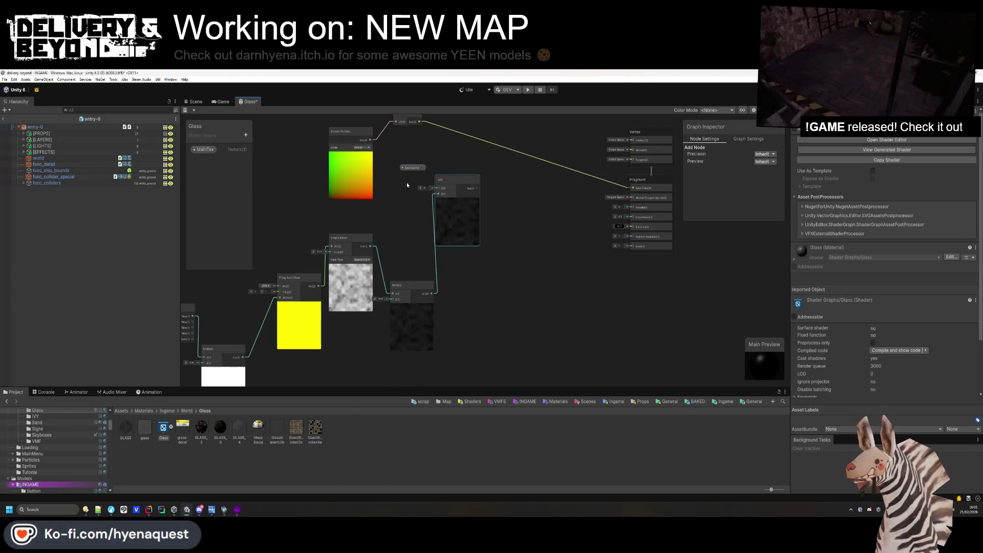
{"action": "mouse_move", "coordinate": [371, 140]}
{"action": "left_mouse_down"}
{"action": "mouse_move", "coordinate": [436, 193]}
{"action": "mouse_move", "coordinate": [289, 207]}
{"action": "left_mouse_up"}
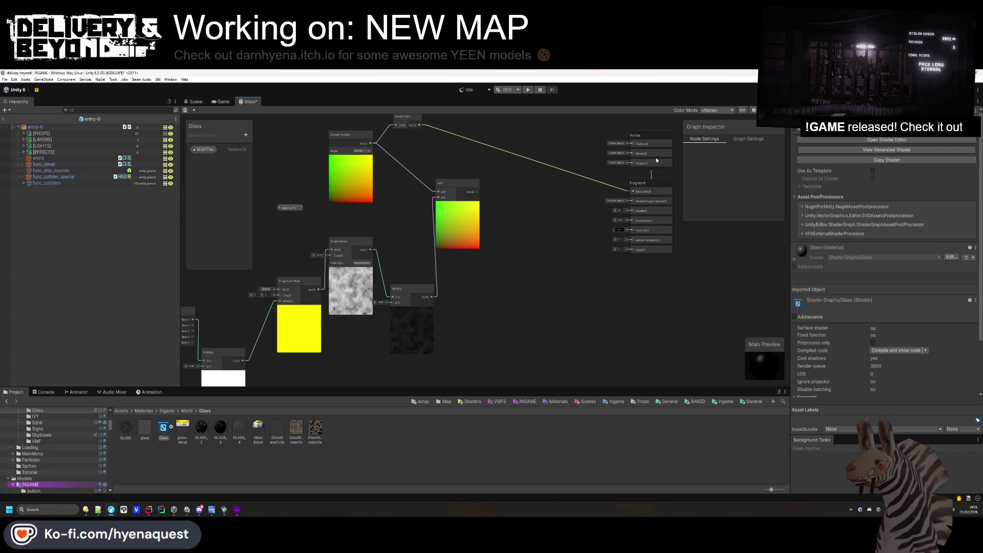
{"action": "left_click_drag", "start_coordinate": [459, 186], "coordinate": [463, 185]}
{"action": "left_click", "coordinate": [518, 265]}
{"action": "left_click_drag", "start_coordinate": [532, 263], "coordinate": [512, 304]}
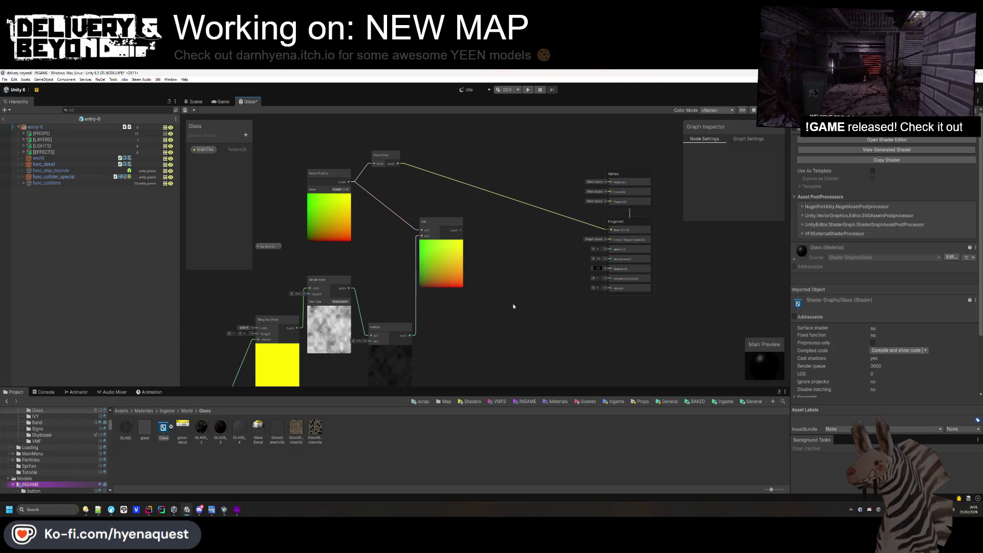
{"action": "mouse_move", "coordinate": [514, 303]}
{"action": "left_mouse_down"}
{"action": "mouse_move", "coordinate": [489, 309]}
{"action": "mouse_move", "coordinate": [416, 294]}
{"action": "mouse_move", "coordinate": [342, 311]}
{"action": "left_mouse_up"}
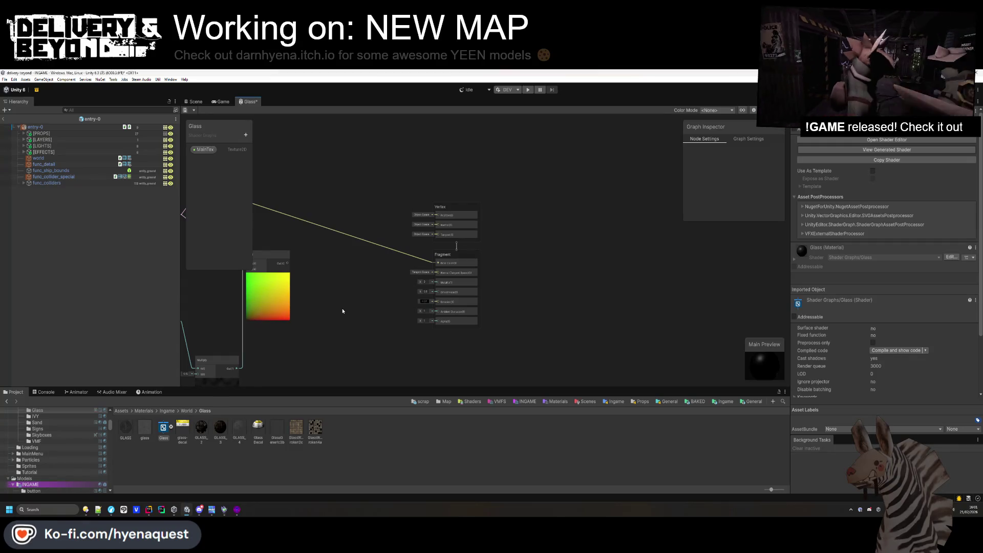
Connect the Add node's output to Scene Color's UV and reposition the master stack.
{"action": "mouse_move", "coordinate": [343, 311]}
{"action": "left_mouse_down"}
{"action": "mouse_move", "coordinate": [428, 288]}
{"action": "mouse_move", "coordinate": [442, 272]}
{"action": "mouse_move", "coordinate": [334, 343]}
{"action": "left_mouse_up"}
{"action": "scroll", "coordinate": [334, 343], "scroll_direction": "down", "scroll_amount": 3}
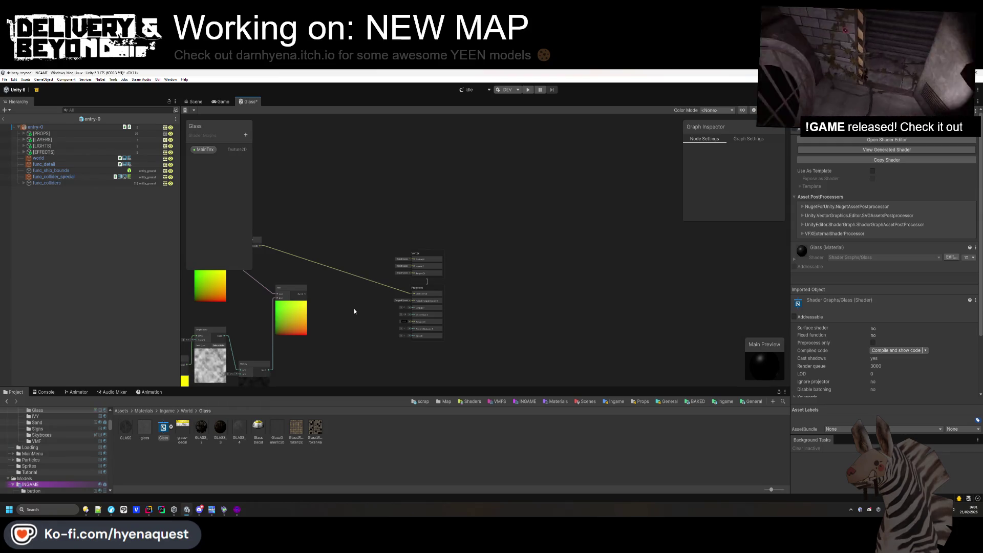
{"action": "left_click_drag", "start_coordinate": [337, 311], "coordinate": [417, 300]}
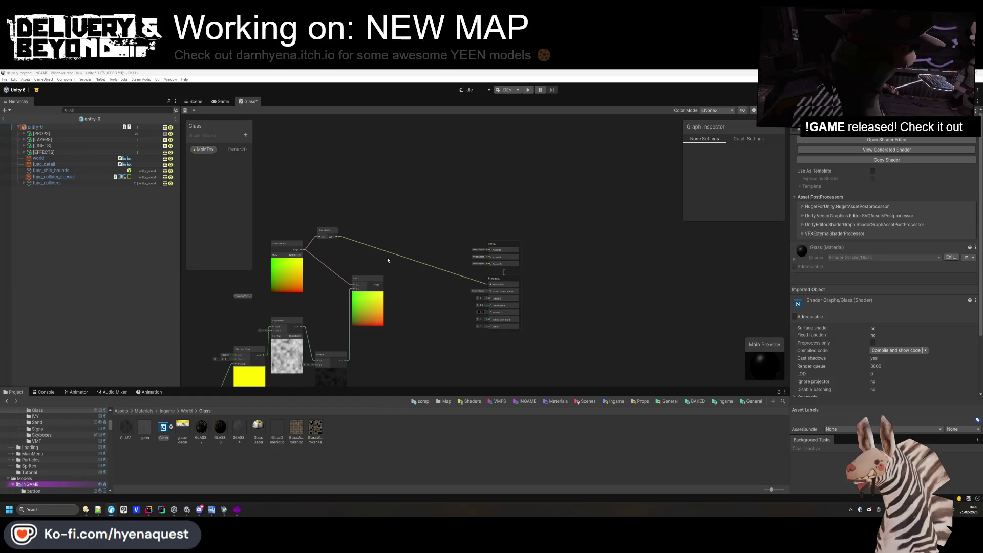
{"action": "scroll", "coordinate": [337, 237], "scroll_direction": "up", "scroll_amount": 1}
{"action": "mouse_move", "coordinate": [338, 236]}
{"action": "left_mouse_down"}
{"action": "mouse_move", "coordinate": [441, 272]}
{"action": "mouse_move", "coordinate": [419, 267]}
{"action": "left_mouse_up"}
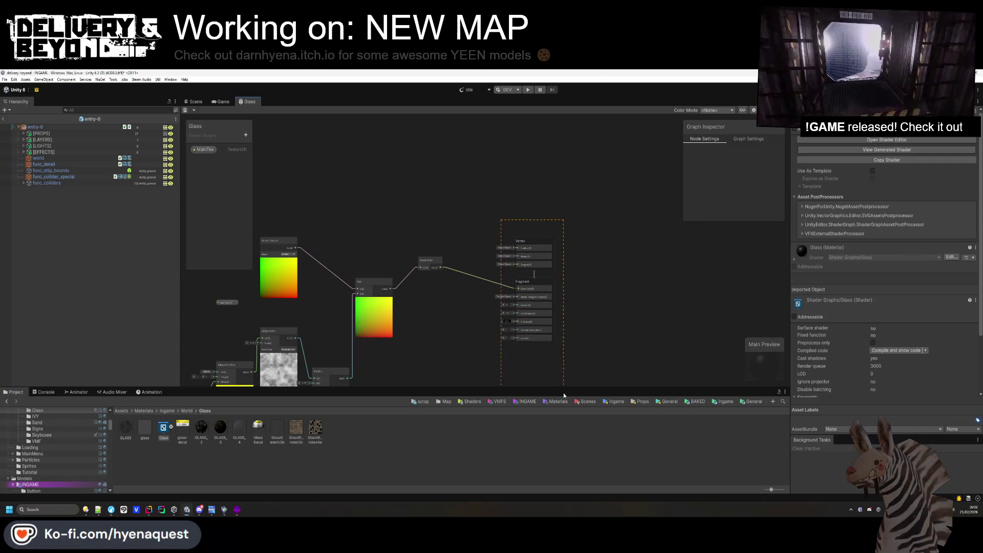
{"action": "left_click_drag", "start_coordinate": [524, 280], "coordinate": [493, 248]}
{"action": "mouse_move", "coordinate": [427, 241]}
{"action": "left_mouse_down"}
{"action": "mouse_move", "coordinate": [484, 181]}
{"action": "mouse_move", "coordinate": [554, 165]}
{"action": "mouse_move", "coordinate": [456, 236]}
{"action": "left_mouse_up"}
{"action": "left_click", "coordinate": [552, 242]}
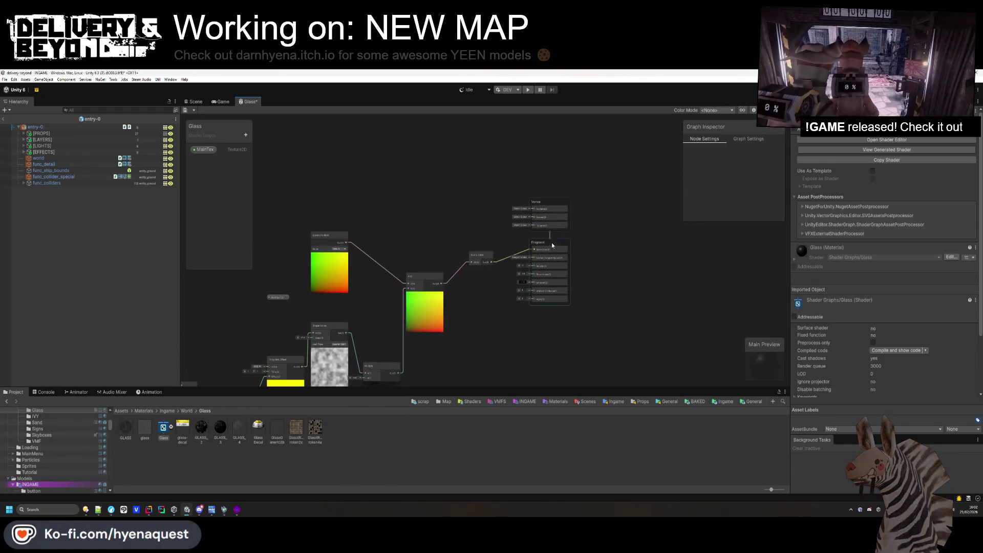
Set the Graph Settings material to Unlit and delete the MainTex property.
{"action": "left_click", "coordinate": [749, 138]}
{"action": "left_click", "coordinate": [763, 202]}
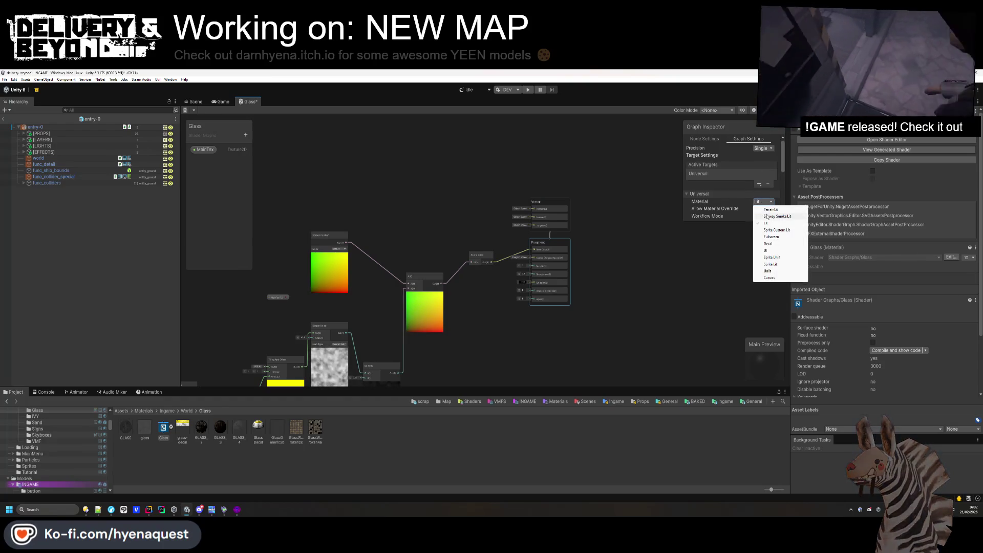
{"action": "left_click", "coordinate": [772, 271]}
{"action": "scroll", "coordinate": [720, 192], "scroll_direction": "down", "scroll_amount": 2}
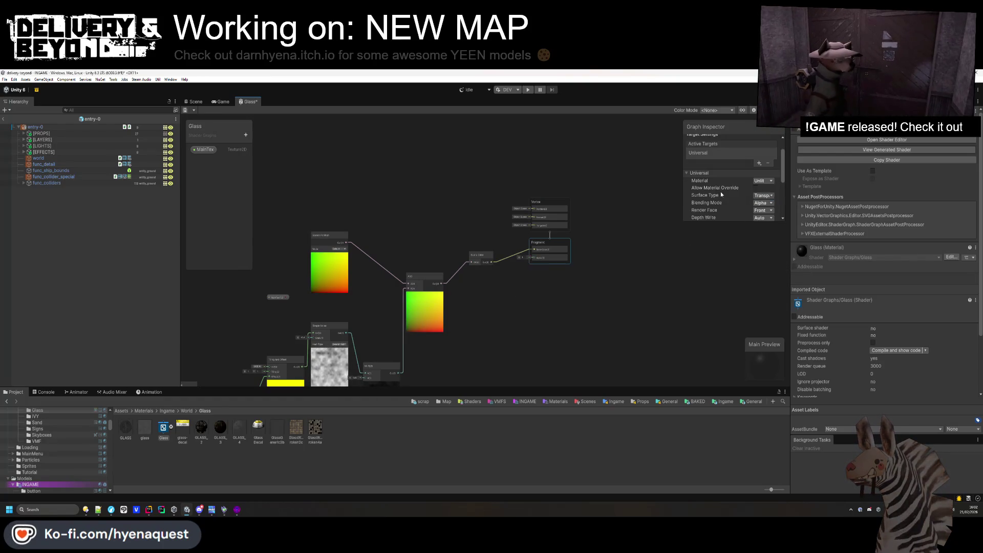
{"action": "left_click_drag", "start_coordinate": [585, 175], "coordinate": [573, 183]}
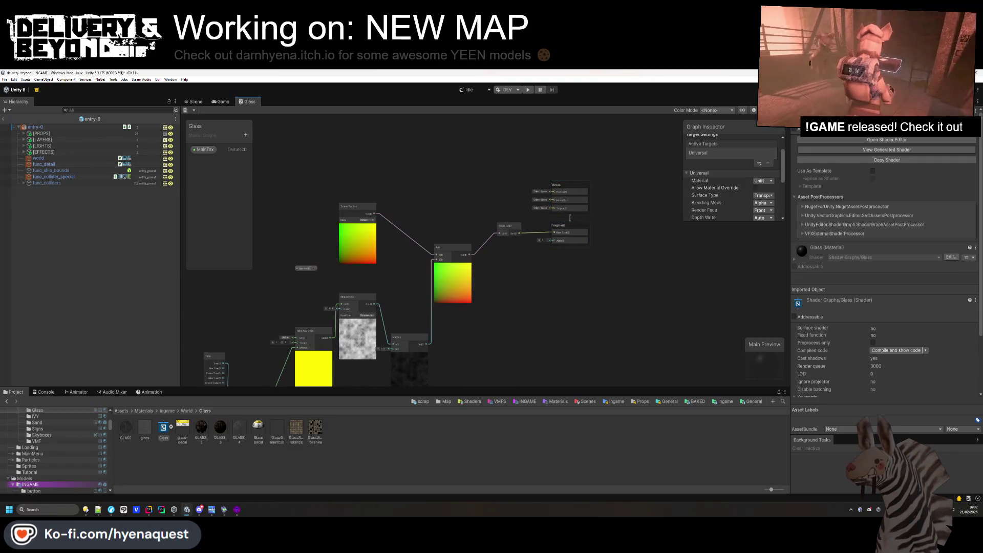
{"action": "left_click_drag", "start_coordinate": [499, 338], "coordinate": [561, 257]}
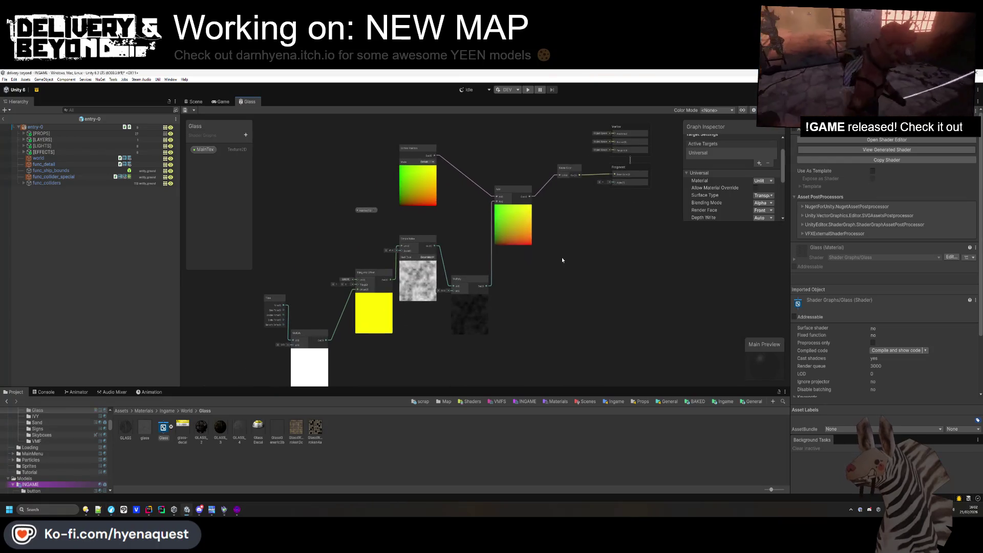
{"action": "left_click", "coordinate": [205, 149]}
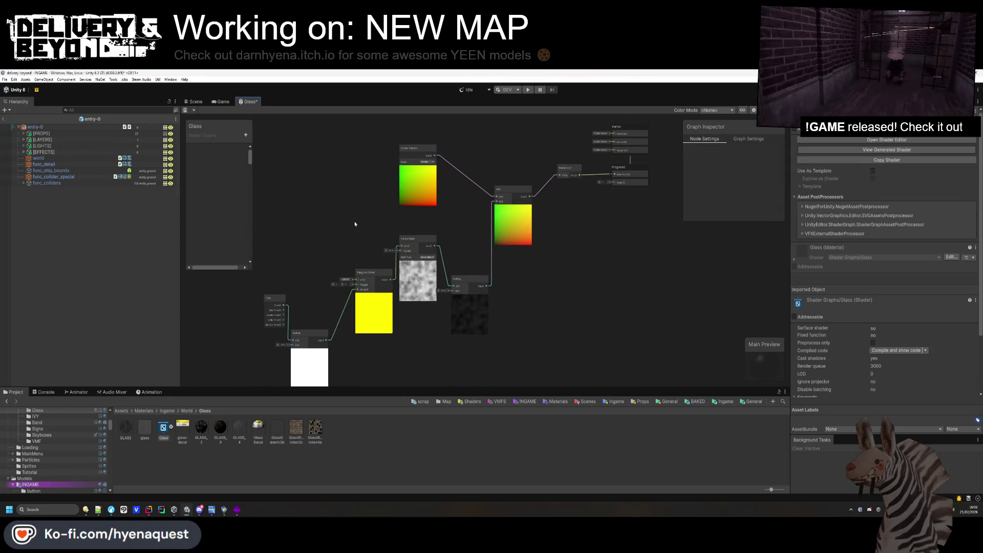
{"action": "key", "text": "Delete"}
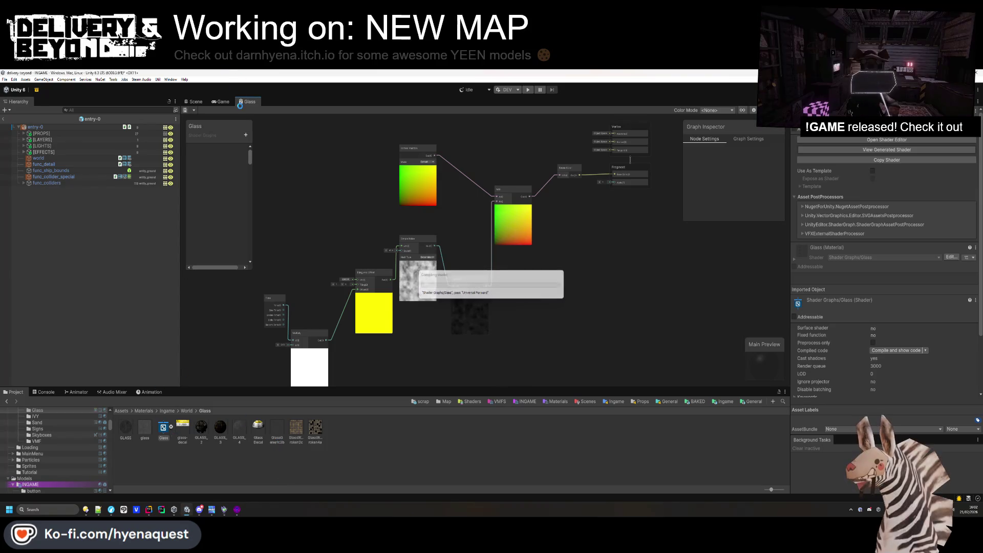
Rename the Glass shader graph asset to DISTORTION.
{"action": "right_click", "coordinate": [164, 442]}
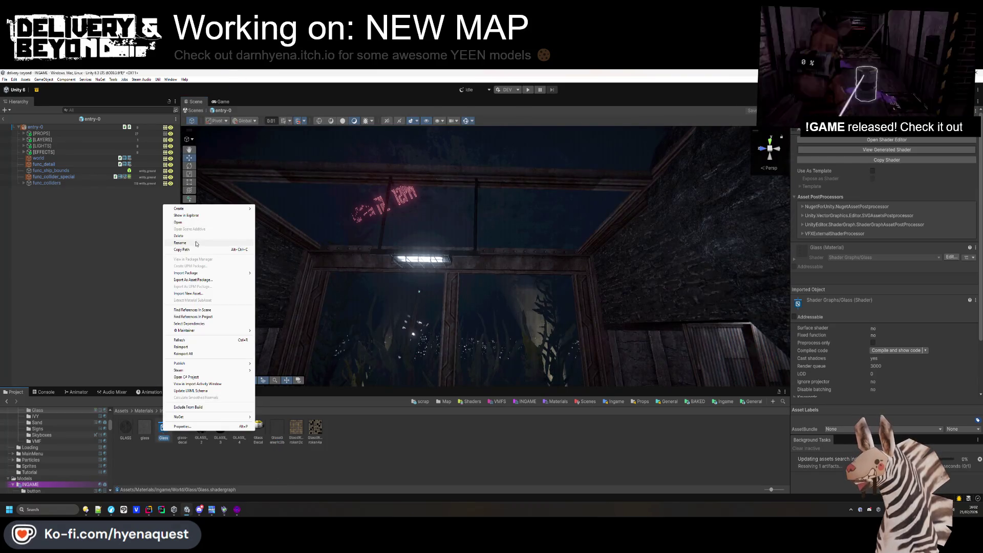
{"action": "left_click", "coordinate": [196, 244]}
{"action": "type", "text": "Di"}
{"action": "key", "text": "Return"}
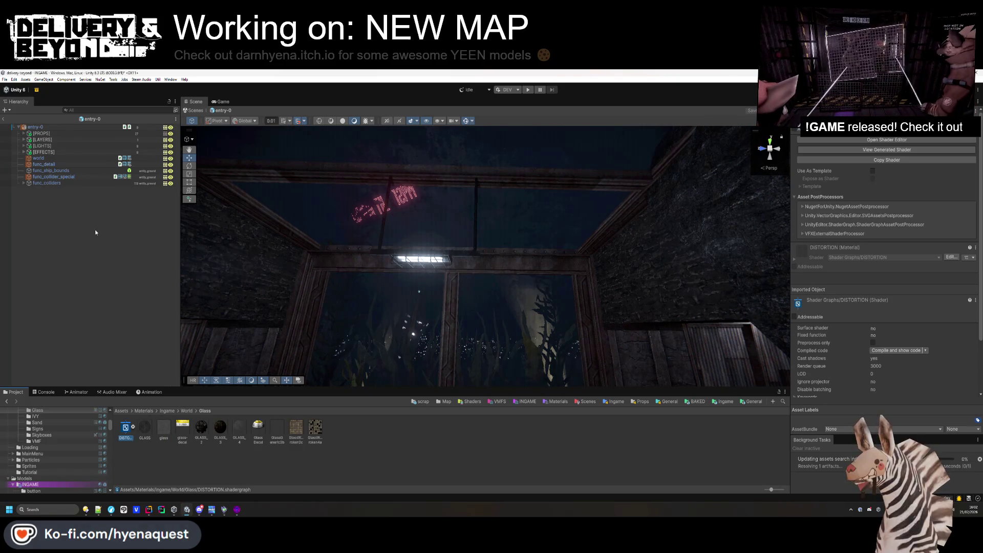
Add a Quad named DISTORTION to the scene and apply the DISTORTION material to it.
{"action": "right_click", "coordinate": [75, 231]}
{"action": "mouse_move", "coordinate": [118, 362]}
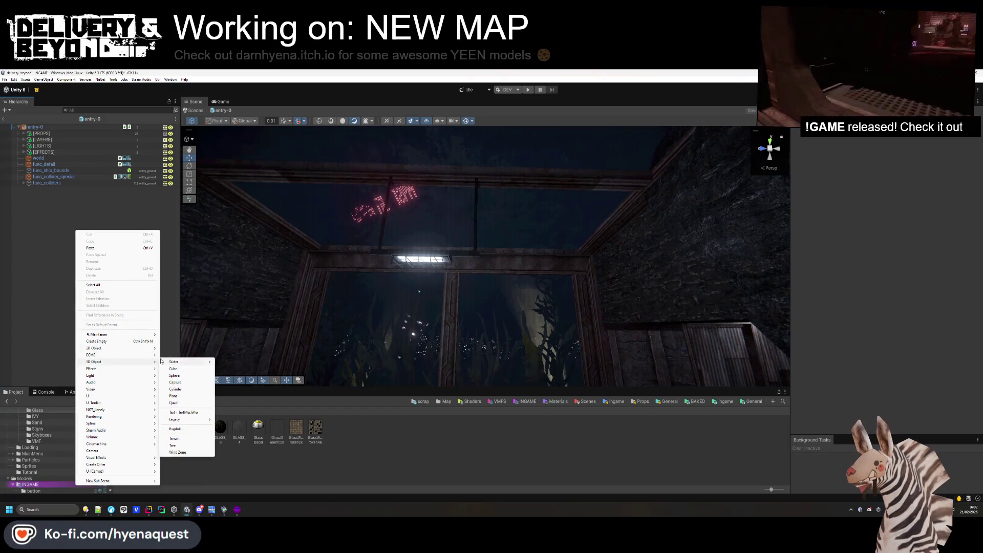
{"action": "left_click", "coordinate": [174, 395]}
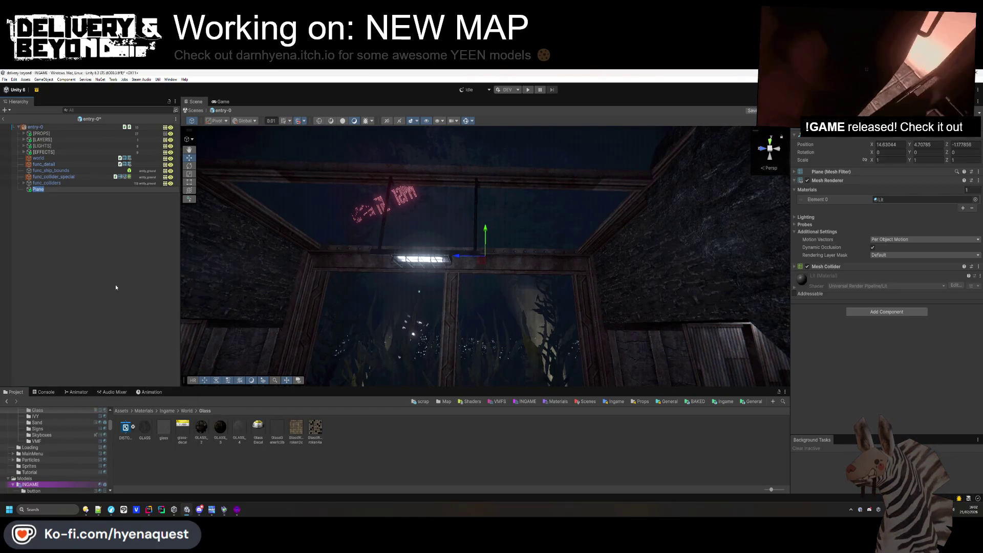
{"action": "right_click", "coordinate": [68, 230]}
{"action": "left_click", "coordinate": [87, 307]}
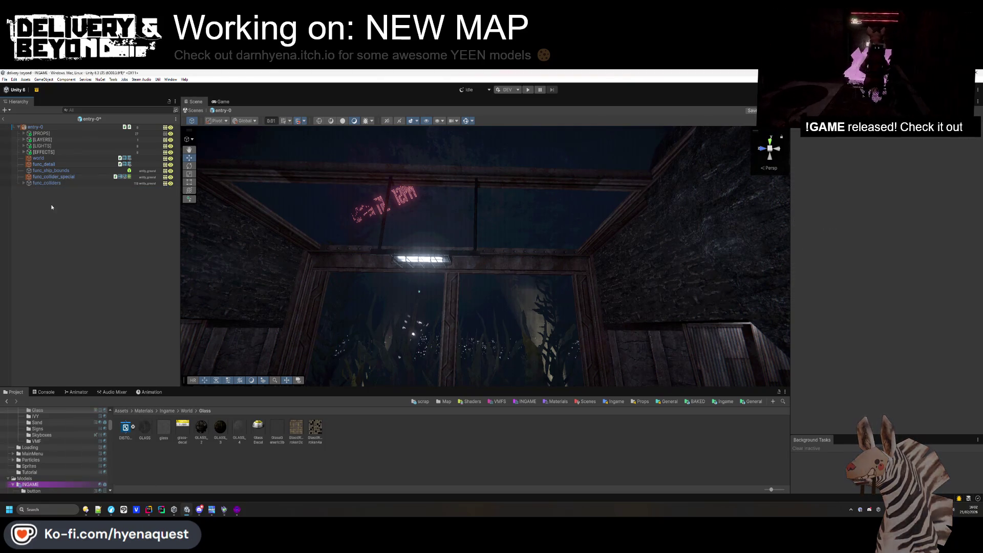
{"action": "right_click", "coordinate": [51, 207]}
{"action": "mouse_move", "coordinate": [113, 337]}
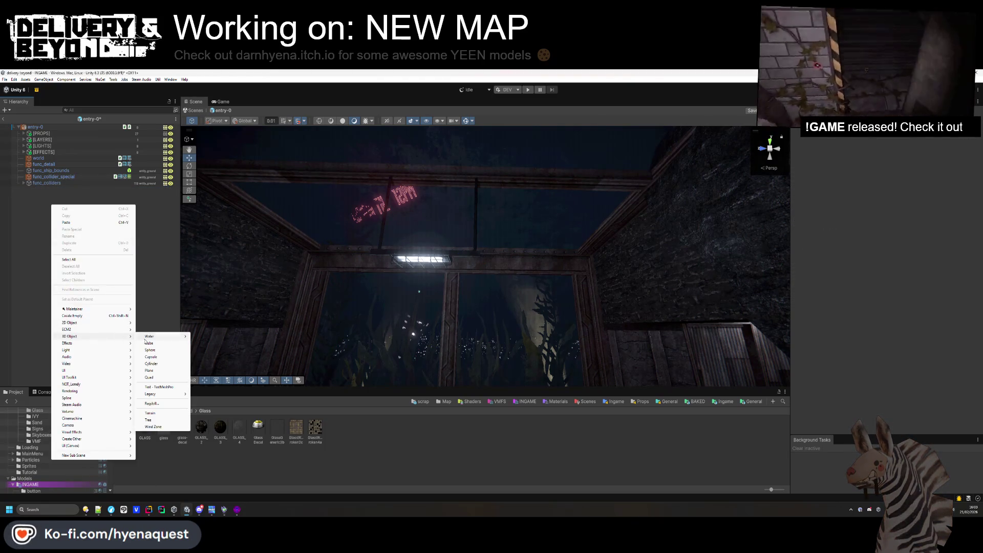
{"action": "left_click", "coordinate": [160, 379]}
{"action": "type", "text": "DIST"}
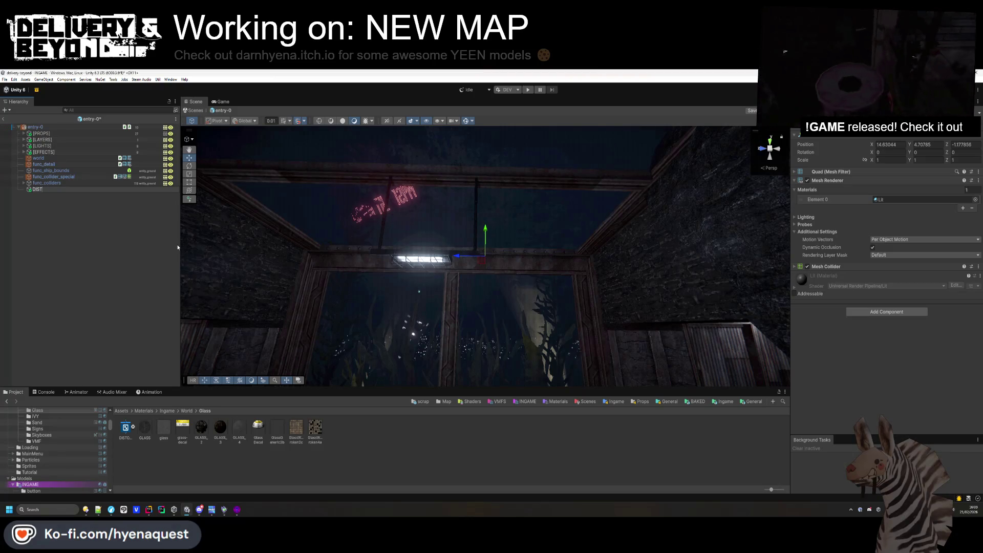
{"action": "type", "text": "ORTION"}
{"action": "key", "text": "Return"}
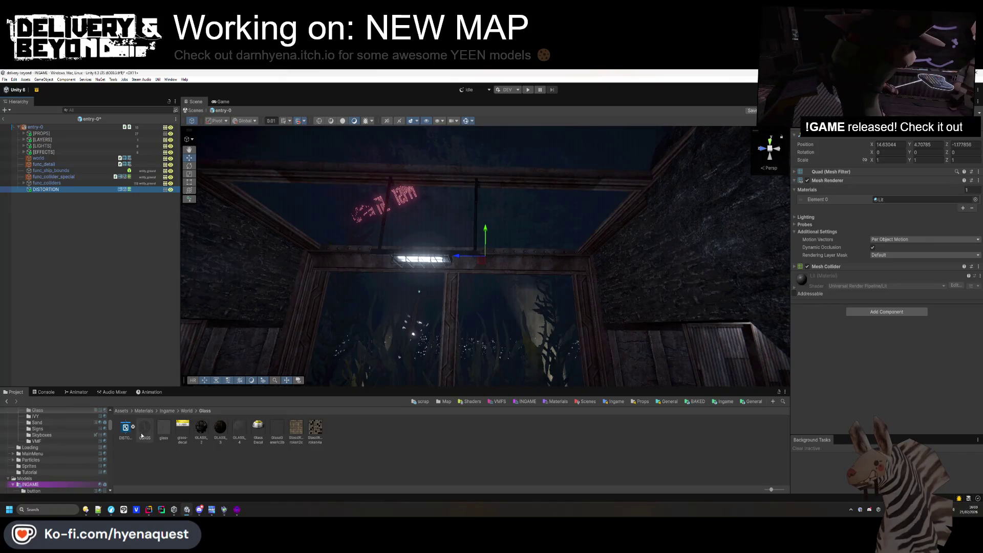
{"action": "left_click_drag", "start_coordinate": [150, 434], "coordinate": [979, 212]}
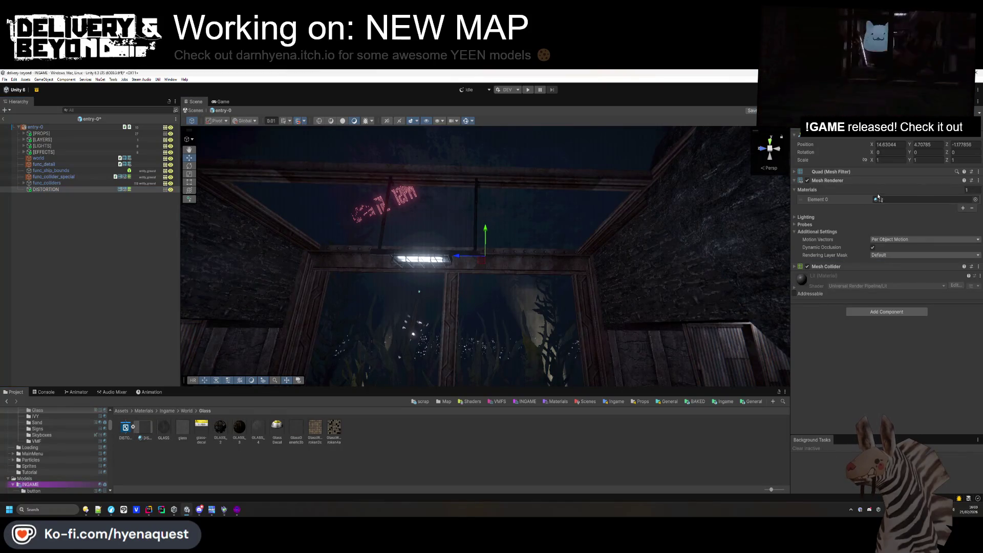
Change the Cast Shadows setting in the DISTORTION quad's Mesh Renderer lighting options.
{"action": "left_click", "coordinate": [813, 217]}
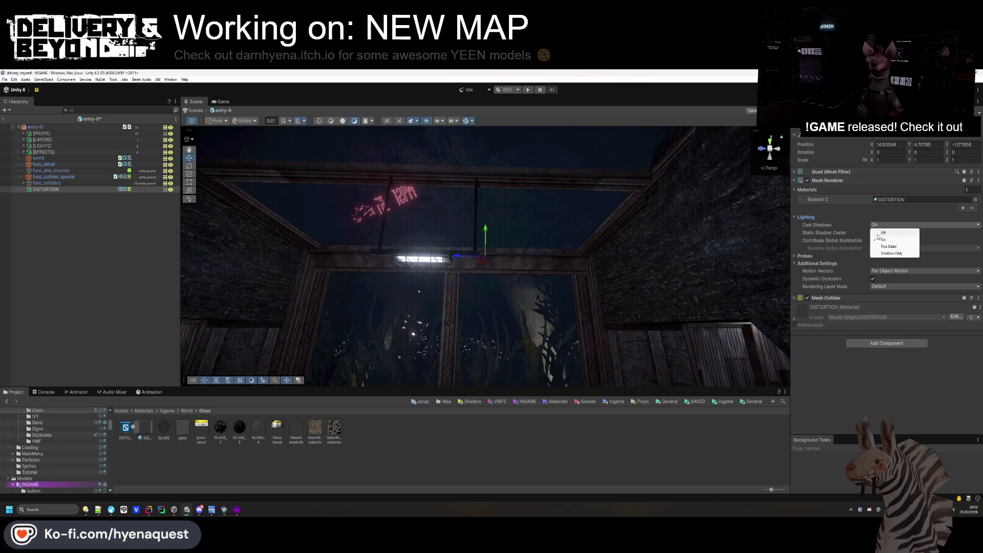
{"action": "left_click", "coordinate": [877, 233]}
{"action": "left_click", "coordinate": [806, 217]}
{"action": "left_click", "coordinate": [820, 232]}
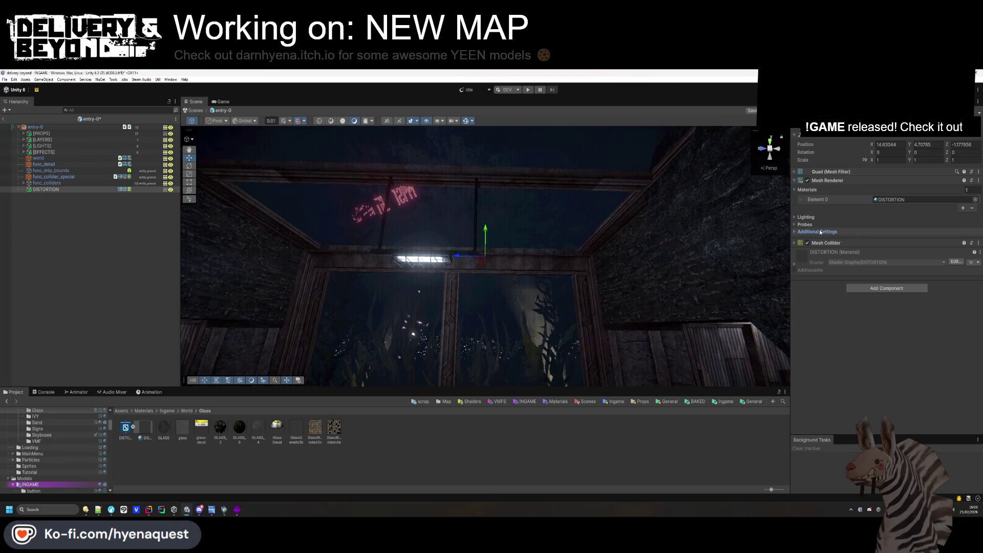
Rotate the DISTORTION quad to 90° on the Y axis.
{"action": "left_click", "coordinate": [891, 145]}
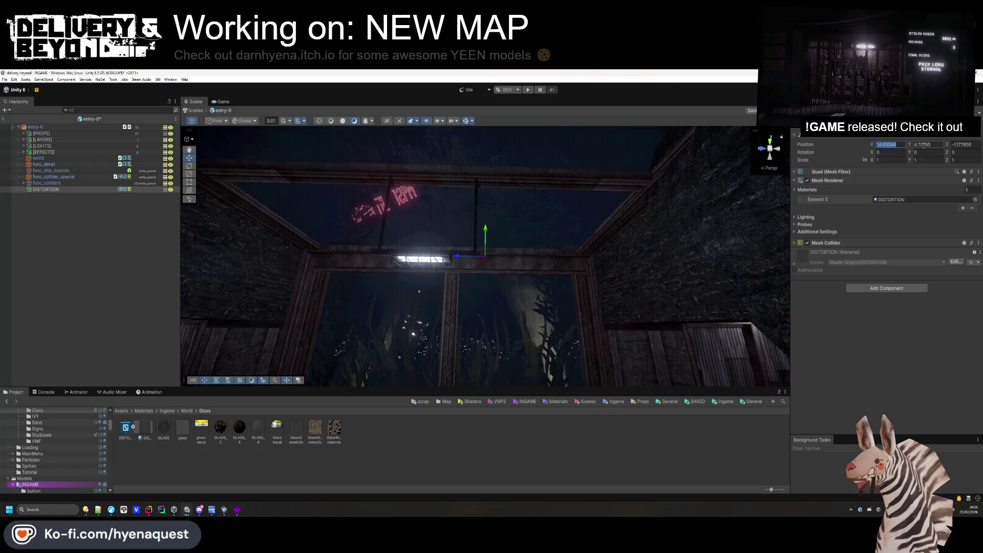
{"action": "left_click_drag", "start_coordinate": [614, 307], "coordinate": [704, 355]}
{"action": "mouse_move", "coordinate": [655, 323]}
{"action": "left_mouse_down"}
{"action": "mouse_move", "coordinate": [610, 343]}
{"action": "mouse_move", "coordinate": [578, 318]}
{"action": "left_mouse_up"}
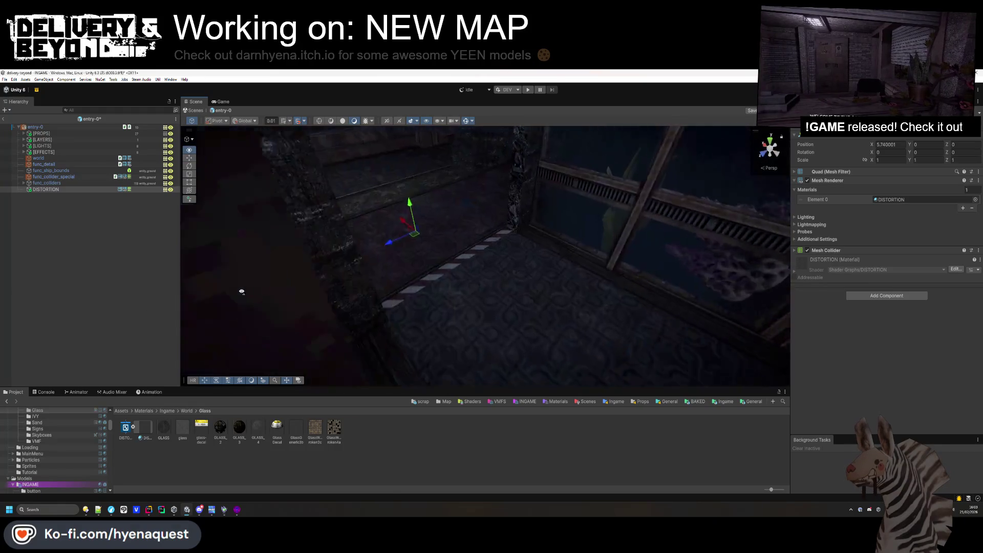
{"action": "left_click_drag", "start_coordinate": [481, 130], "coordinate": [713, 168]}
{"action": "left_click", "coordinate": [887, 160]}
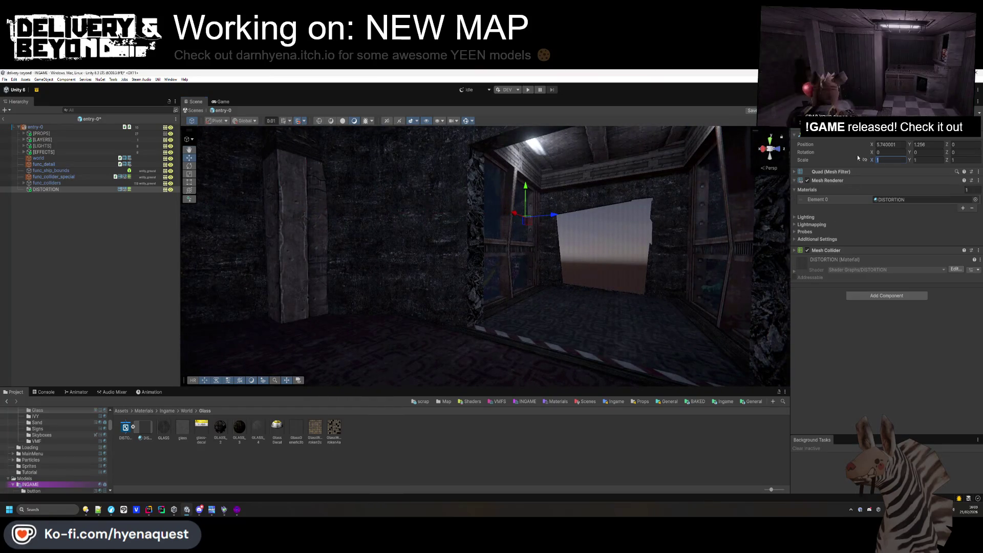
{"action": "type", "text": "4"}
{"action": "mouse_move", "coordinate": [363, 282]}
{"action": "left_mouse_down"}
{"action": "mouse_move", "coordinate": [553, 279]}
{"action": "mouse_move", "coordinate": [505, 352]}
{"action": "mouse_move", "coordinate": [523, 309]}
{"action": "mouse_move", "coordinate": [507, 354]}
{"action": "mouse_move", "coordinate": [507, 343]}
{"action": "left_mouse_up"}
{"action": "type", "text": "90"}
{"action": "key", "text": "Return"}
Move the quad onto the window and stretch it with the Rect tool to fill the frame.
{"action": "left_click_drag", "start_coordinate": [474, 250], "coordinate": [493, 252]}
{"action": "mouse_move", "coordinate": [707, 239]}
{"action": "left_mouse_down"}
{"action": "mouse_move", "coordinate": [496, 258]}
{"action": "mouse_move", "coordinate": [575, 226]}
{"action": "mouse_move", "coordinate": [574, 152]}
{"action": "left_mouse_up"}
{"action": "left_click_drag", "start_coordinate": [532, 229], "coordinate": [601, 223]}
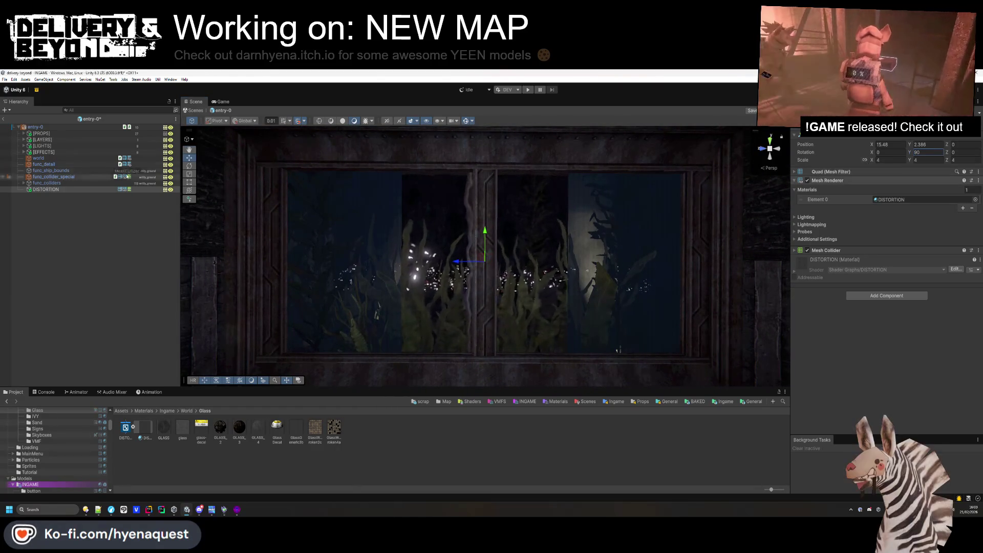
{"action": "key", "text": "t"}
{"action": "left_click_drag", "start_coordinate": [386, 172], "coordinate": [269, 167]}
{"action": "left_click_drag", "start_coordinate": [567, 352], "coordinate": [689, 357]}
{"action": "mouse_move", "coordinate": [512, 328]}
{"action": "left_mouse_down"}
{"action": "mouse_move", "coordinate": [478, 136]}
{"action": "mouse_move", "coordinate": [434, 312]}
{"action": "mouse_move", "coordinate": [521, 326]}
{"action": "left_mouse_up"}
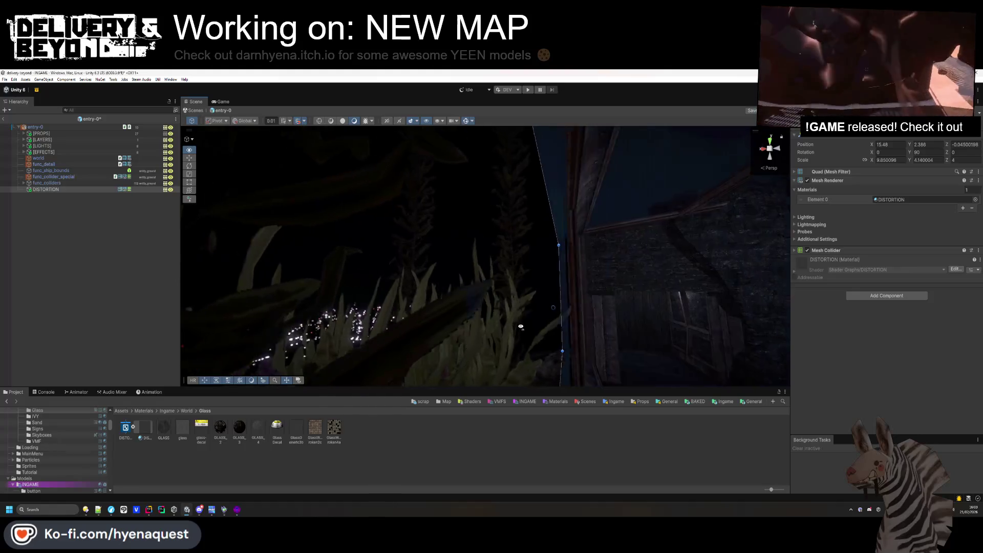
{"action": "key", "text": "f"}
{"action": "left_click_drag", "start_coordinate": [563, 277], "coordinate": [481, 232]}
{"action": "right_click", "coordinate": [481, 233]}
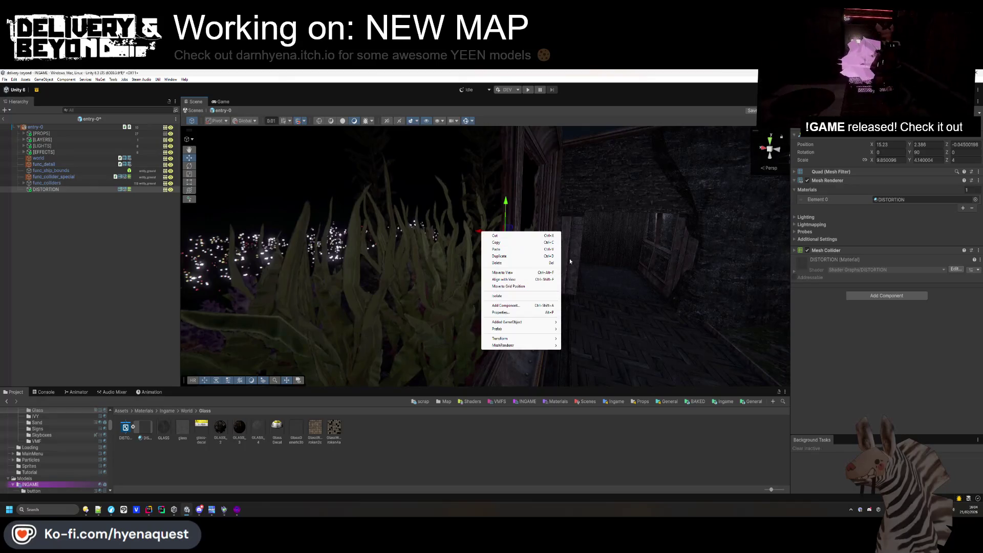
Open the DISTORTION shader graph and dock it beside the Scene view.
{"action": "left_click", "coordinate": [565, 256]}
{"action": "left_click_drag", "start_coordinate": [565, 257], "coordinate": [473, 203]}
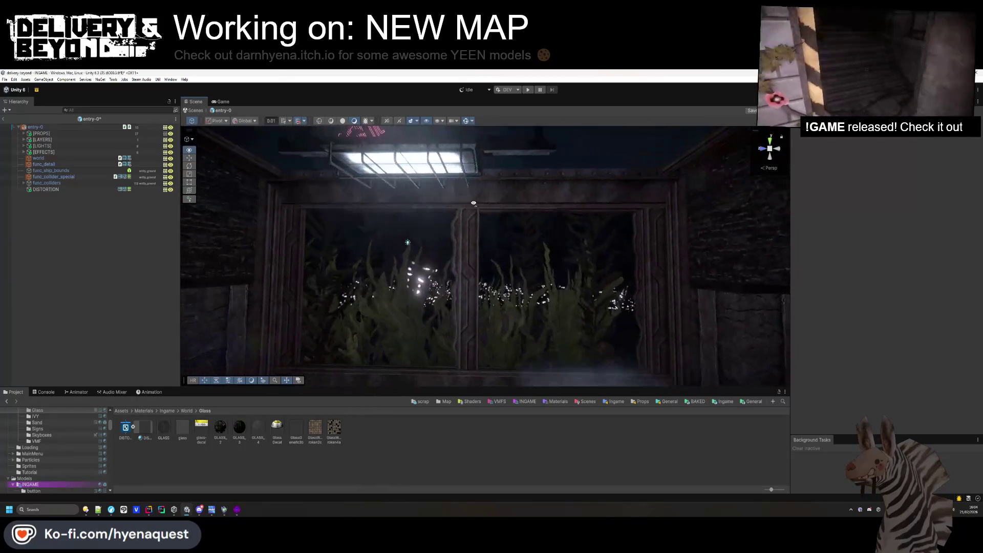
{"action": "left_click", "coordinate": [466, 289]}
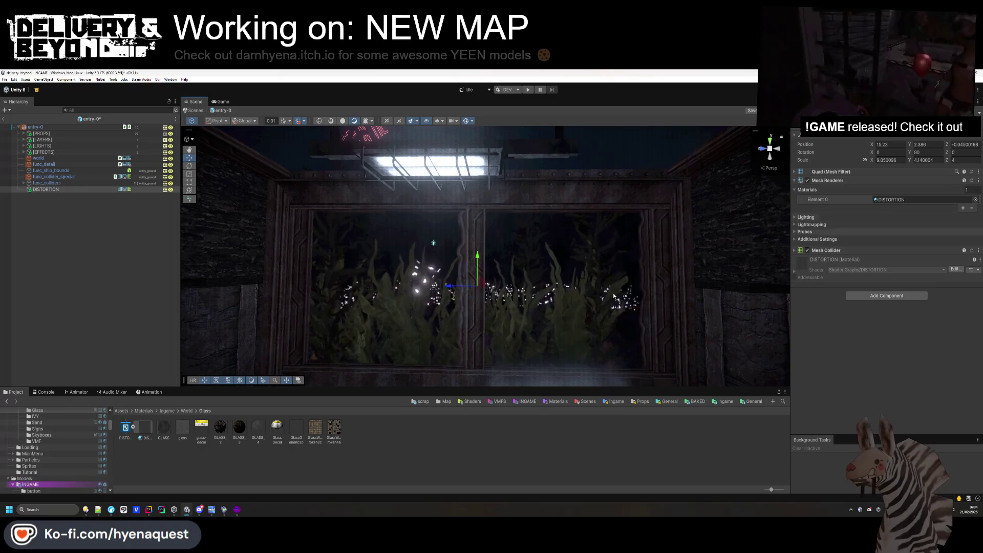
{"action": "left_click", "coordinate": [146, 430]}
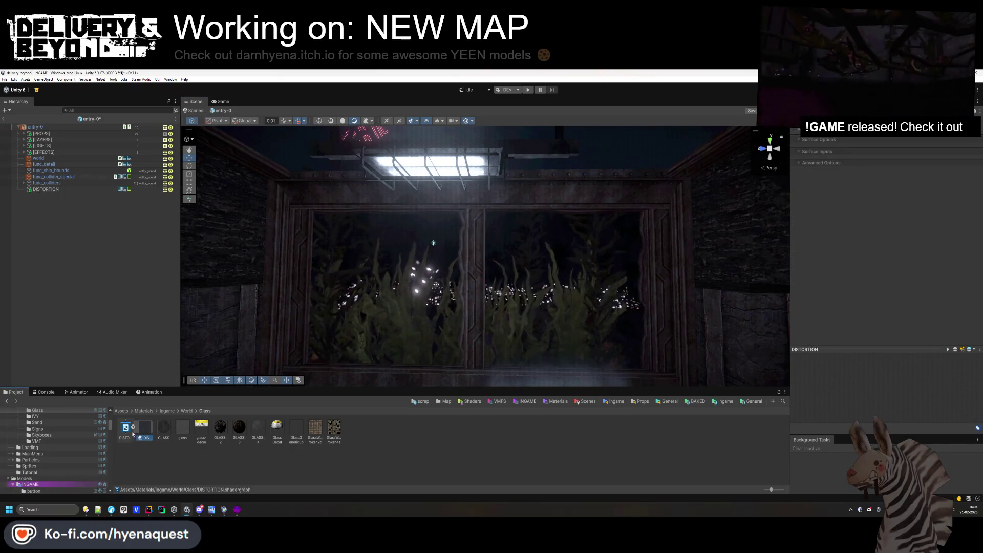
{"action": "double_click", "coordinate": [127, 431]}
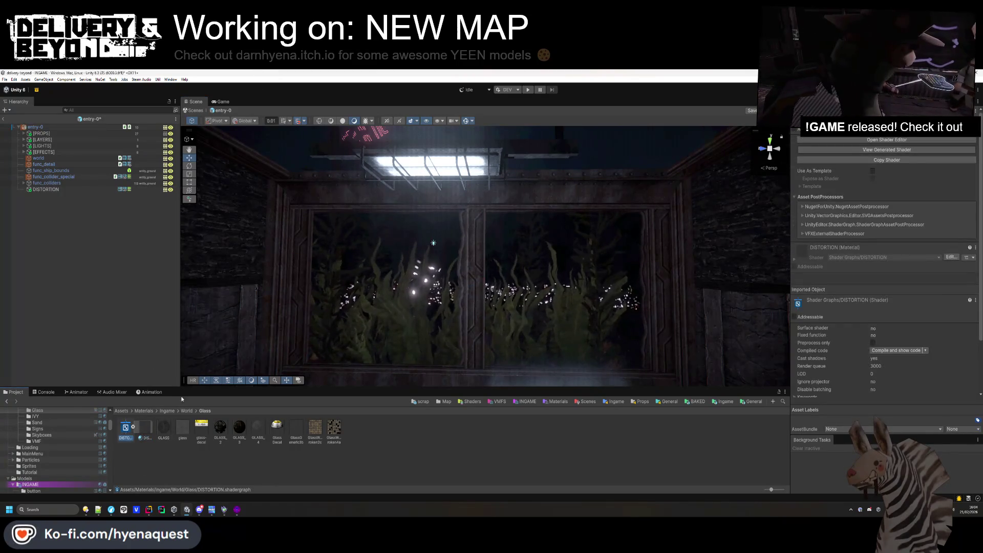
{"action": "mouse_move", "coordinate": [256, 102]}
{"action": "left_mouse_down"}
{"action": "mouse_move", "coordinate": [357, 120]}
{"action": "mouse_move", "coordinate": [727, 231]}
{"action": "mouse_move", "coordinate": [717, 238]}
{"action": "left_mouse_up"}
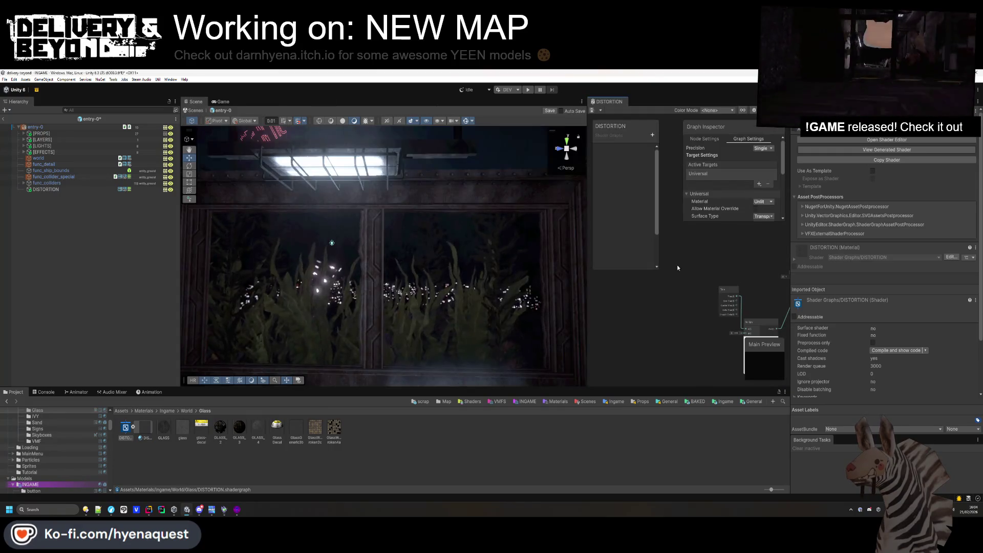
{"action": "scroll", "coordinate": [743, 204], "scroll_direction": "down", "scroll_amount": 2}
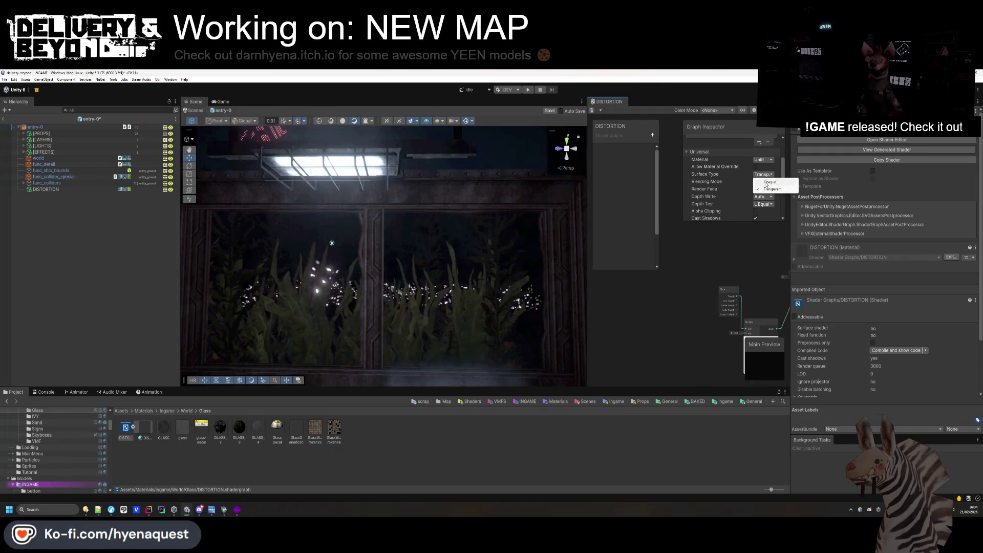
Keep the Unlit material target, set Surface Type to Transparent and toggle Cast Shadows.
{"action": "left_click", "coordinate": [766, 183]}
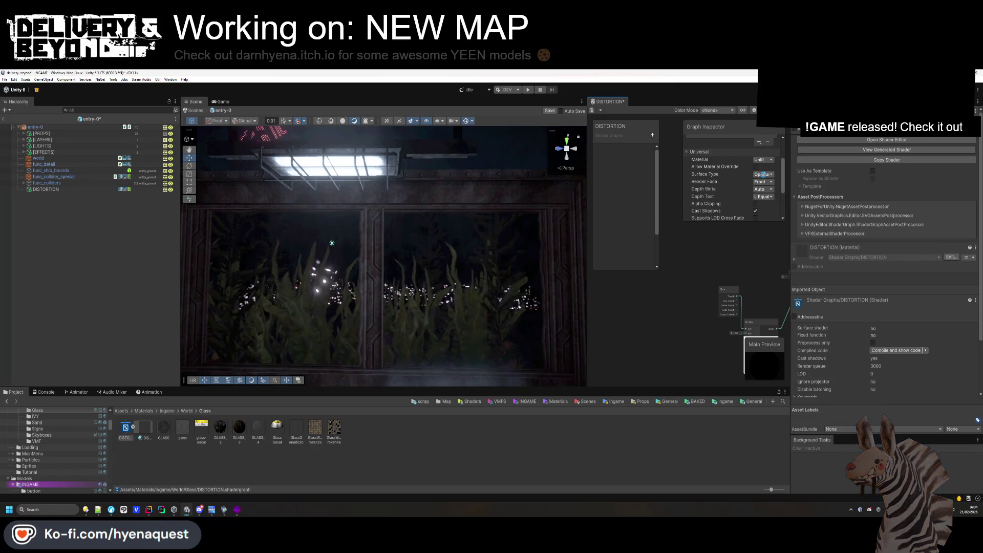
{"action": "key", "text": "ctrl+s"}
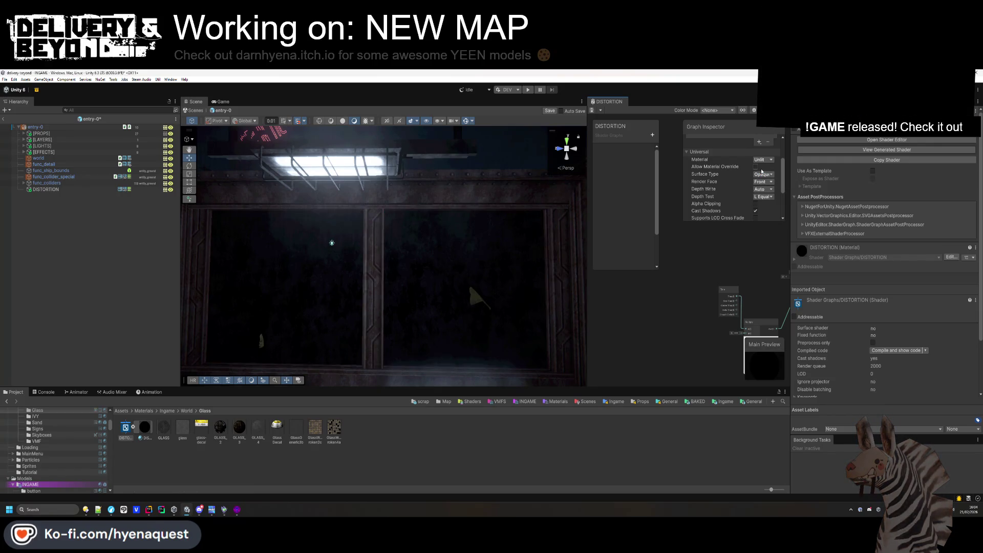
{"action": "left_click", "coordinate": [763, 159]}
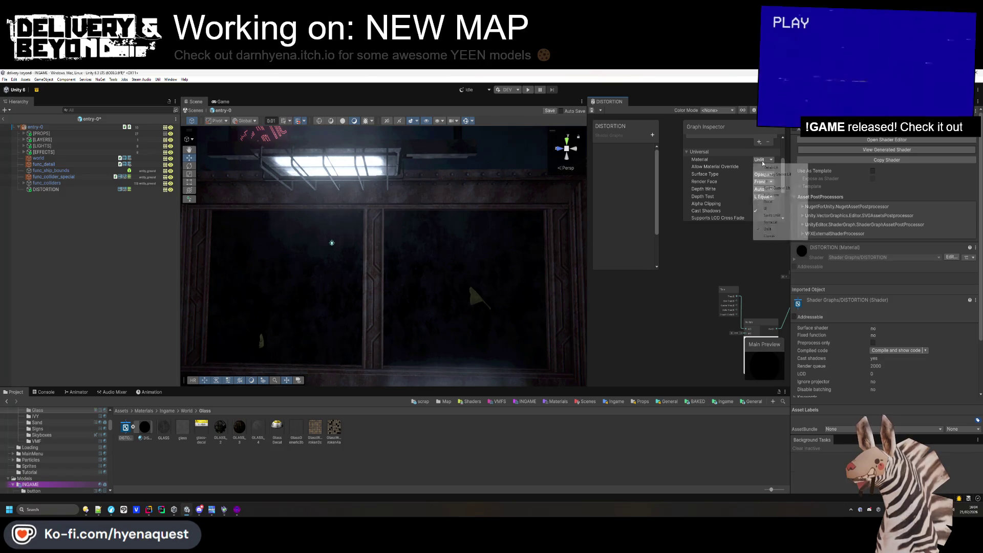
{"action": "left_click", "coordinate": [745, 187]}
{"action": "left_click", "coordinate": [766, 189]}
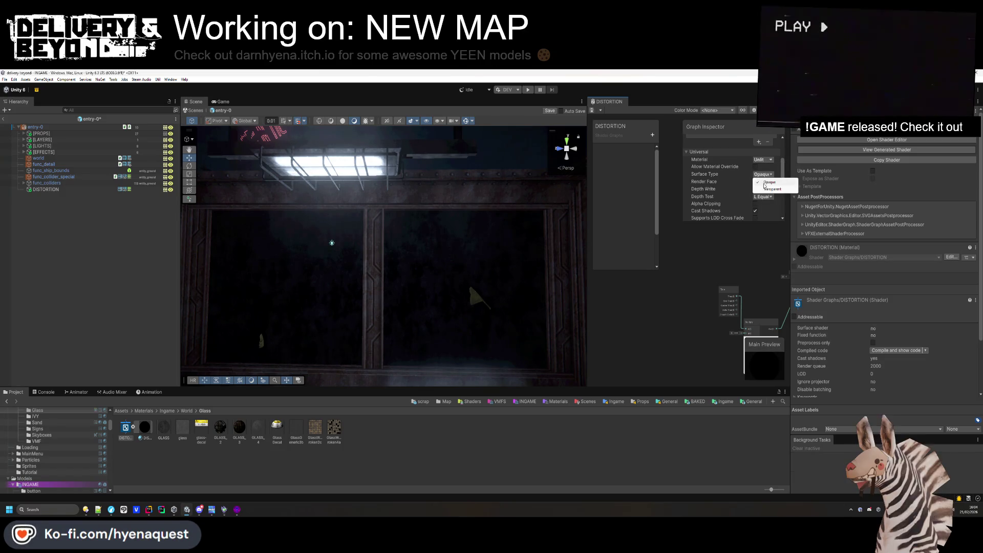
{"action": "scroll", "coordinate": [764, 192], "scroll_direction": "down", "scroll_amount": 2}
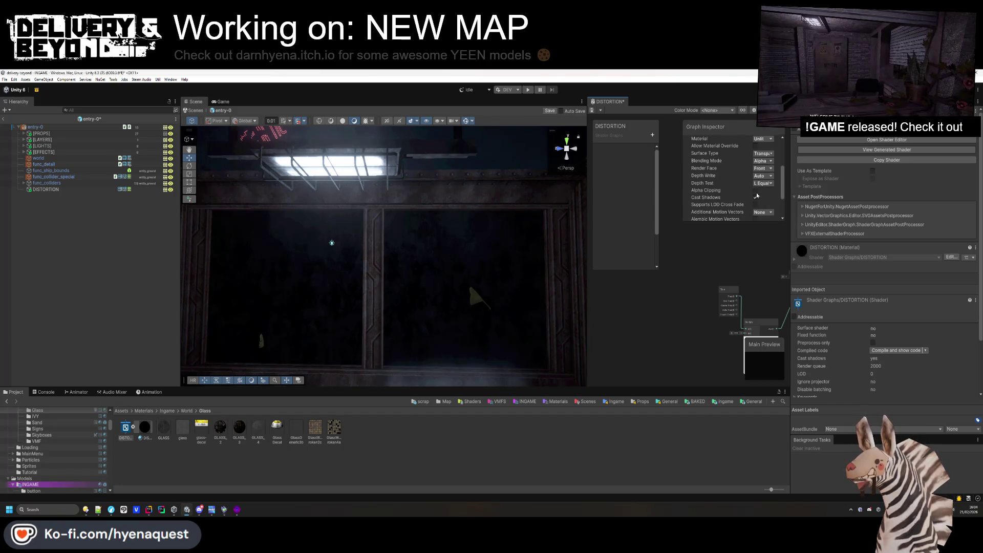
{"action": "left_click", "coordinate": [755, 197]}
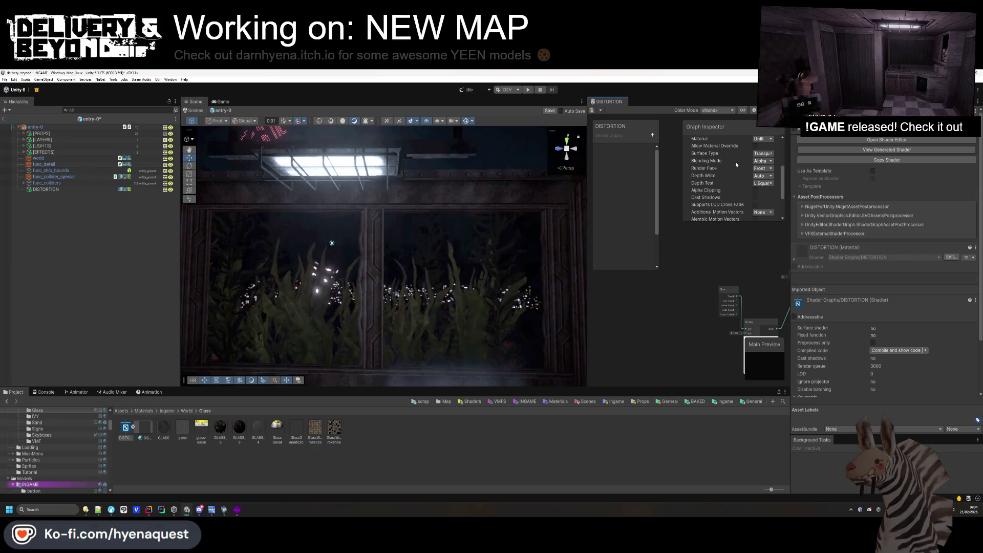
Set Depth Write to Force Enabled and Blending Mode to Additive.
{"action": "left_click", "coordinate": [763, 175]}
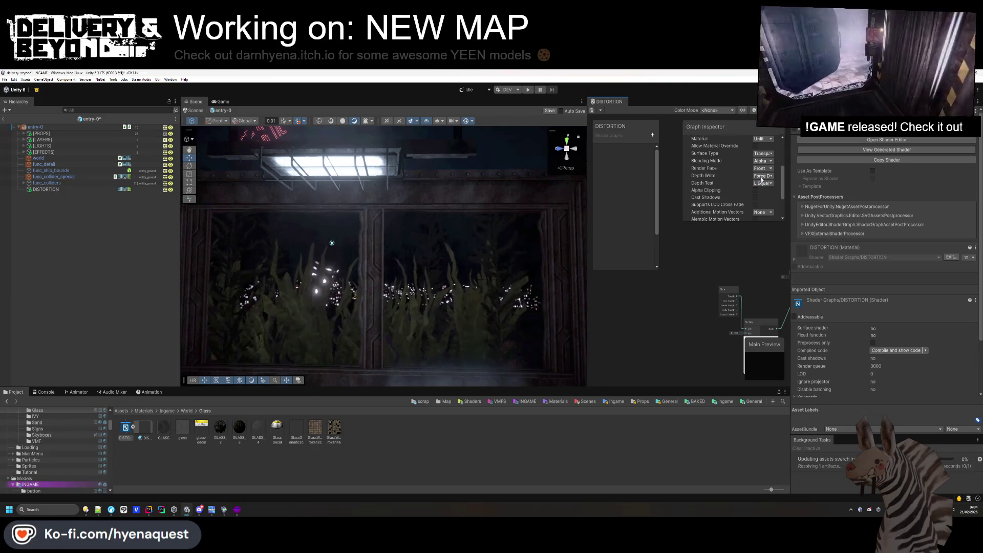
{"action": "left_click", "coordinate": [766, 192]}
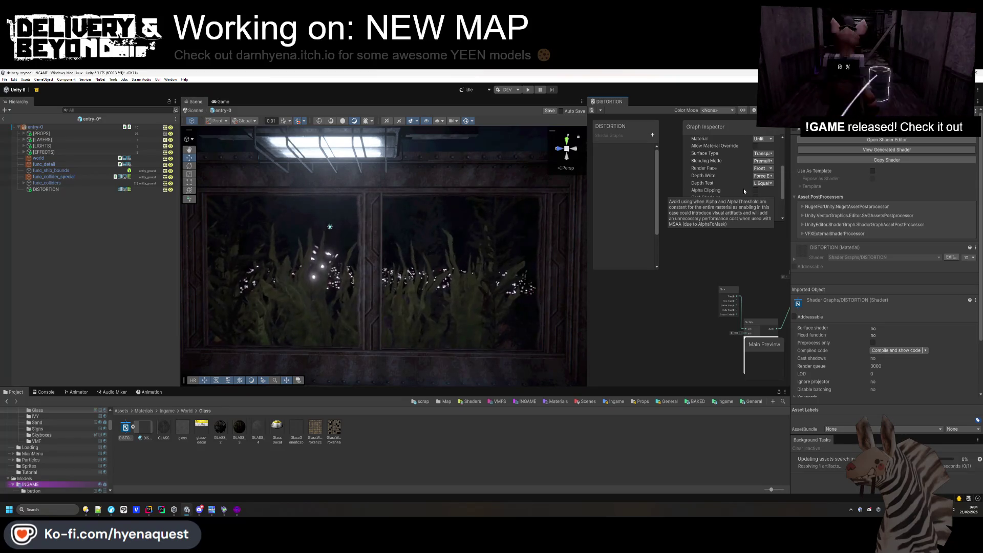
{"action": "left_click", "coordinate": [763, 161]}
{"action": "left_click", "coordinate": [769, 184]}
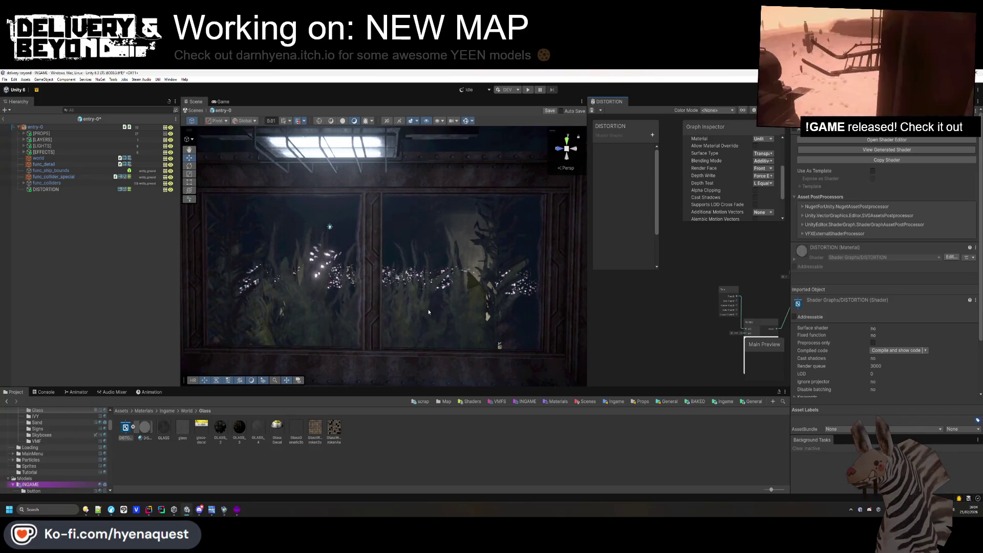
{"action": "scroll", "coordinate": [430, 317], "scroll_direction": "up", "scroll_amount": 3}
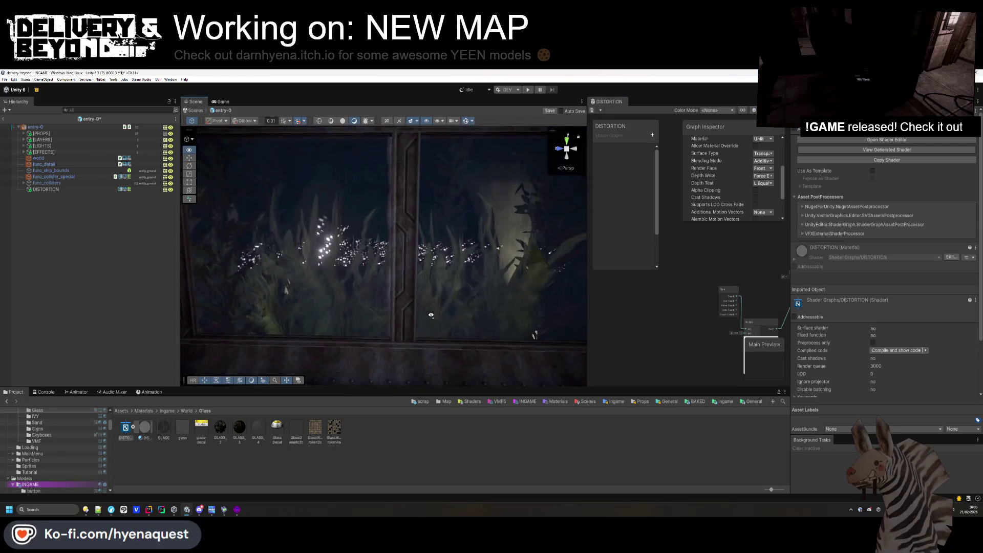
{"action": "left_click_drag", "start_coordinate": [430, 315], "coordinate": [301, 162]}
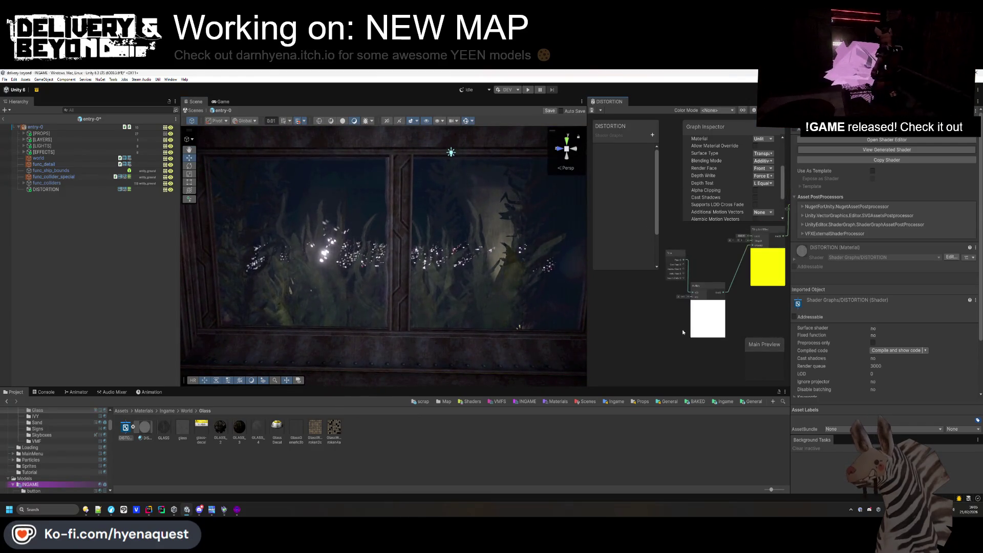
Add a Float property named Speed, wire it into Multiply B and give it a 0.05 default.
{"action": "left_click", "coordinate": [651, 135]}
{"action": "left_click", "coordinate": [664, 146]}
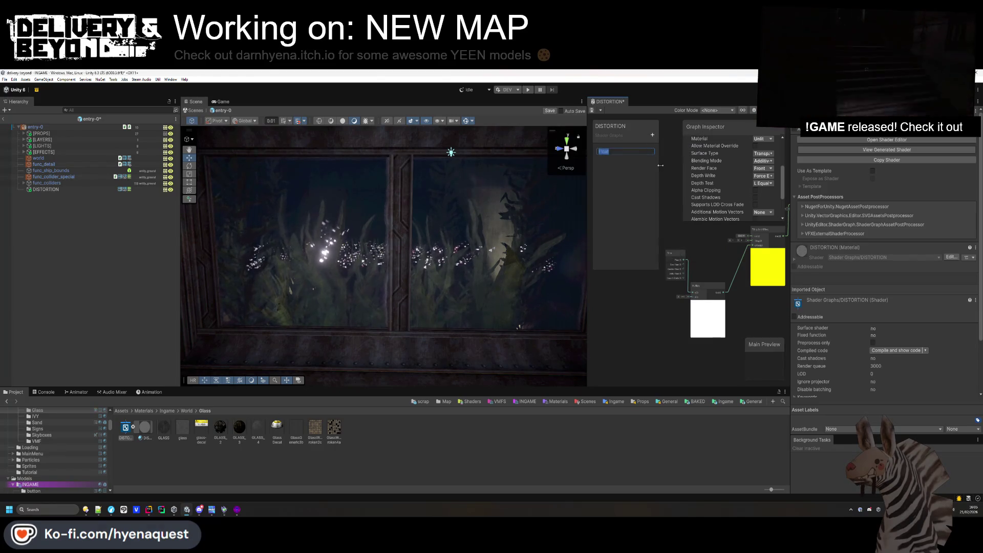
{"action": "type", "text": "Speed"}
{"action": "left_click", "coordinate": [609, 149]}
{"action": "scroll", "coordinate": [682, 307], "scroll_direction": "up", "scroll_amount": 5}
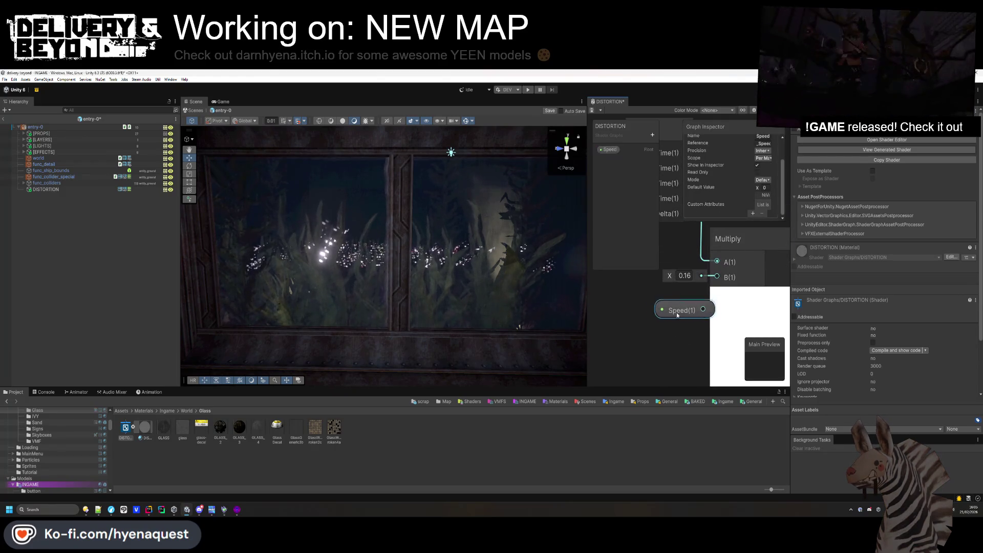
{"action": "left_click_drag", "start_coordinate": [705, 292], "coordinate": [717, 277]}
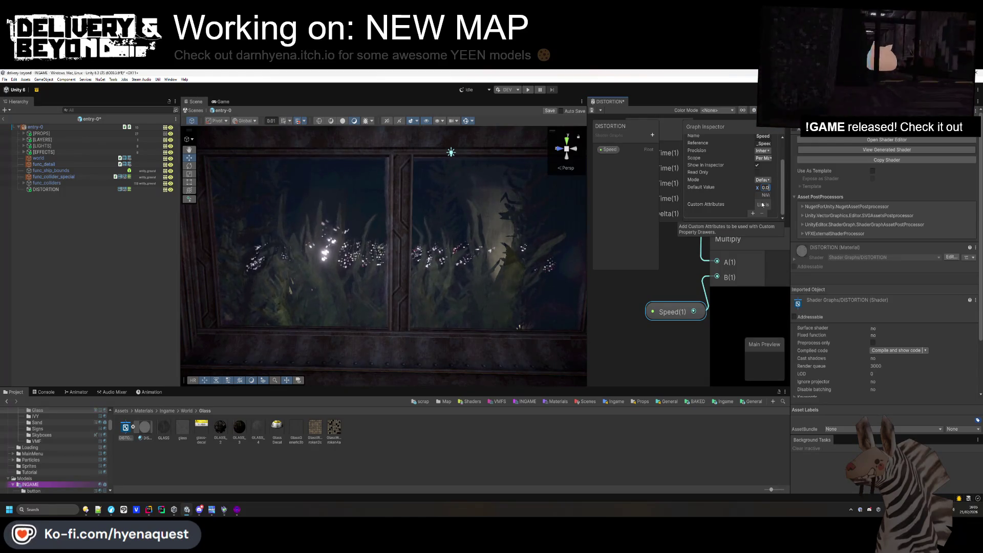
{"action": "type", "text": "5"}
{"action": "key", "text": "Return"}
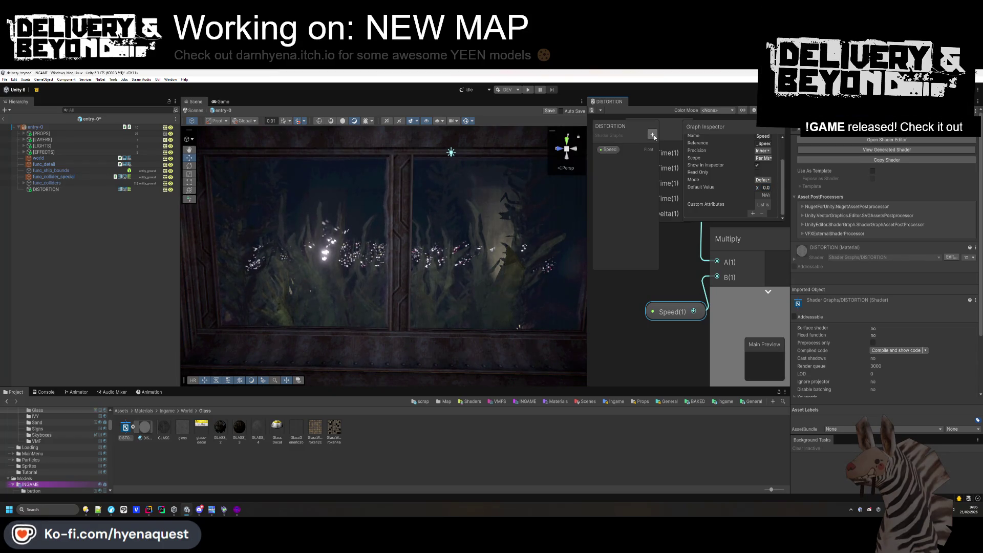
{"action": "left_click", "coordinate": [471, 443]}
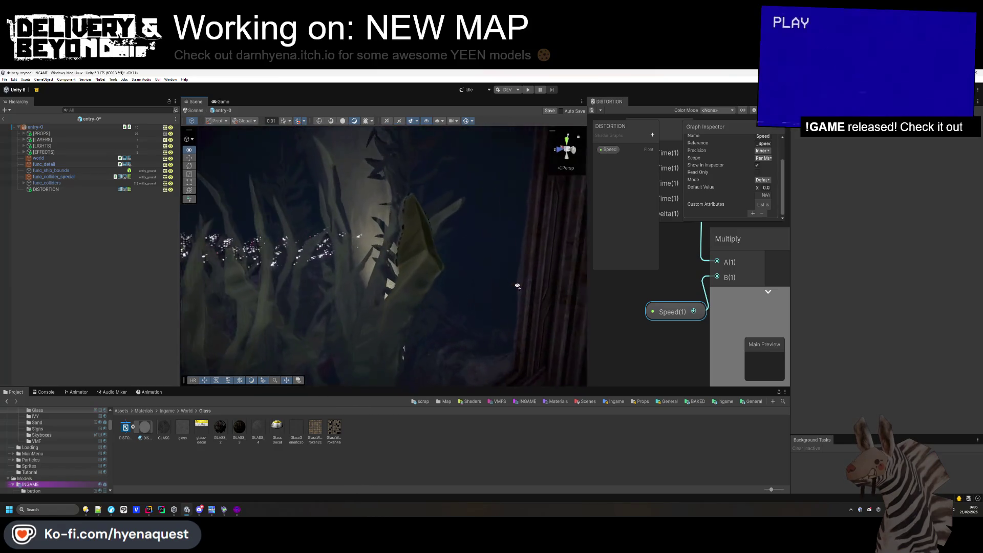
{"action": "left_click", "coordinate": [432, 235]}
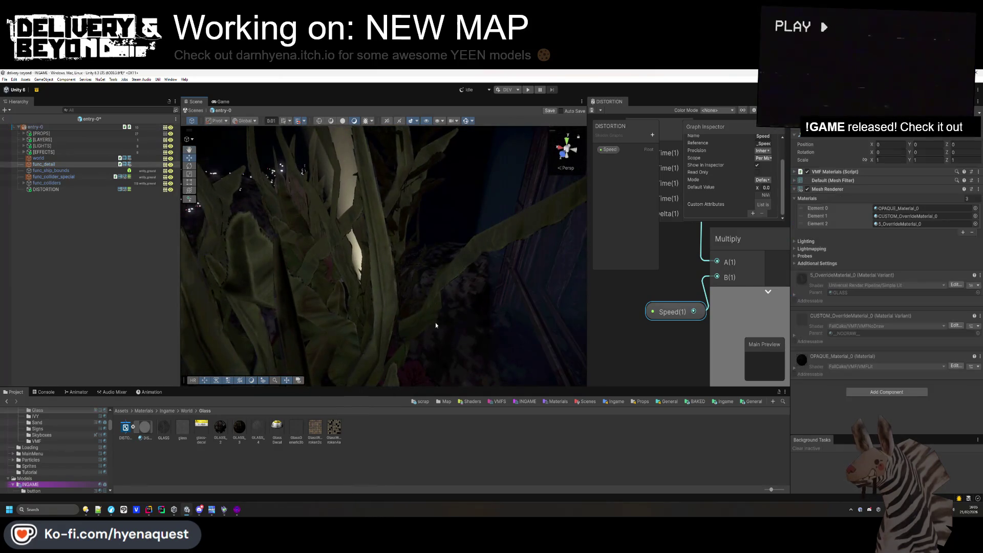
{"action": "left_click", "coordinate": [409, 281]}
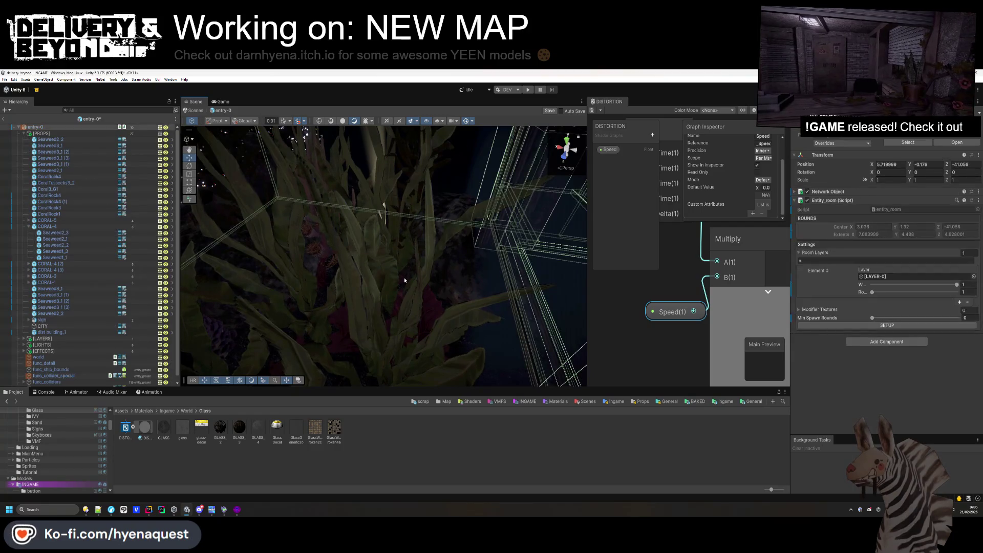
{"action": "left_click_drag", "start_coordinate": [496, 279], "coordinate": [692, 280]}
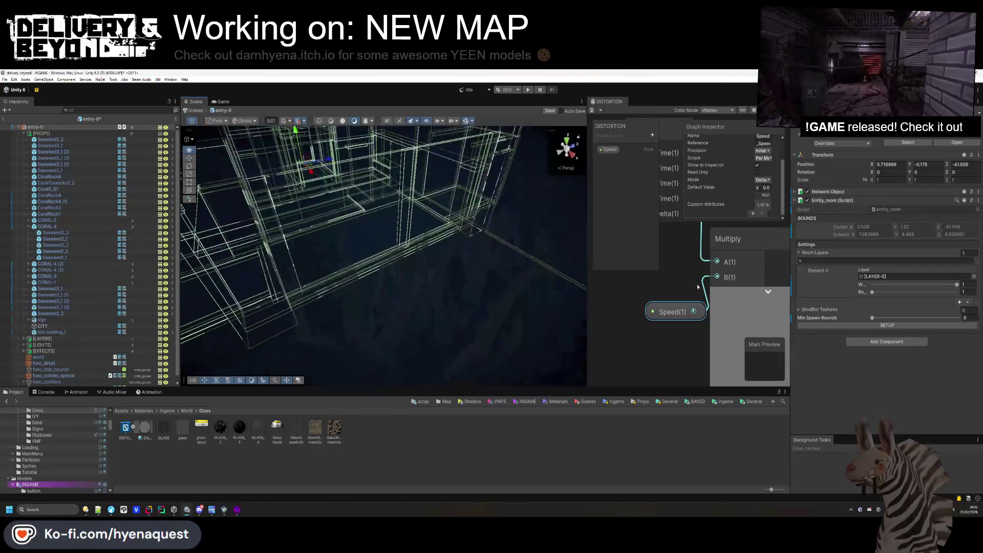
{"action": "mouse_move", "coordinate": [512, 322]}
{"action": "left_mouse_down"}
{"action": "mouse_move", "coordinate": [457, 335]}
{"action": "mouse_move", "coordinate": [442, 309]}
{"action": "left_mouse_up"}
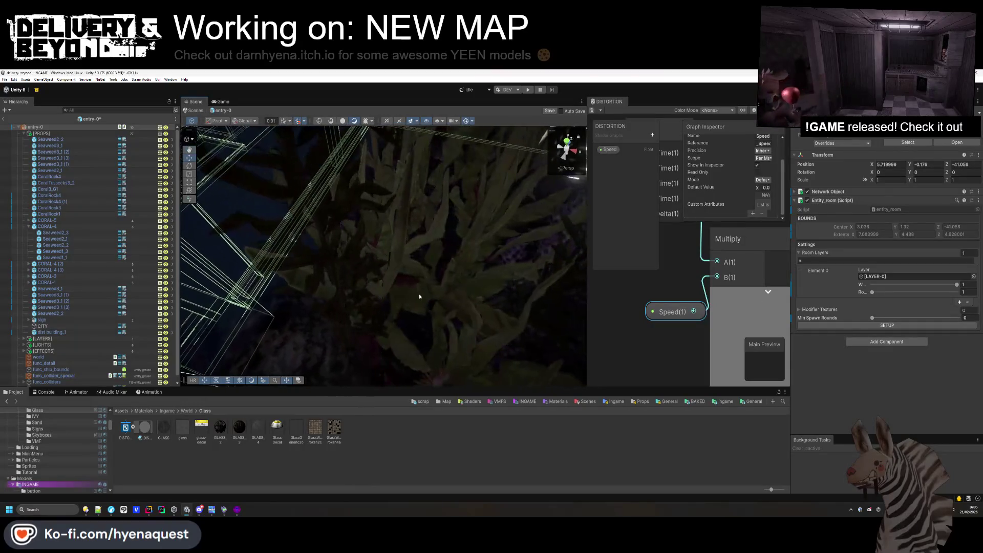
{"action": "left_click", "coordinate": [394, 271]}
{"action": "left_click_drag", "start_coordinate": [394, 271], "coordinate": [479, 292]}
{"action": "left_click", "coordinate": [408, 436]}
{"action": "mouse_move", "coordinate": [358, 286]}
{"action": "left_mouse_down"}
{"action": "mouse_move", "coordinate": [329, 263]}
{"action": "mouse_move", "coordinate": [394, 257]}
{"action": "mouse_move", "coordinate": [513, 163]}
{"action": "mouse_move", "coordinate": [498, 158]}
{"action": "left_mouse_up"}
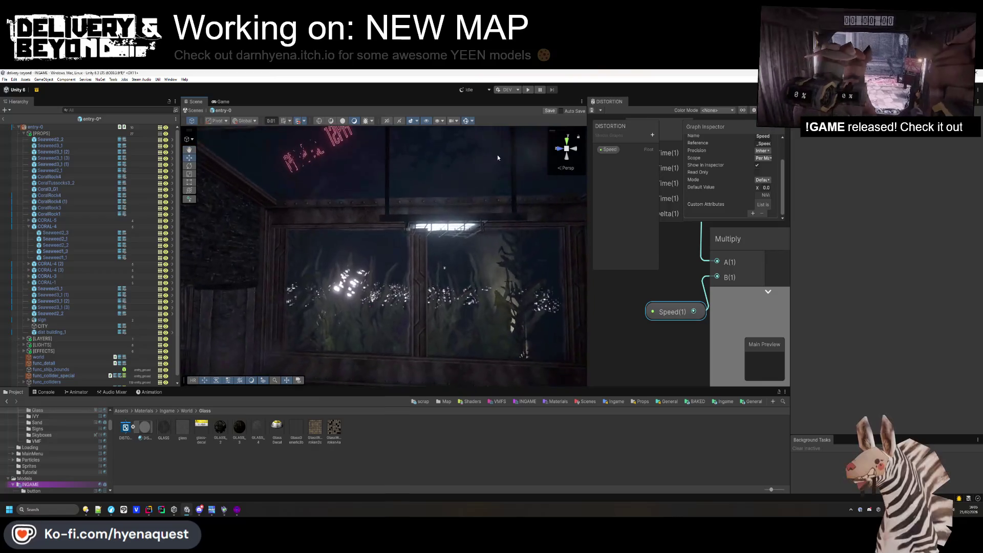
{"action": "left_click_drag", "start_coordinate": [503, 225], "coordinate": [515, 240]}
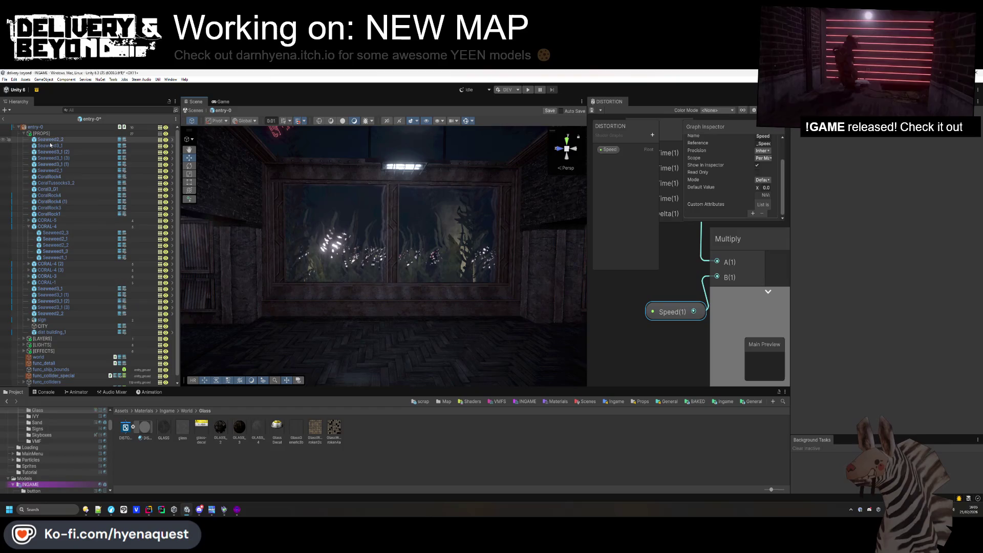
{"action": "left_click", "coordinate": [23, 133]}
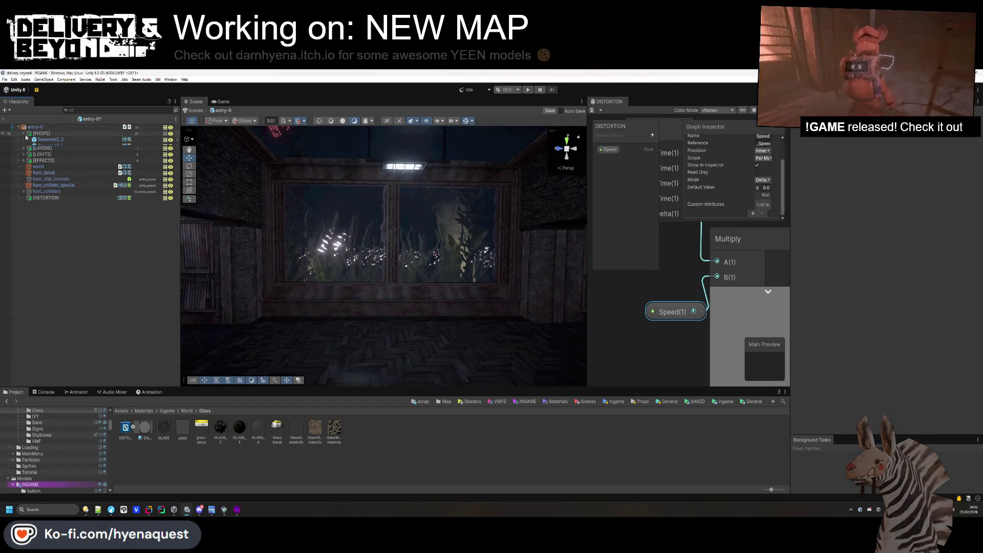
Remove the Mesh Collider from the DISTORTION quad and duplicate it.
{"action": "left_click", "coordinate": [55, 189]}
{"action": "right_click", "coordinate": [821, 250]}
{"action": "left_click", "coordinate": [850, 277]}
{"action": "left_click", "coordinate": [832, 180]}
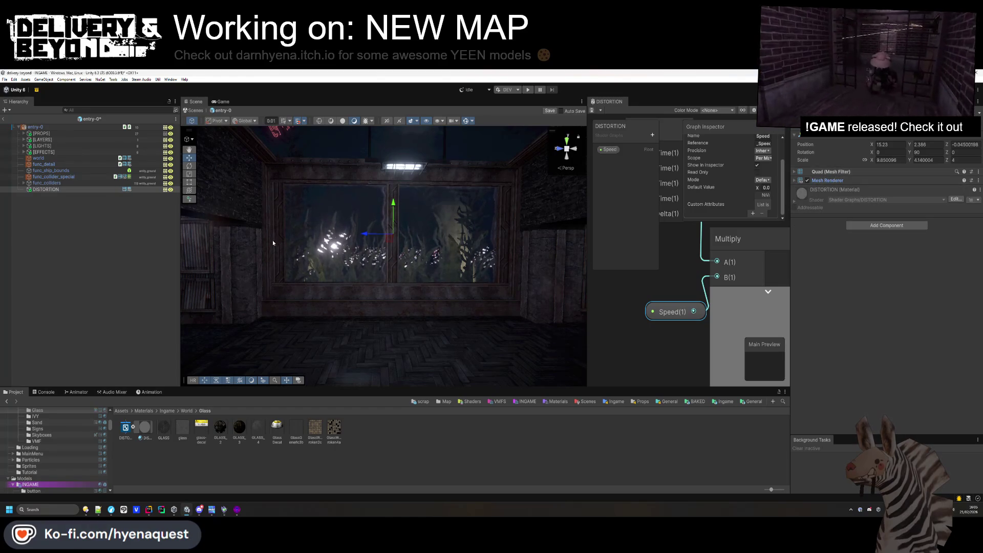
{"action": "key", "text": "ctrl+d"}
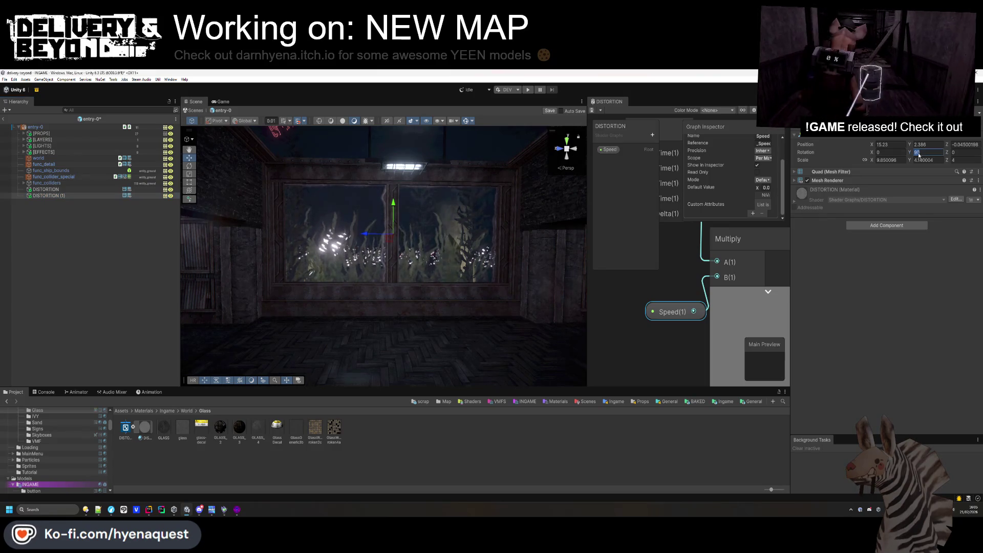
Tilt the duplicate to about -81°, then move and resize it under the ceiling glass.
{"action": "mouse_move", "coordinate": [401, 220]}
{"action": "left_mouse_down"}
{"action": "mouse_move", "coordinate": [399, 313]}
{"action": "mouse_move", "coordinate": [492, 311]}
{"action": "mouse_move", "coordinate": [445, 283]}
{"action": "left_mouse_up"}
{"action": "key", "text": "w"}
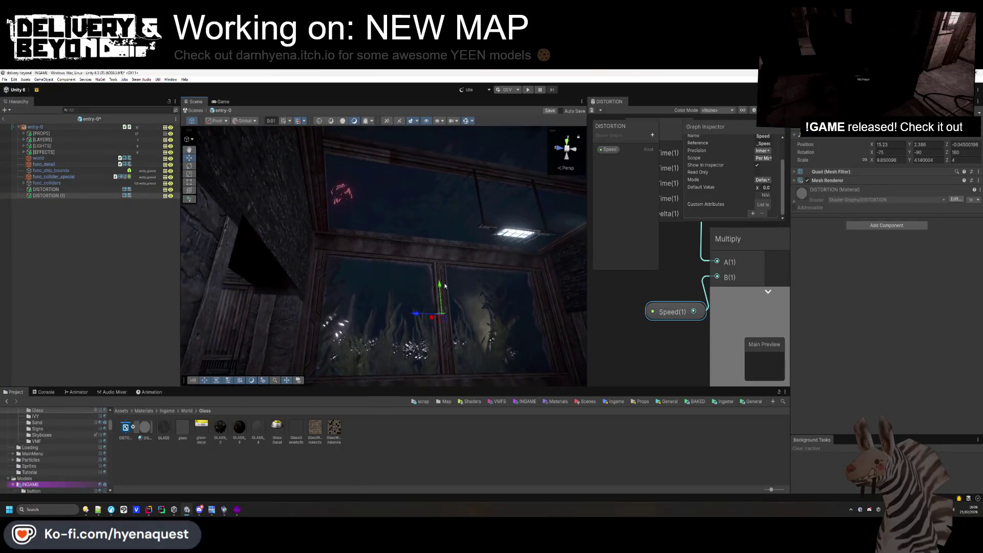
{"action": "left_click_drag", "start_coordinate": [444, 225], "coordinate": [511, 187]}
{"action": "mouse_move", "coordinate": [441, 259]}
{"action": "left_mouse_down"}
{"action": "mouse_move", "coordinate": [584, 236]}
{"action": "mouse_move", "coordinate": [522, 221]}
{"action": "mouse_move", "coordinate": [530, 277]}
{"action": "mouse_move", "coordinate": [543, 272]}
{"action": "mouse_move", "coordinate": [544, 282]}
{"action": "mouse_move", "coordinate": [544, 248]}
{"action": "mouse_move", "coordinate": [563, 325]}
{"action": "left_mouse_up"}
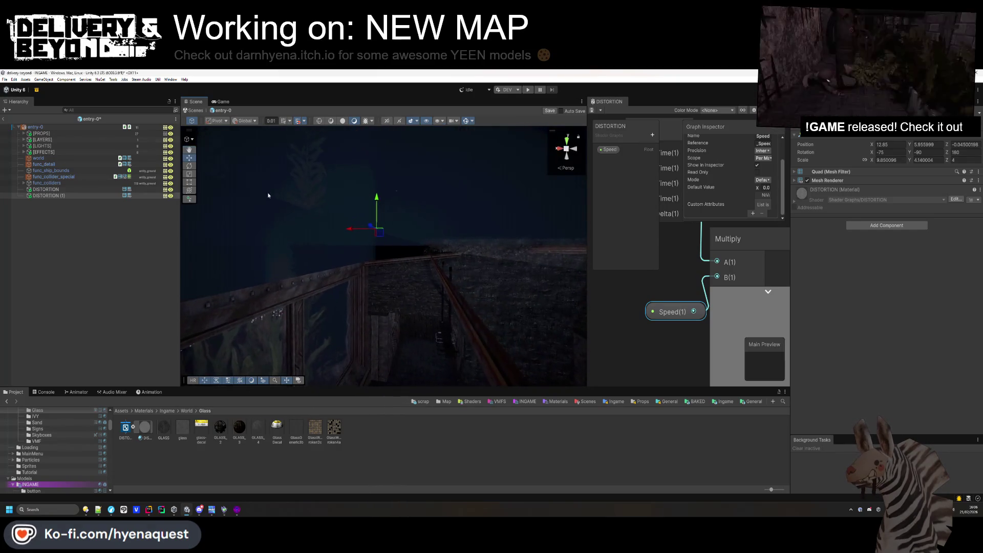
{"action": "key", "text": "e"}
{"action": "mouse_move", "coordinate": [388, 210]}
{"action": "left_mouse_down"}
{"action": "mouse_move", "coordinate": [377, 177]}
{"action": "mouse_move", "coordinate": [380, 186]}
{"action": "left_mouse_up"}
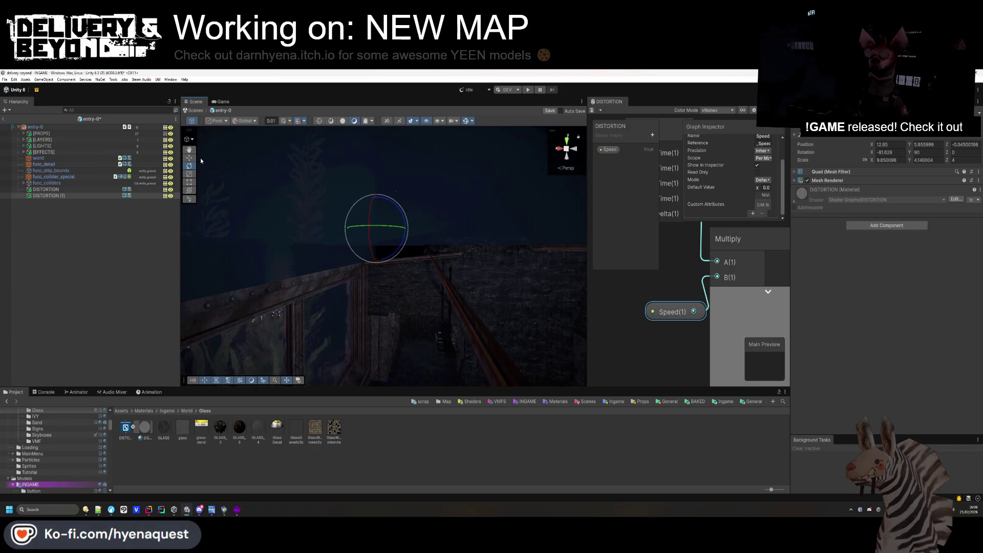
{"action": "mouse_move", "coordinate": [380, 239]}
{"action": "left_mouse_down"}
{"action": "mouse_move", "coordinate": [379, 227]}
{"action": "mouse_move", "coordinate": [357, 410]}
{"action": "mouse_move", "coordinate": [404, 394]}
{"action": "left_mouse_up"}
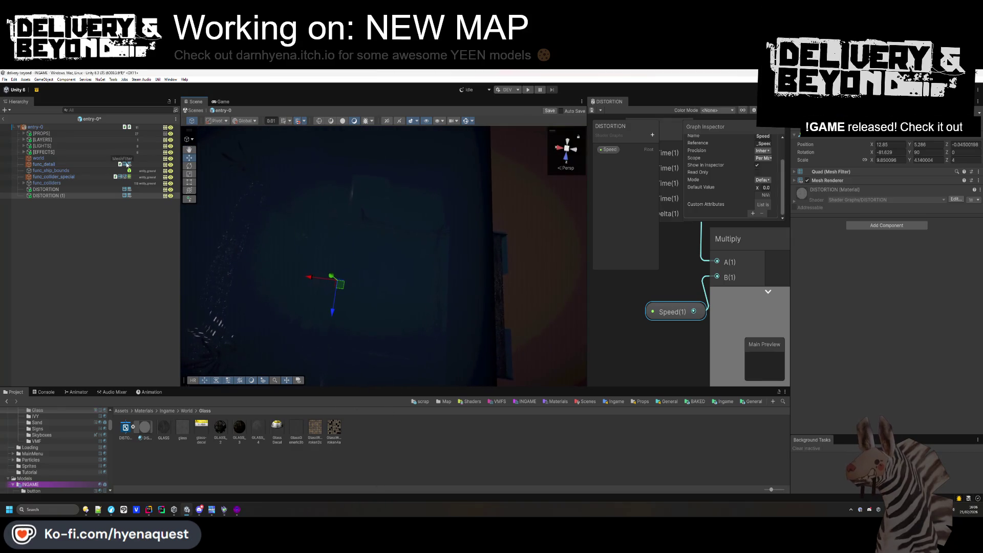
{"action": "left_click_drag", "start_coordinate": [367, 219], "coordinate": [374, 217]}
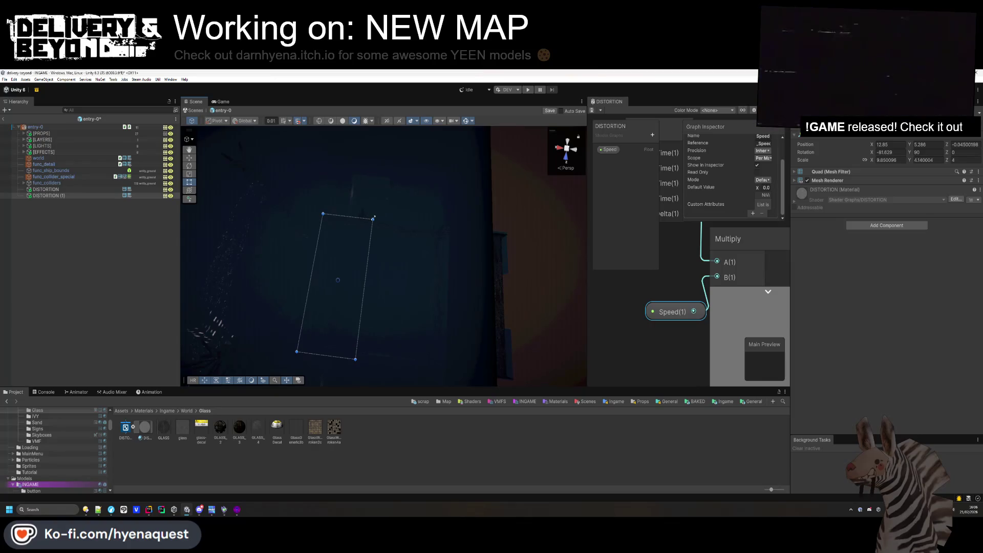
{"action": "left_click_drag", "start_coordinate": [446, 227], "coordinate": [453, 233]}
Tilt the ceiling quad slightly further and raise it a little.
{"action": "scroll", "coordinate": [369, 313], "scroll_direction": "up", "scroll_amount": 5}
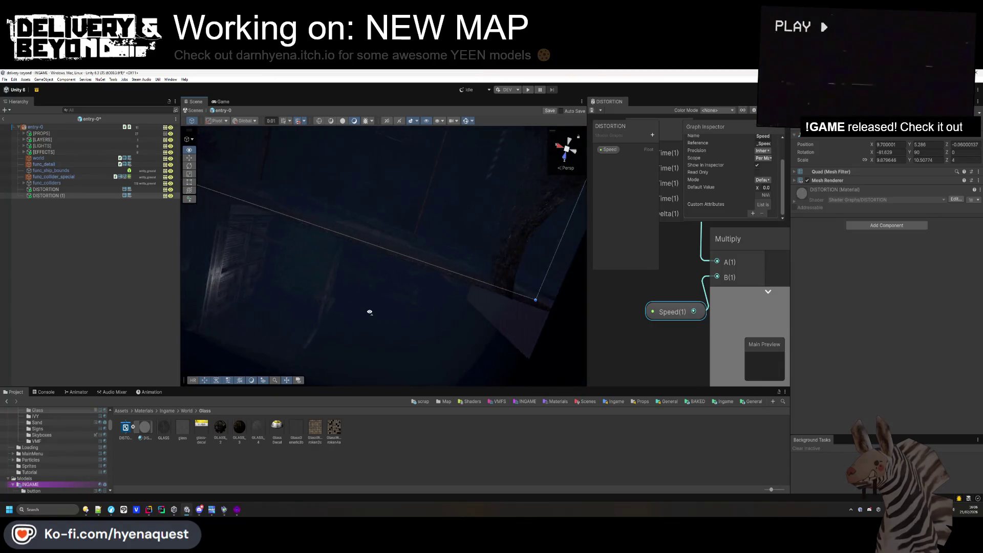
{"action": "mouse_move", "coordinate": [362, 238]}
{"action": "left_mouse_down"}
{"action": "mouse_move", "coordinate": [233, 468]}
{"action": "mouse_move", "coordinate": [253, 447]}
{"action": "mouse_move", "coordinate": [269, 399]}
{"action": "mouse_move", "coordinate": [227, 454]}
{"action": "mouse_move", "coordinate": [65, 449]}
{"action": "mouse_move", "coordinate": [191, 462]}
{"action": "left_mouse_up"}
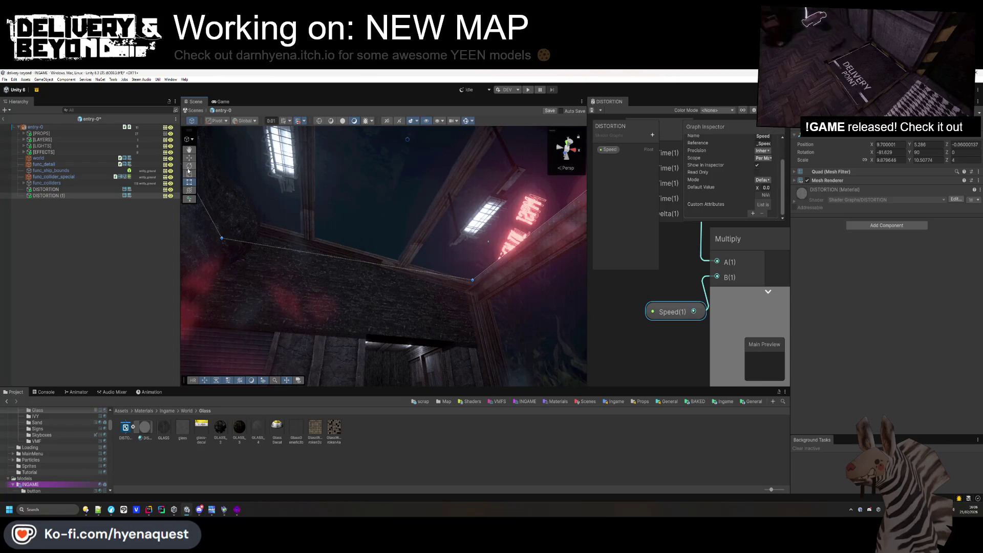
{"action": "left_click_drag", "start_coordinate": [421, 180], "coordinate": [419, 161]}
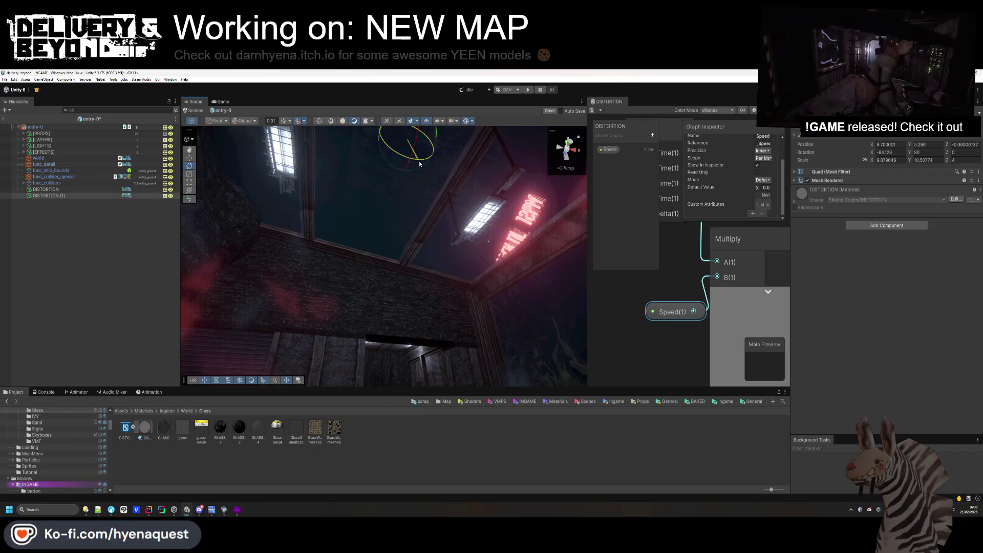
{"action": "key", "text": "w"}
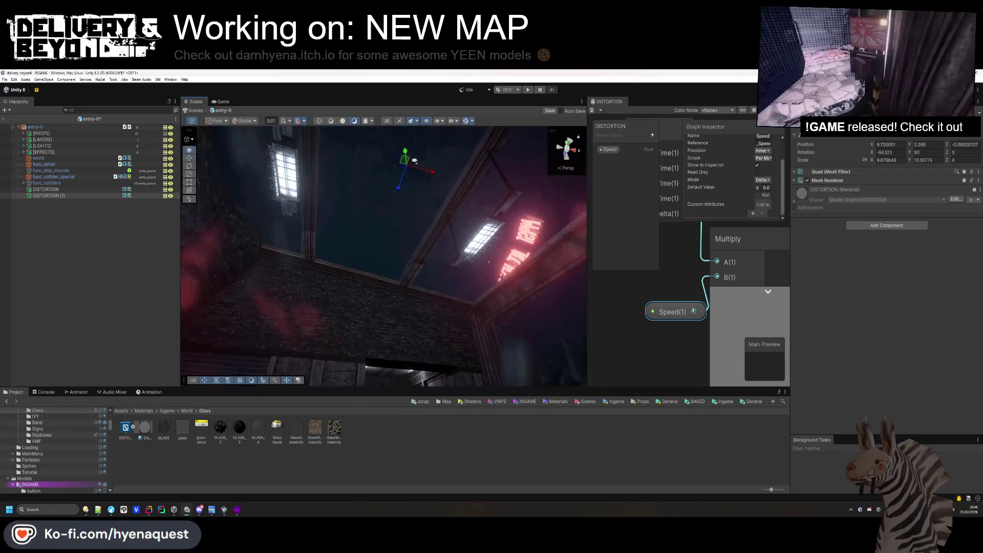
{"action": "left_click_drag", "start_coordinate": [405, 154], "coordinate": [405, 152]}
{"action": "left_click", "coordinate": [406, 163]}
Raise DISTORTION (1) very slightly to about Y 5.396 beneath the neon sign.
{"action": "left_click_drag", "start_coordinate": [406, 162], "coordinate": [452, 317]}
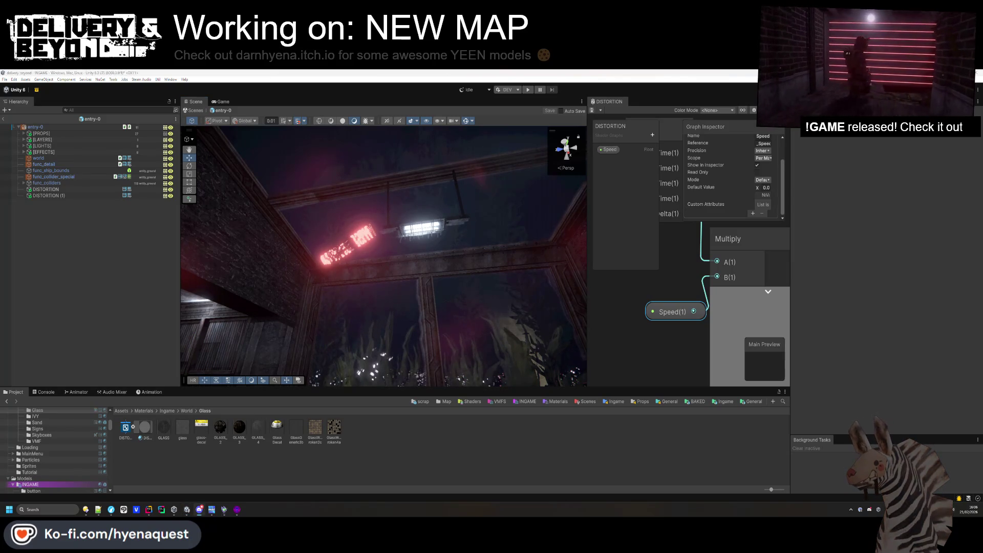
{"action": "mouse_move", "coordinate": [358, 220]}
{"action": "left_mouse_down"}
{"action": "mouse_move", "coordinate": [359, 274]}
{"action": "mouse_move", "coordinate": [342, 210]}
{"action": "left_mouse_up"}
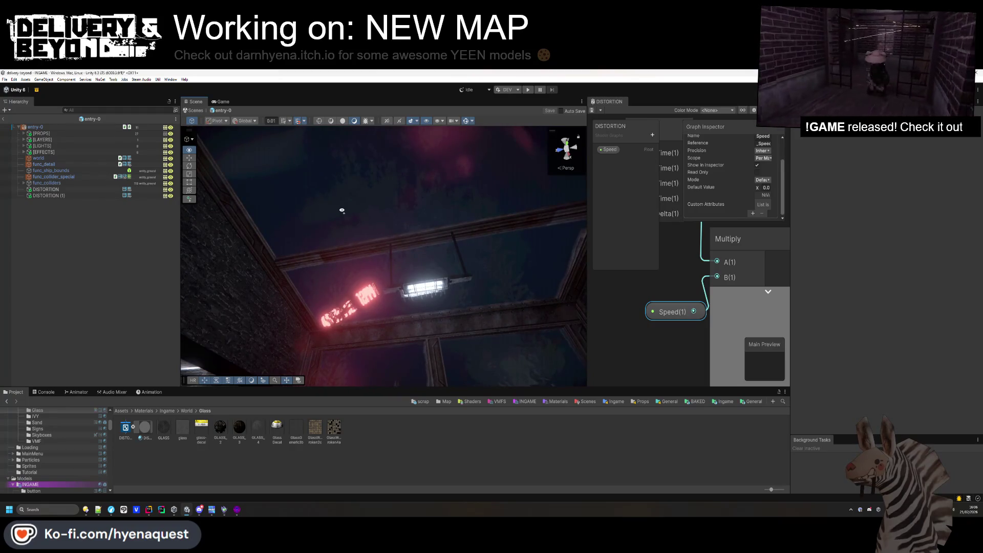
{"action": "mouse_move", "coordinate": [342, 211]}
{"action": "left_mouse_down"}
{"action": "mouse_move", "coordinate": [416, 307]}
{"action": "mouse_move", "coordinate": [325, 244]}
{"action": "left_mouse_up"}
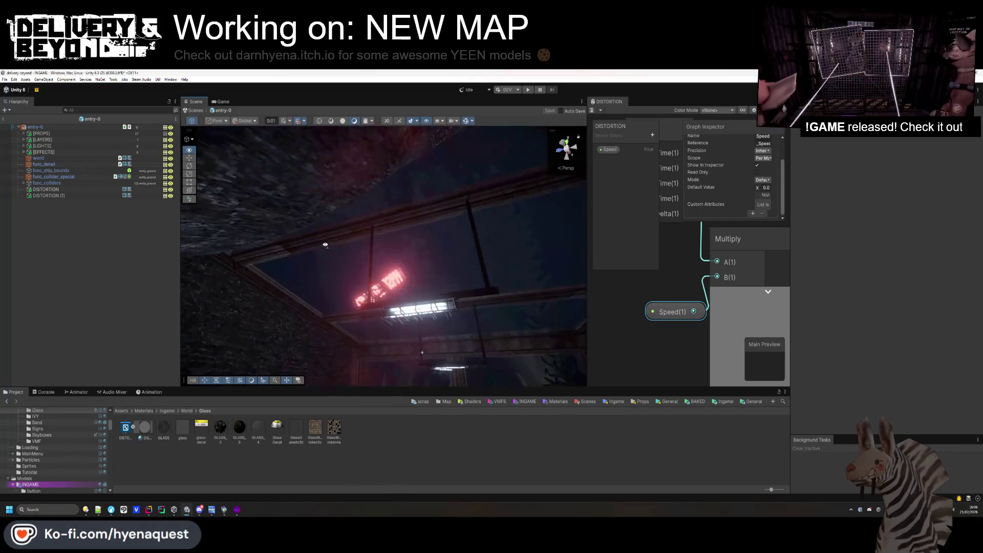
{"action": "mouse_move", "coordinate": [229, 245]}
{"action": "left_mouse_down"}
{"action": "mouse_move", "coordinate": [439, 275]}
{"action": "mouse_move", "coordinate": [389, 431]}
{"action": "mouse_move", "coordinate": [222, 414]}
{"action": "mouse_move", "coordinate": [54, 416]}
{"action": "mouse_move", "coordinate": [295, 436]}
{"action": "mouse_move", "coordinate": [527, 237]}
{"action": "mouse_move", "coordinate": [351, 385]}
{"action": "mouse_move", "coordinate": [498, 351]}
{"action": "mouse_move", "coordinate": [614, 300]}
{"action": "mouse_move", "coordinate": [585, 308]}
{"action": "mouse_move", "coordinate": [613, 287]}
{"action": "mouse_move", "coordinate": [656, 291]}
{"action": "mouse_move", "coordinate": [640, 286]}
{"action": "mouse_move", "coordinate": [604, 233]}
{"action": "mouse_move", "coordinate": [566, 226]}
{"action": "mouse_move", "coordinate": [357, 282]}
{"action": "mouse_move", "coordinate": [319, 278]}
{"action": "mouse_move", "coordinate": [333, 290]}
{"action": "left_mouse_up"}
{"action": "left_click", "coordinate": [356, 283]}
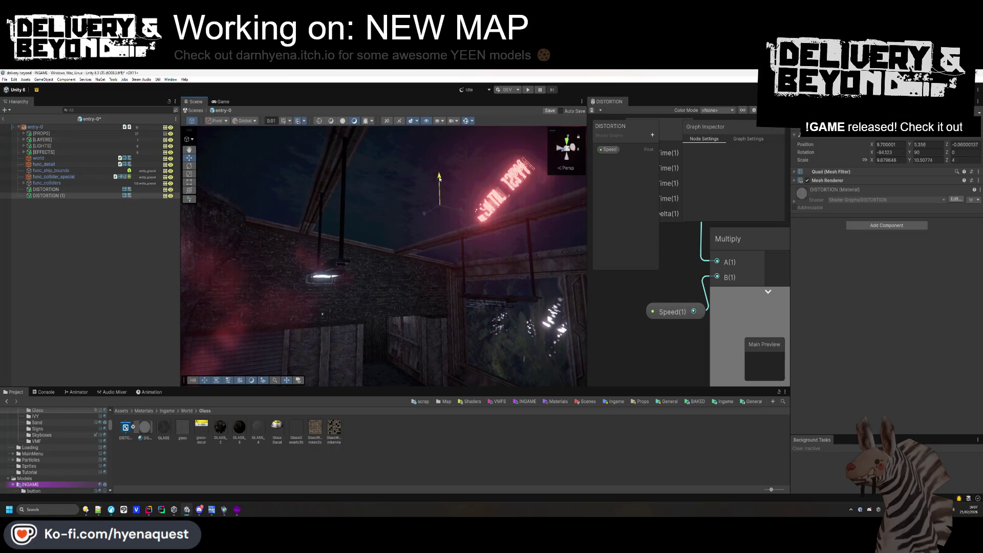
{"action": "left_click_drag", "start_coordinate": [438, 179], "coordinate": [438, 178]}
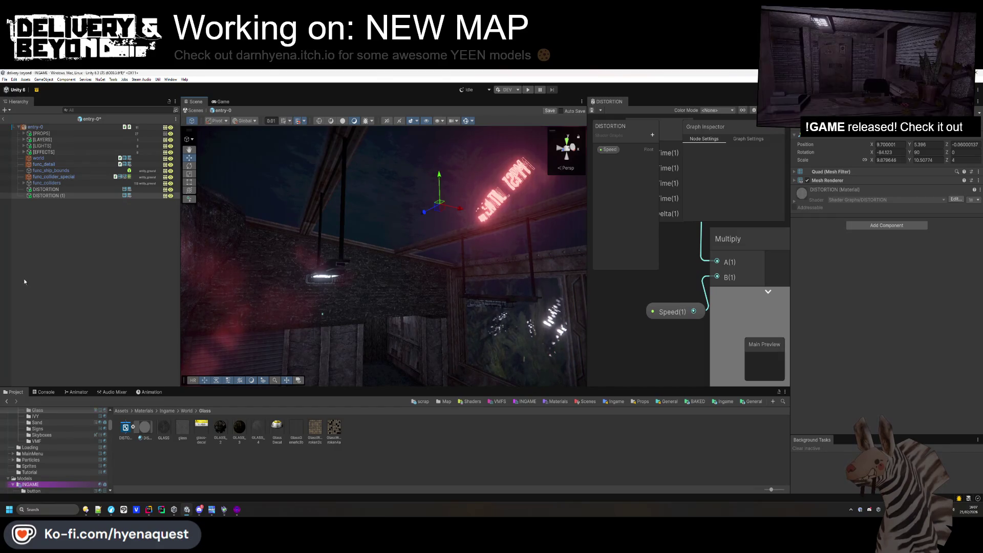
Move the DISTORTION quad into the aquarium room and set its Y rotation to 180.
{"action": "left_click", "coordinate": [77, 190]}
{"action": "double_click", "coordinate": [78, 190]}
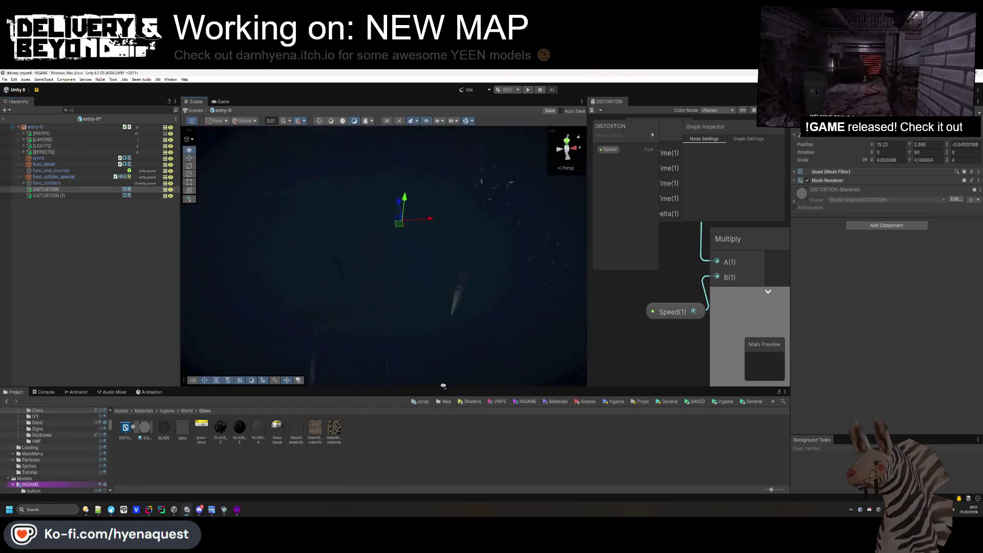
{"action": "mouse_move", "coordinate": [504, 232]}
{"action": "left_mouse_down"}
{"action": "mouse_move", "coordinate": [423, 298]}
{"action": "mouse_move", "coordinate": [378, 285]}
{"action": "mouse_move", "coordinate": [372, 296]}
{"action": "left_mouse_up"}
{"action": "left_click", "coordinate": [919, 153]}
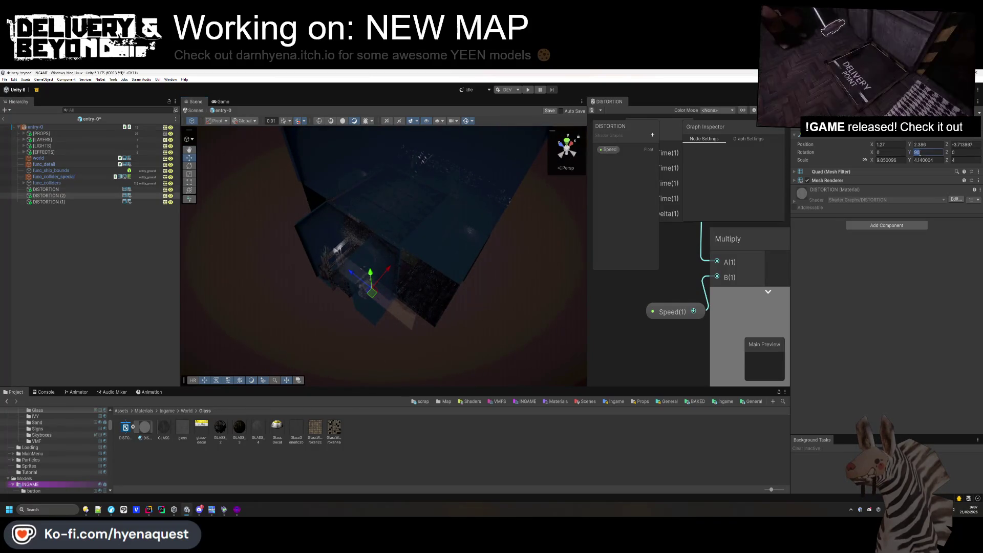
{"action": "type", "text": "0"}
{"action": "left_click_drag", "start_coordinate": [510, 231], "coordinate": [453, 274]}
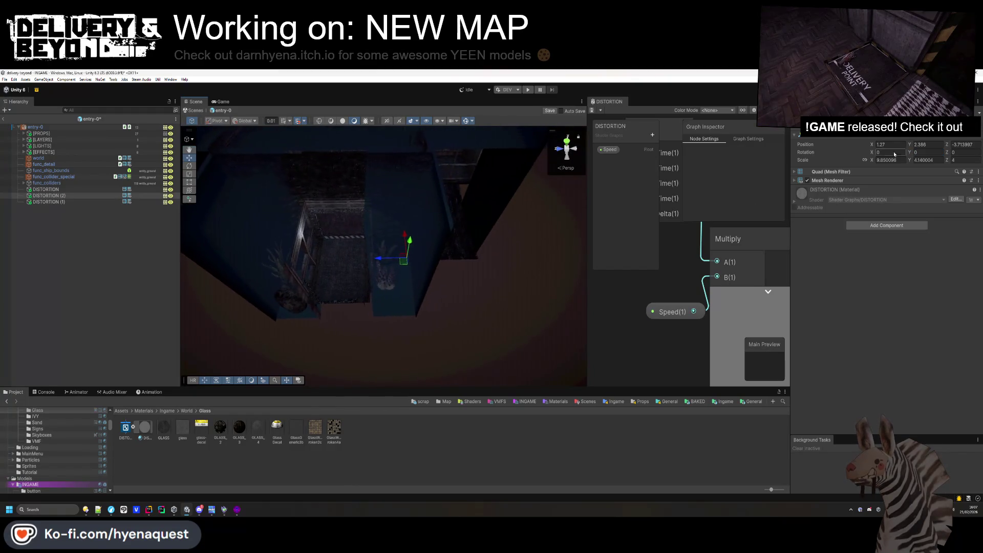
{"action": "left_click", "coordinate": [924, 152]}
{"action": "type", "text": "180"}
{"action": "key", "text": "Return"}
Lower the quad to window height and resize it to cover the aquarium glass.
{"action": "mouse_move", "coordinate": [527, 290]}
{"action": "left_mouse_down"}
{"action": "mouse_move", "coordinate": [371, 296]}
{"action": "mouse_move", "coordinate": [443, 323]}
{"action": "mouse_move", "coordinate": [450, 307]}
{"action": "mouse_move", "coordinate": [445, 351]}
{"action": "mouse_move", "coordinate": [509, 303]}
{"action": "mouse_move", "coordinate": [435, 211]}
{"action": "mouse_move", "coordinate": [440, 230]}
{"action": "mouse_move", "coordinate": [441, 222]}
{"action": "mouse_move", "coordinate": [333, 265]}
{"action": "left_mouse_up"}
{"action": "scroll", "coordinate": [460, 231], "scroll_direction": "down", "scroll_amount": 2}
{"action": "mouse_move", "coordinate": [355, 224]}
{"action": "left_mouse_down"}
{"action": "mouse_move", "coordinate": [364, 284]}
{"action": "mouse_move", "coordinate": [353, 344]}
{"action": "mouse_move", "coordinate": [372, 233]}
{"action": "left_mouse_up"}
{"action": "scroll", "coordinate": [359, 226], "scroll_direction": "up", "scroll_amount": 3}
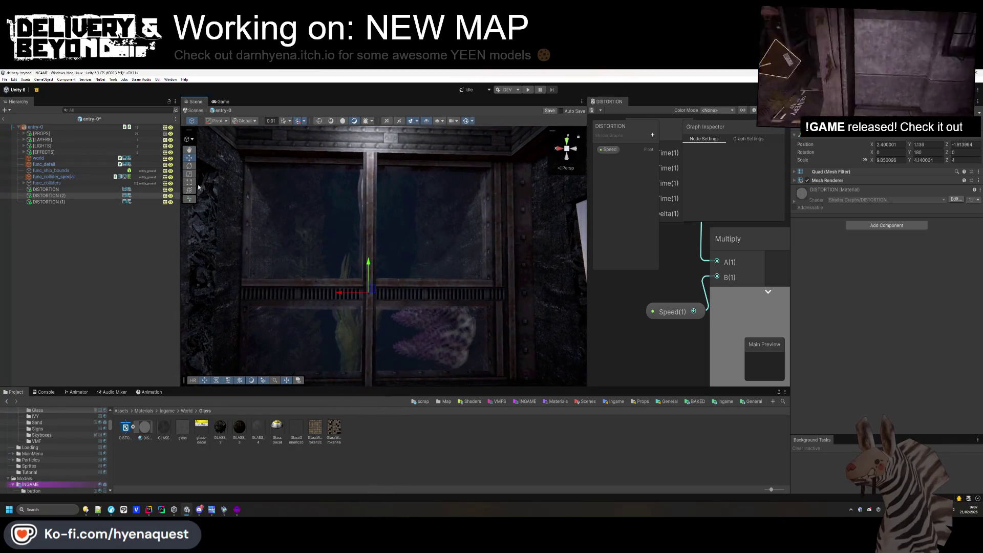
{"action": "left_click_drag", "start_coordinate": [357, 271], "coordinate": [401, 259]}
{"action": "left_click_drag", "start_coordinate": [509, 205], "coordinate": [442, 207]}
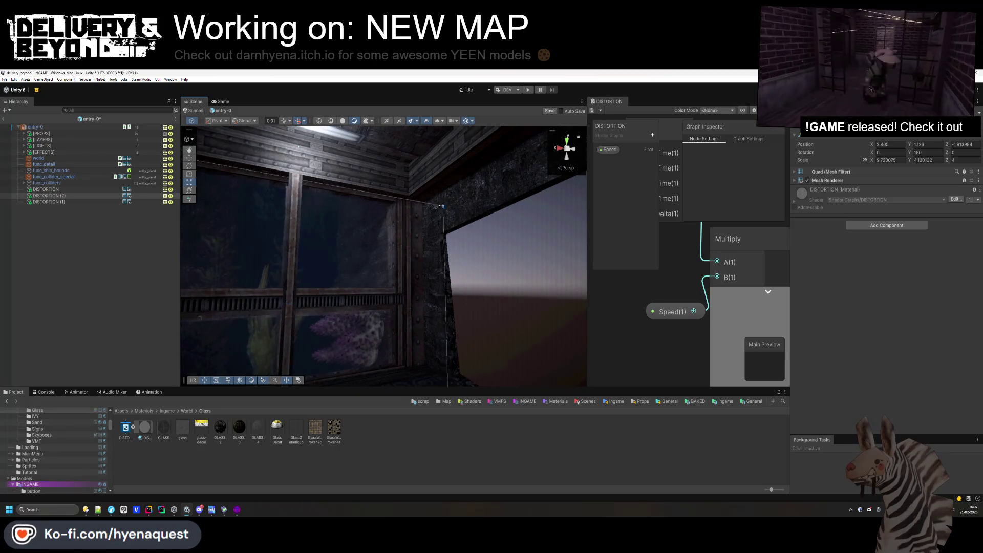
{"action": "key", "text": "f"}
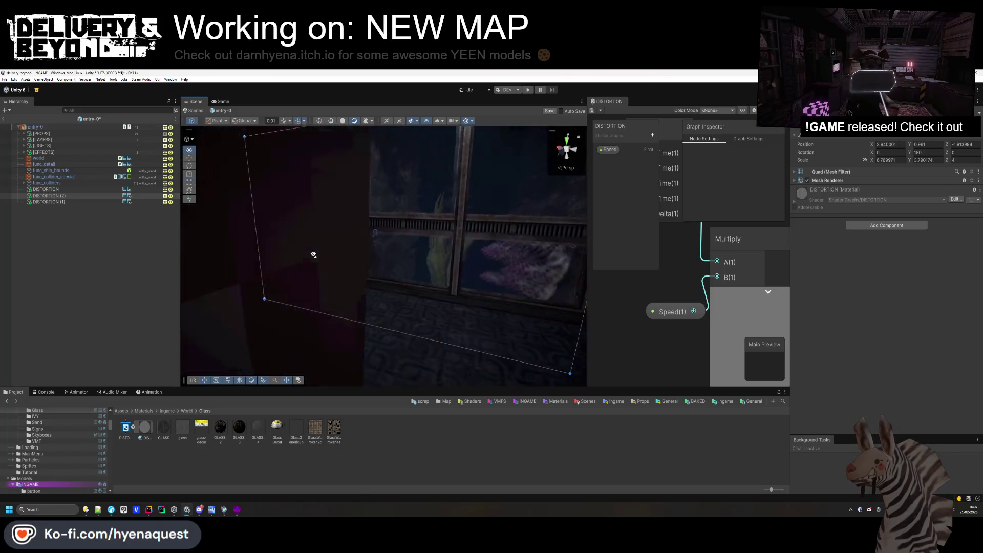
{"action": "left_click_drag", "start_coordinate": [349, 277], "coordinate": [336, 285]}
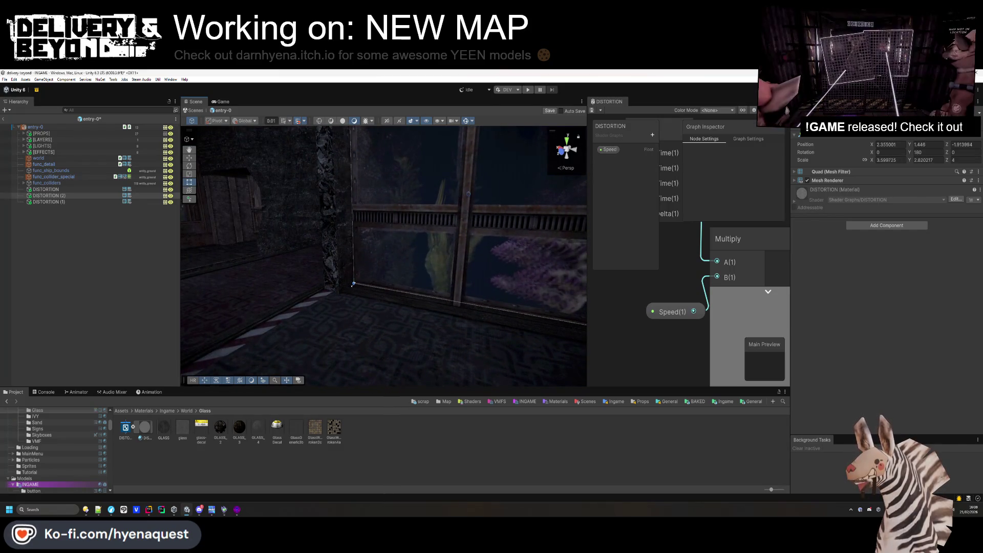
{"action": "mouse_move", "coordinate": [351, 283]}
{"action": "left_mouse_down"}
{"action": "mouse_move", "coordinate": [288, 266]}
{"action": "mouse_move", "coordinate": [454, 274]}
{"action": "mouse_move", "coordinate": [458, 248]}
{"action": "mouse_move", "coordinate": [500, 281]}
{"action": "mouse_move", "coordinate": [320, 228]}
{"action": "mouse_move", "coordinate": [321, 244]}
{"action": "mouse_move", "coordinate": [338, 235]}
{"action": "left_mouse_up"}
{"action": "left_click", "coordinate": [462, 424]}
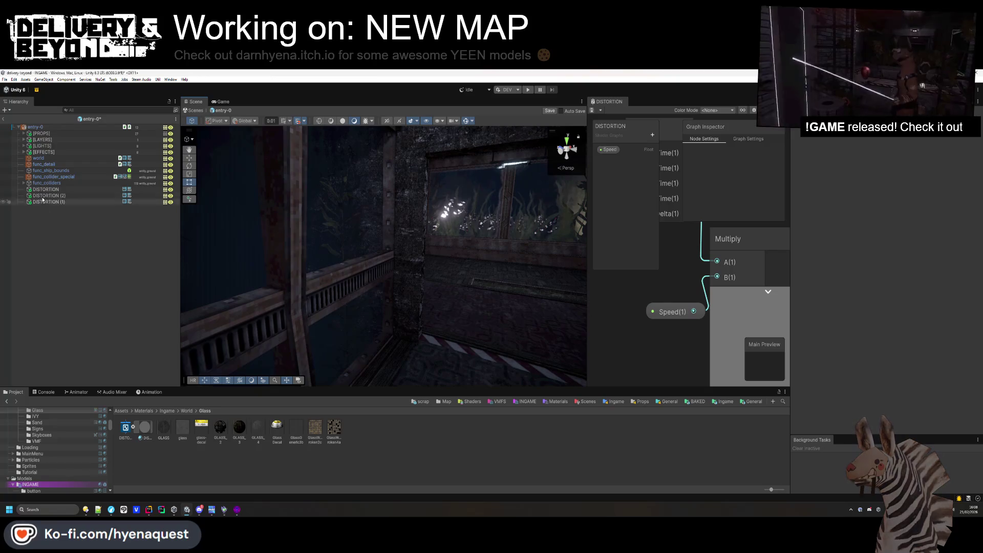
Duplicate DISTORTION (1) as DISTORTION (3), slide it to the opposite window with Rotation Y 0.
{"action": "left_click", "coordinate": [61, 202]}
{"action": "double_click", "coordinate": [61, 203]}
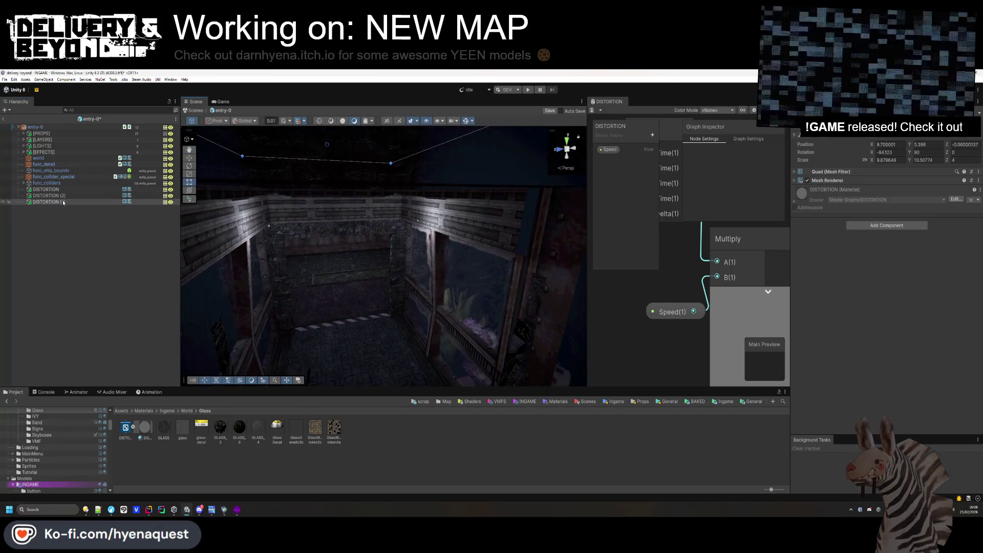
{"action": "key", "text": "ctrl+d"}
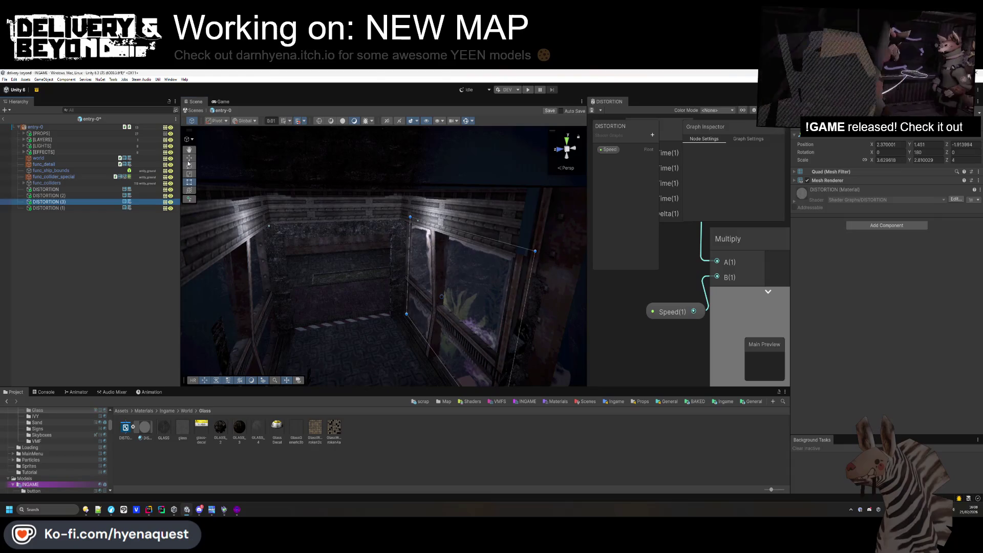
{"action": "left_click", "coordinate": [189, 158]}
{"action": "key", "text": "f"}
{"action": "left_click_drag", "start_coordinate": [451, 246], "coordinate": [342, 276]}
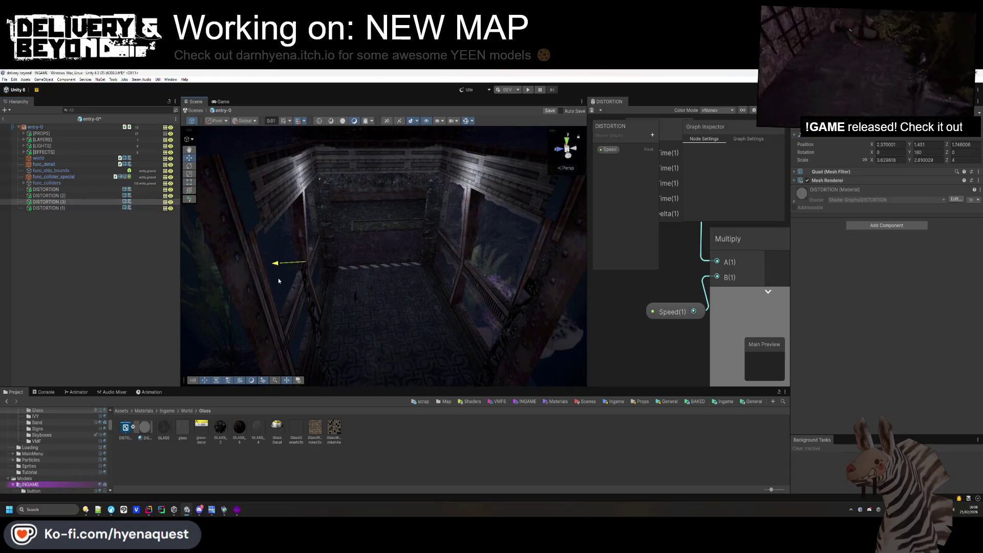
{"action": "type", "text": "0"}
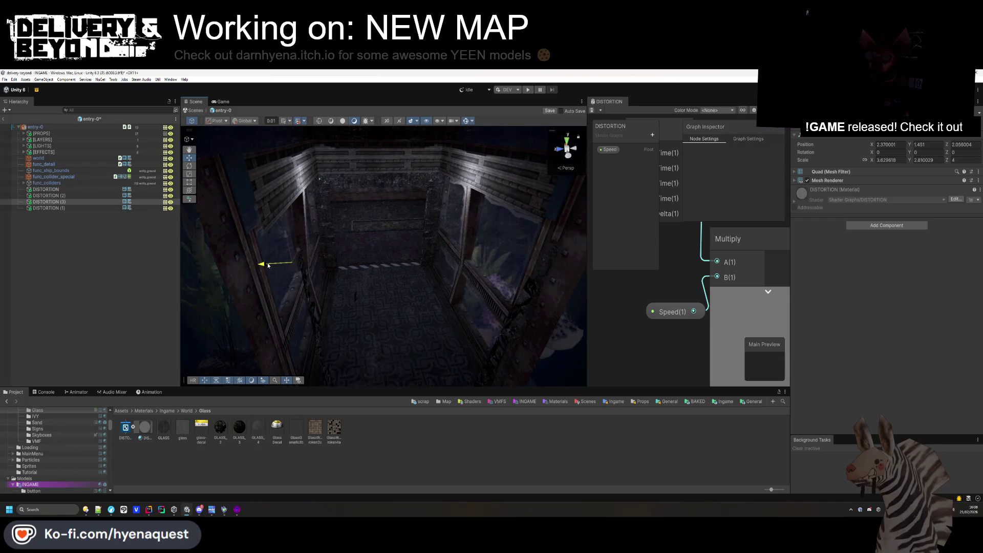
{"action": "mouse_move", "coordinate": [276, 268]}
{"action": "left_mouse_down"}
{"action": "mouse_move", "coordinate": [395, 268]}
{"action": "mouse_move", "coordinate": [347, 289]}
{"action": "left_mouse_up"}
{"action": "left_click", "coordinate": [352, 250]}
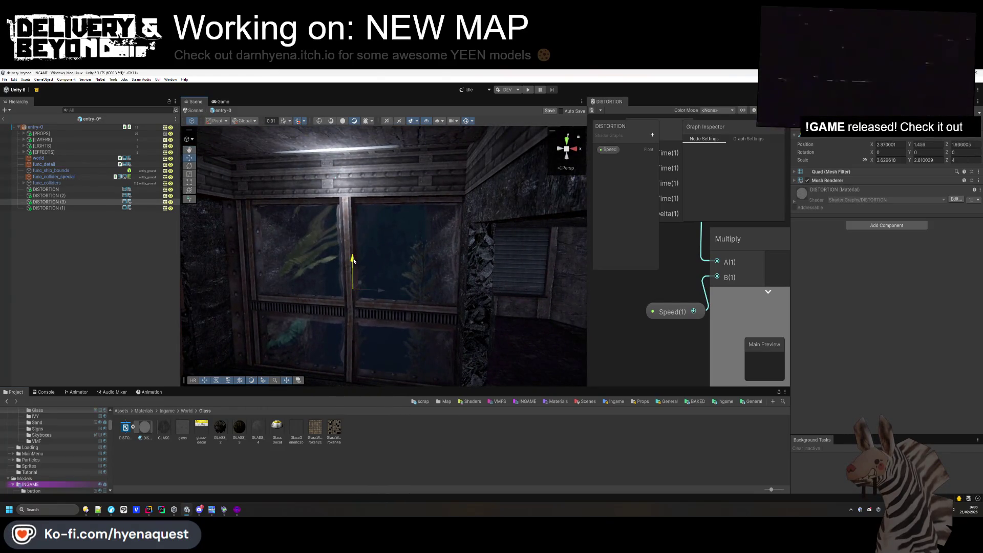
{"action": "left_click", "coordinate": [356, 307]}
Look up toward the neon sign and select SPOTLIGHT (1).
{"action": "mouse_move", "coordinate": [373, 346]}
{"action": "left_mouse_down"}
{"action": "mouse_move", "coordinate": [487, 299]}
{"action": "mouse_move", "coordinate": [463, 271]}
{"action": "left_mouse_up"}
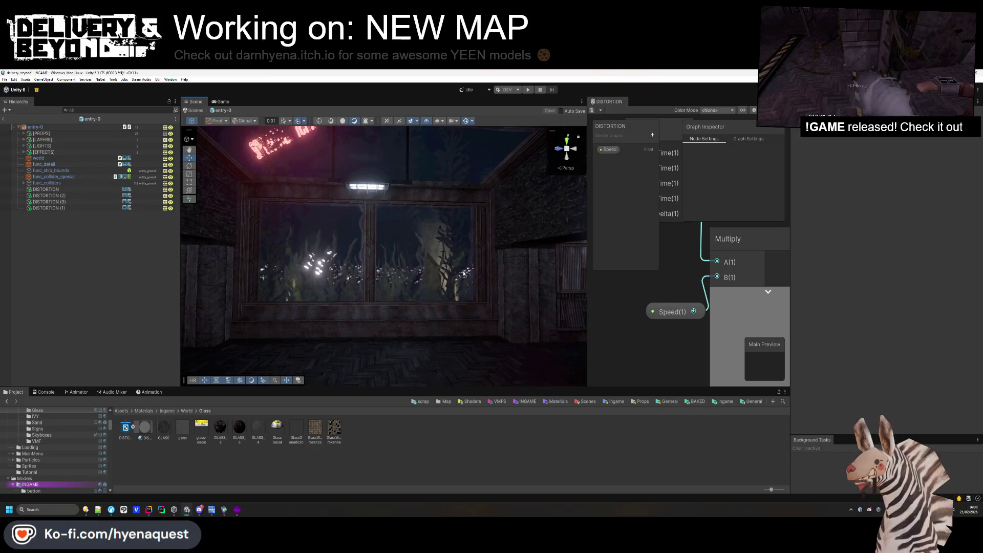
{"action": "mouse_move", "coordinate": [463, 273]}
{"action": "left_mouse_down"}
{"action": "mouse_move", "coordinate": [428, 219]}
{"action": "mouse_move", "coordinate": [397, 201]}
{"action": "mouse_move", "coordinate": [450, 293]}
{"action": "mouse_move", "coordinate": [485, 330]}
{"action": "mouse_move", "coordinate": [415, 320]}
{"action": "mouse_move", "coordinate": [409, 251]}
{"action": "left_mouse_up"}
{"action": "left_click", "coordinate": [409, 252]}
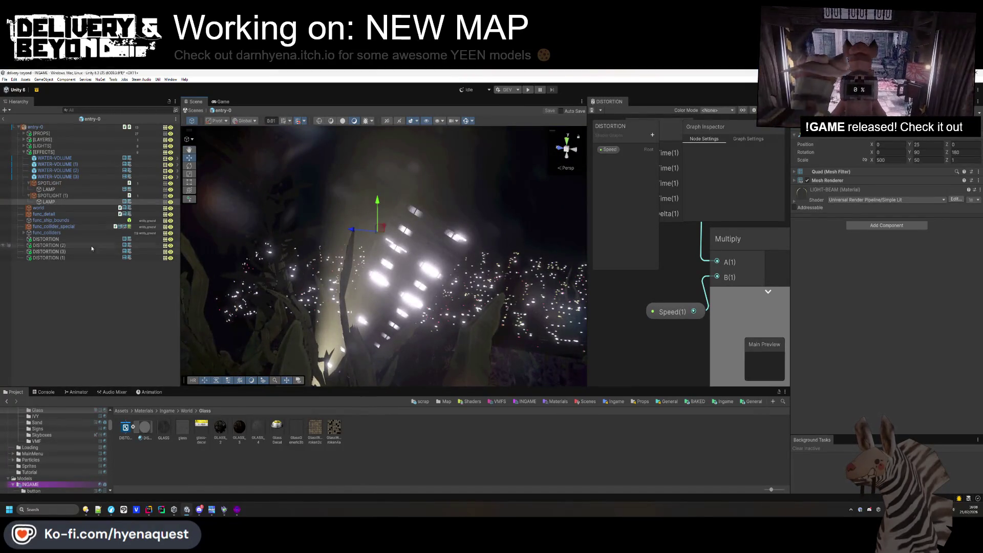
{"action": "left_click", "coordinate": [48, 201], "text": "ctrl"}
{"action": "left_click", "coordinate": [26, 190]}
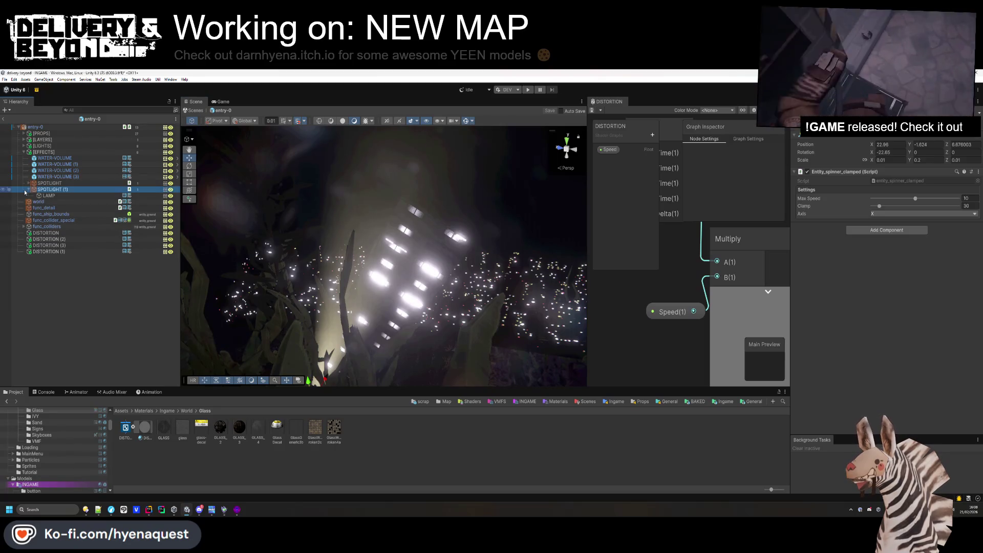
Select CITY under [PROPS], adjust its Y scale and raise it behind the window.
{"action": "left_click", "coordinate": [24, 152]}
{"action": "left_click", "coordinate": [24, 134]}
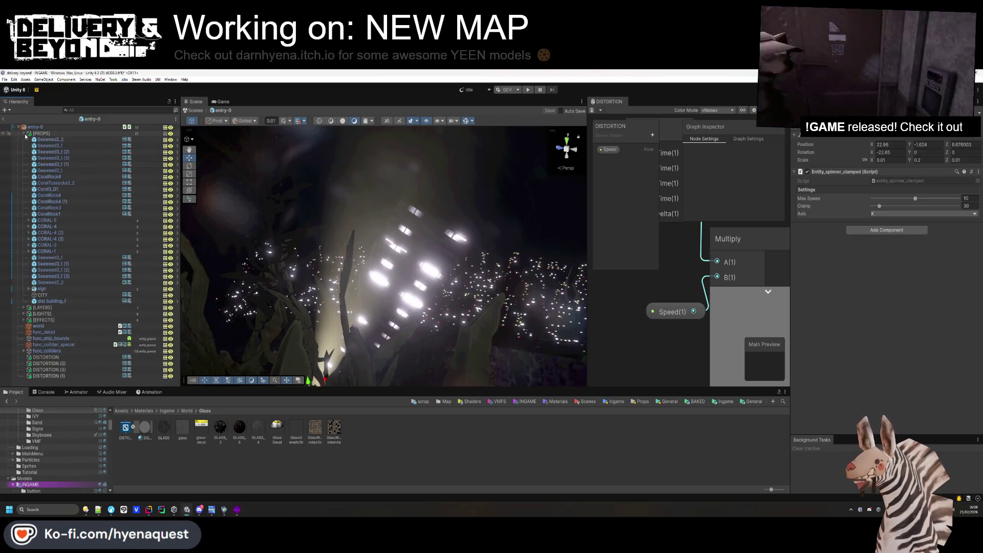
{"action": "left_click", "coordinate": [42, 295]}
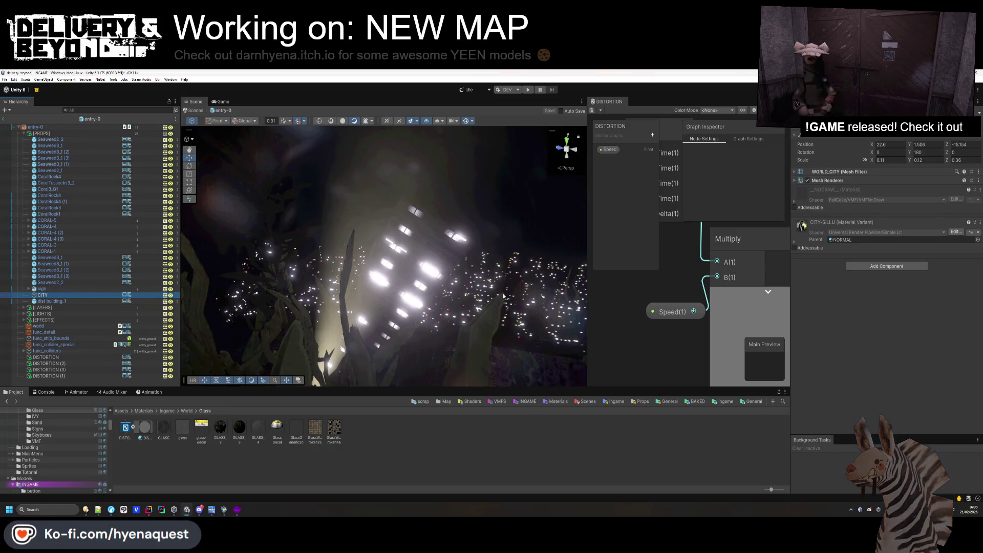
{"action": "left_click", "coordinate": [51, 302]}
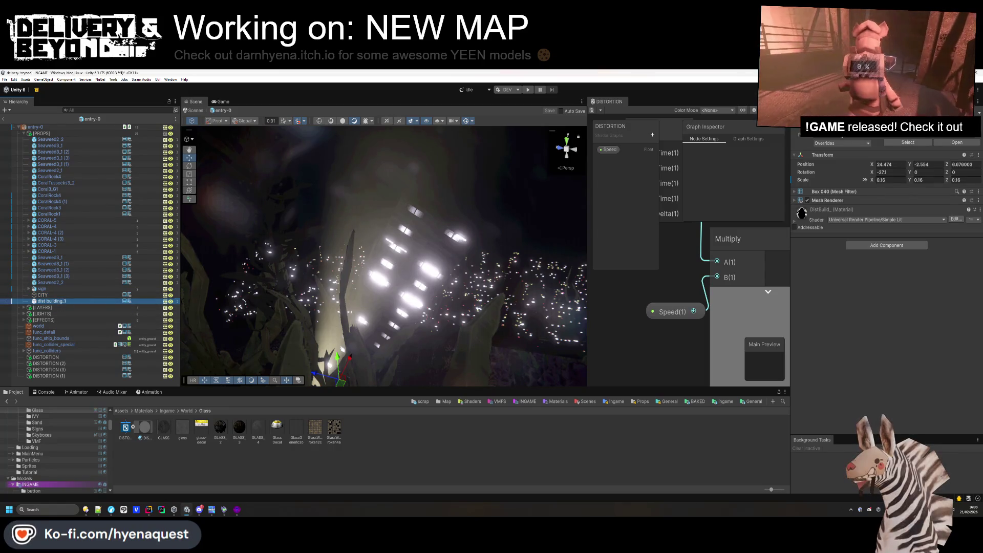
{"action": "left_click_drag", "start_coordinate": [408, 160], "coordinate": [419, 195]}
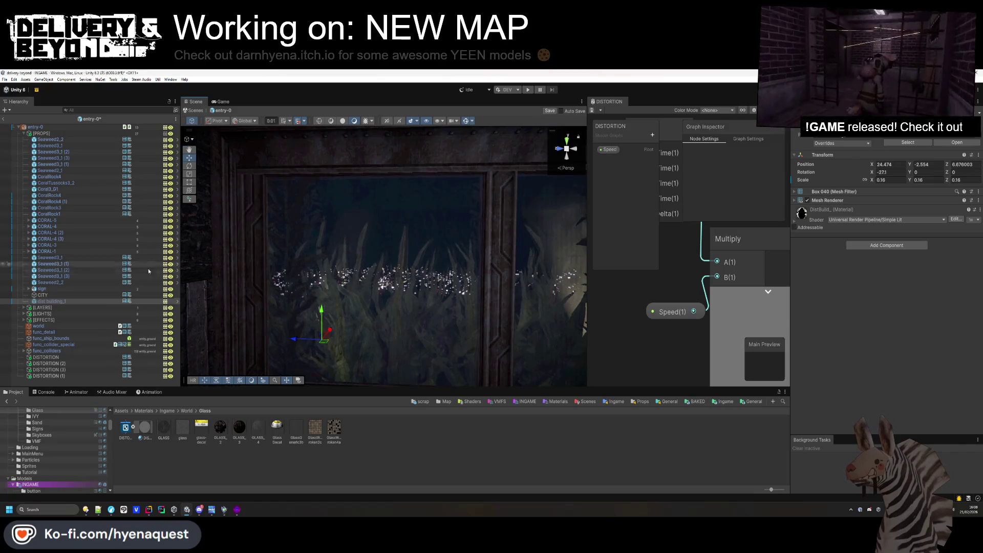
{"action": "left_click", "coordinate": [108, 294]}
{"action": "left_click", "coordinate": [916, 160]}
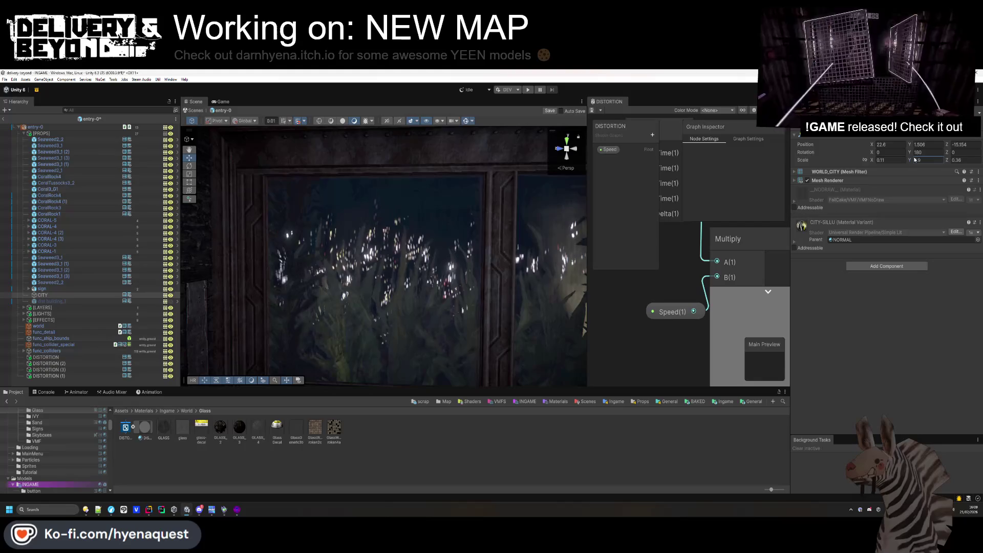
{"action": "mouse_move", "coordinate": [454, 243]}
{"action": "left_mouse_down"}
{"action": "mouse_move", "coordinate": [557, 225]}
{"action": "mouse_move", "coordinate": [553, 142]}
{"action": "mouse_move", "coordinate": [546, 206]}
{"action": "mouse_move", "coordinate": [345, 279]}
{"action": "mouse_move", "coordinate": [312, 253]}
{"action": "mouse_move", "coordinate": [509, 328]}
{"action": "left_mouse_up"}
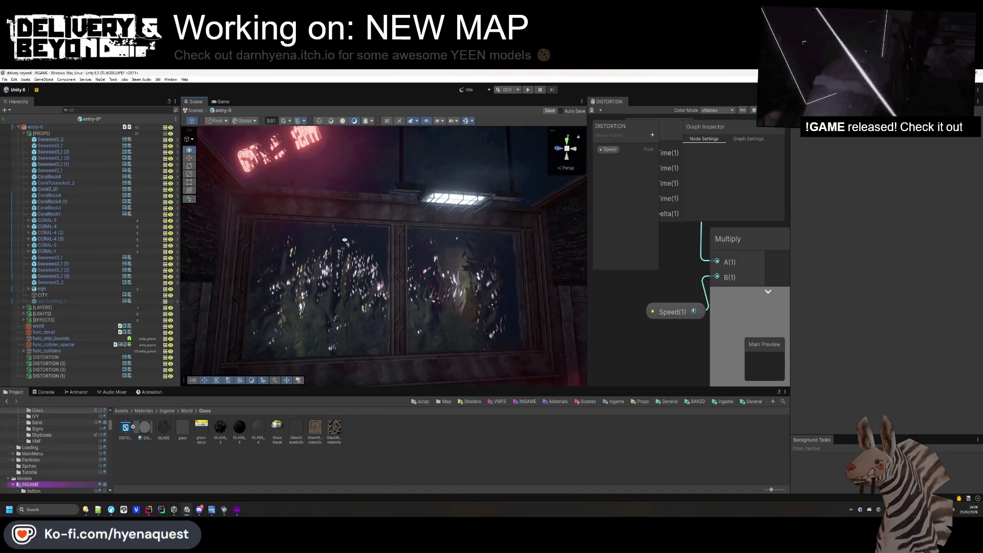
Set the CITY backdrop's Z scale to 1.26 and push it further back and higher.
{"action": "left_click", "coordinate": [503, 320]}
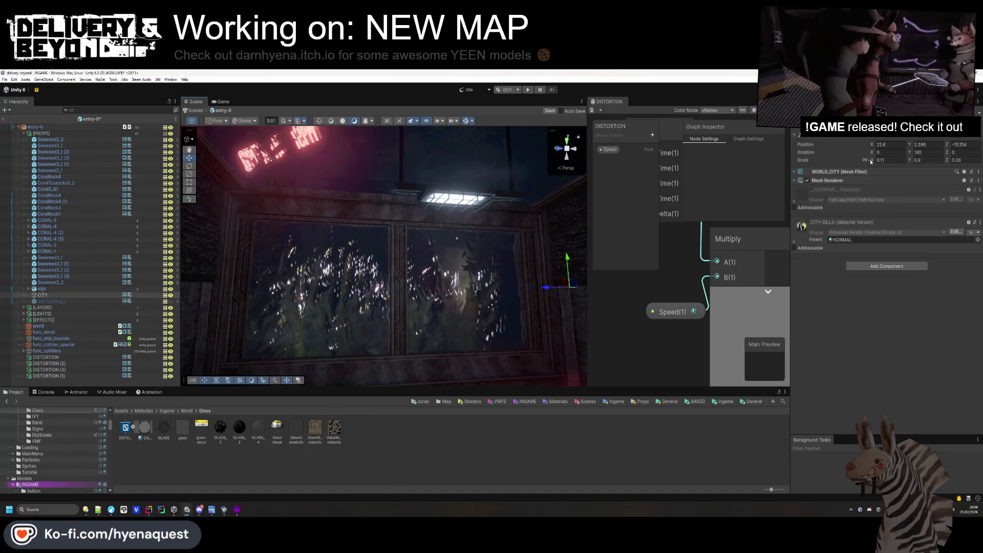
{"action": "left_click_drag", "start_coordinate": [870, 161], "coordinate": [873, 164]}
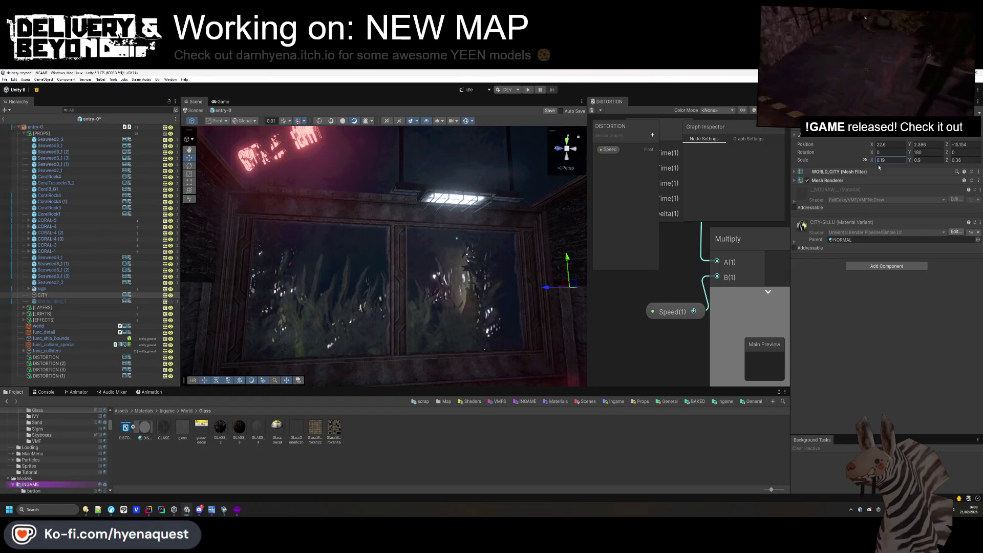
{"action": "key", "text": "ctrl+z"}
{"action": "left_click", "coordinate": [954, 160]}
{"action": "type", "text": "1.26"}
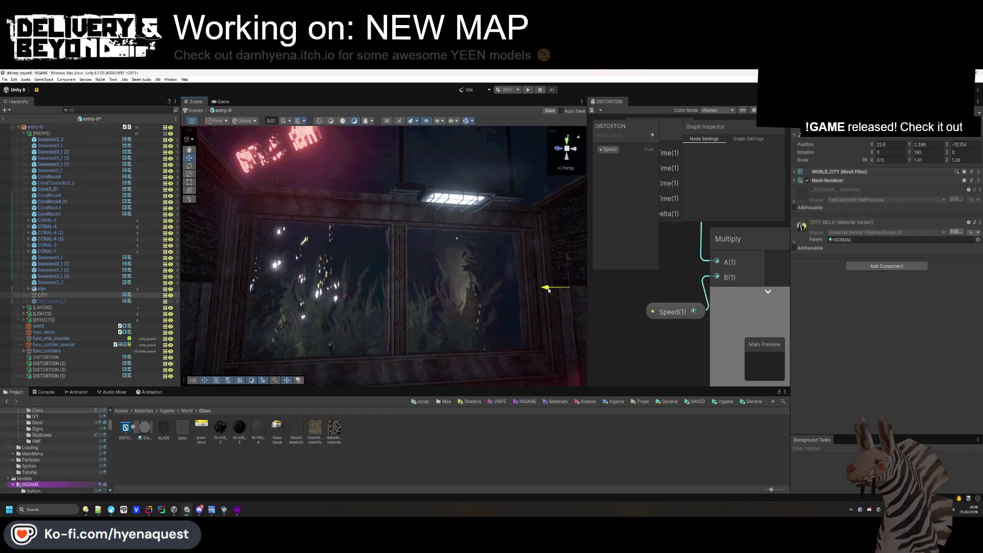
{"action": "left_click_drag", "start_coordinate": [548, 289], "coordinate": [501, 290]}
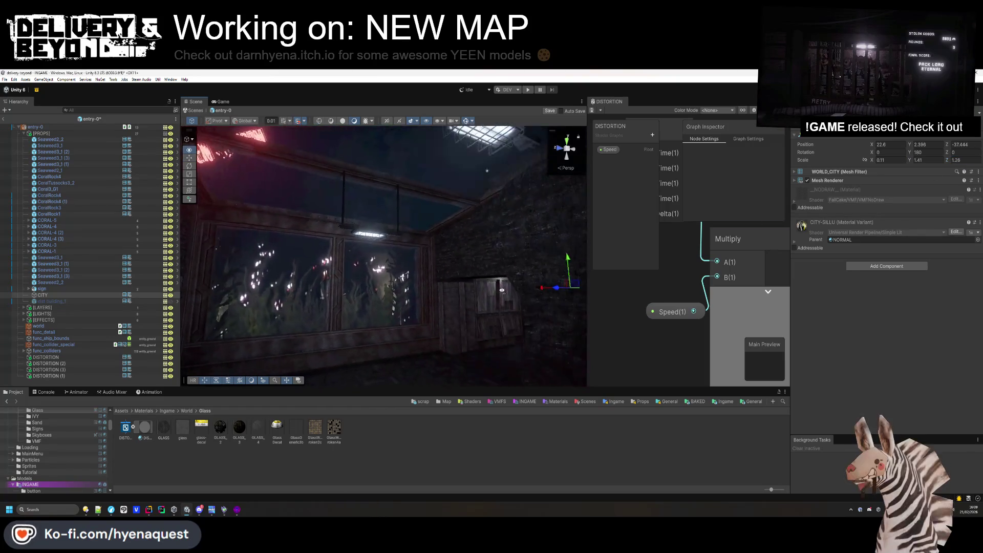
{"action": "left_click_drag", "start_coordinate": [570, 261], "coordinate": [545, 194]}
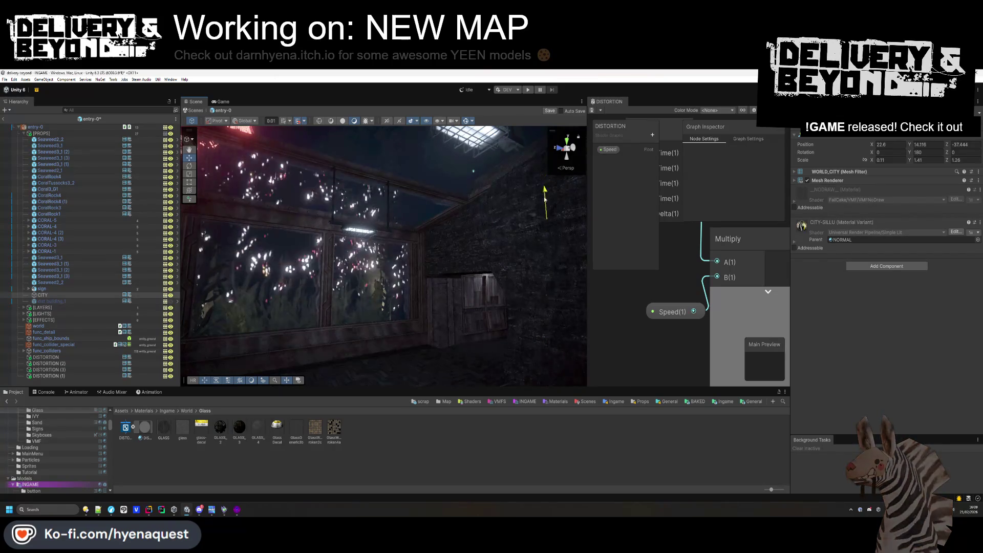
Widen the CITY backdrop along X, shift it sideways and back, and tilt it slightly.
{"action": "mouse_move", "coordinate": [389, 266]}
{"action": "left_mouse_down"}
{"action": "mouse_move", "coordinate": [281, 351]}
{"action": "mouse_move", "coordinate": [328, 326]}
{"action": "left_mouse_up"}
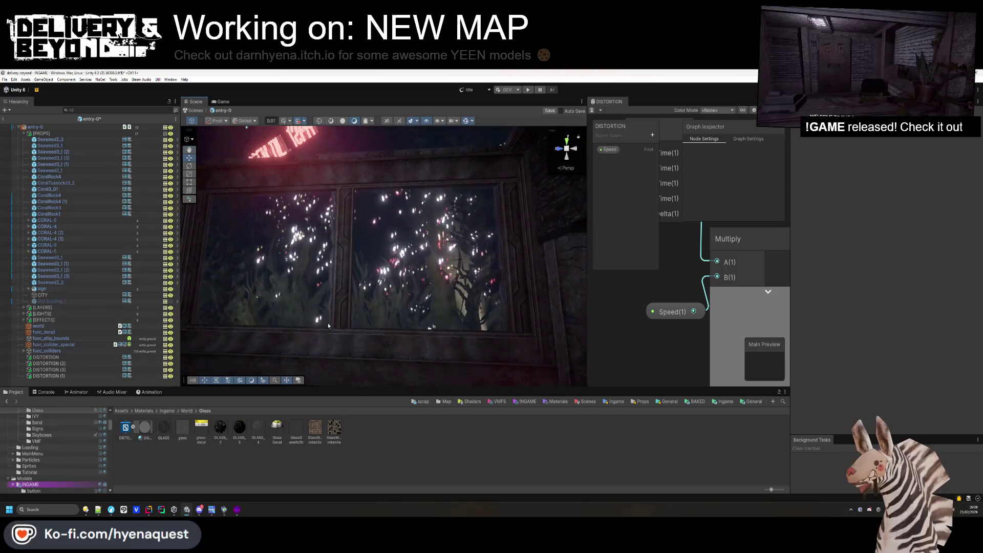
{"action": "left_click", "coordinate": [328, 326]}
{"action": "left_click_drag", "start_coordinate": [872, 163], "coordinate": [881, 164]}
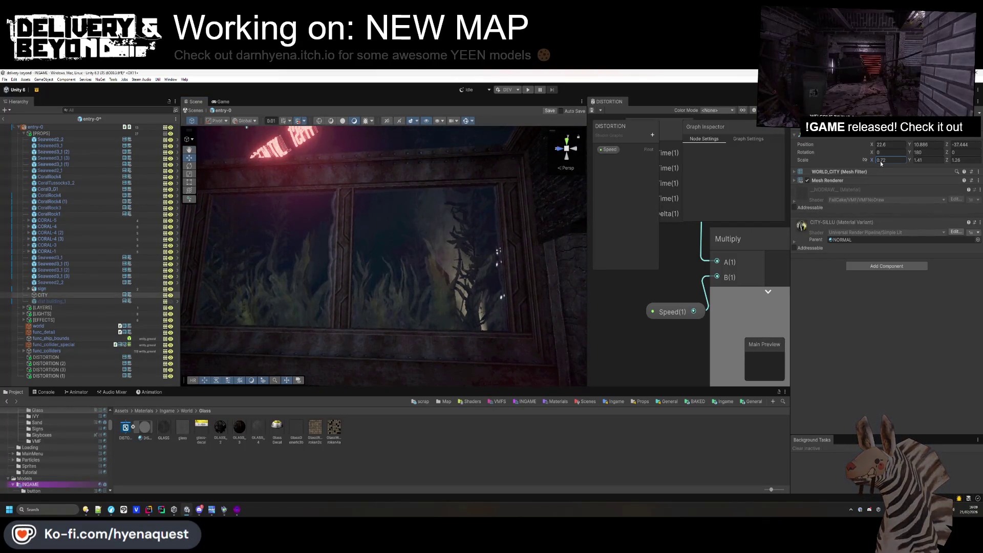
{"action": "key", "text": "f"}
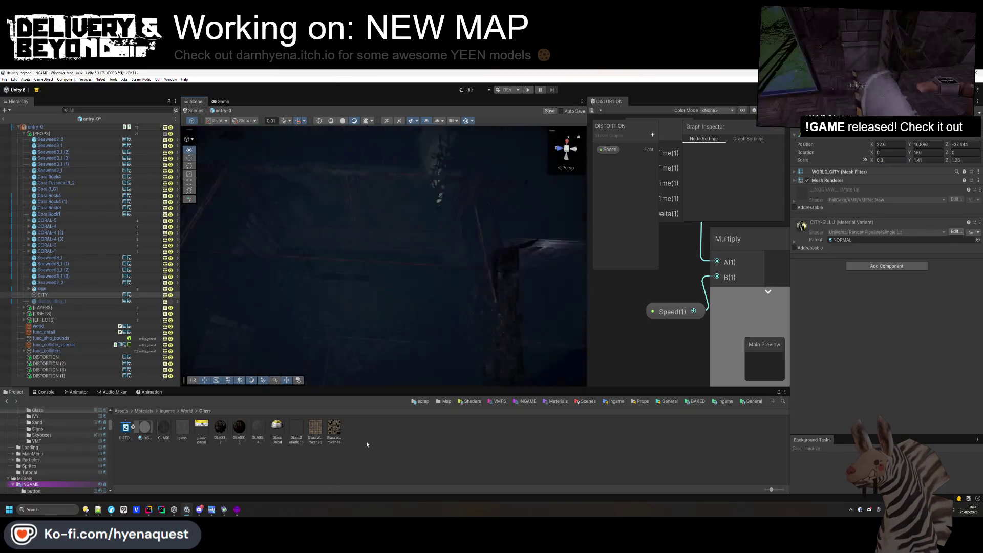
{"action": "mouse_move", "coordinate": [463, 213]}
{"action": "left_mouse_down"}
{"action": "mouse_move", "coordinate": [566, 226]}
{"action": "mouse_move", "coordinate": [537, 241]}
{"action": "left_mouse_up"}
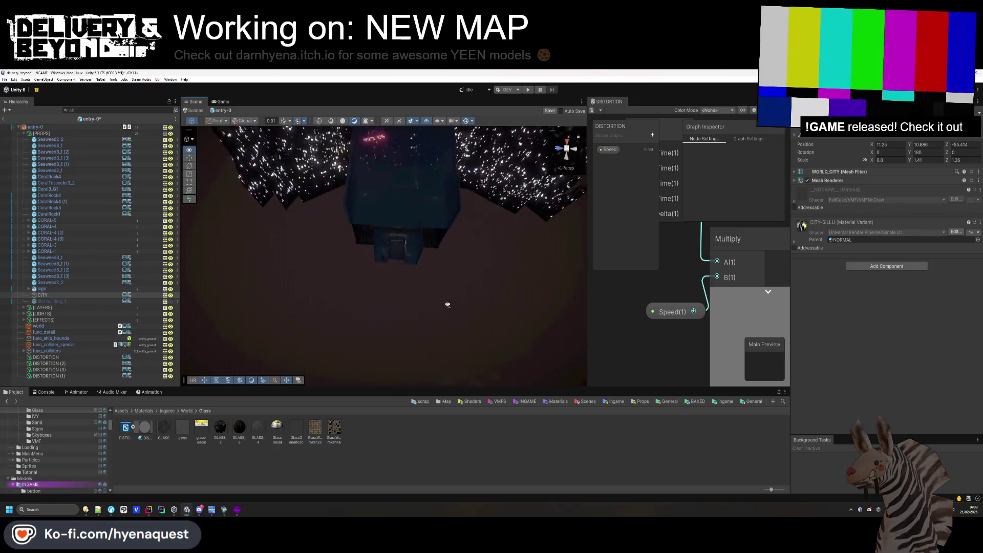
{"action": "mouse_move", "coordinate": [470, 253]}
{"action": "left_mouse_down"}
{"action": "mouse_move", "coordinate": [540, 138]}
{"action": "mouse_move", "coordinate": [492, 225]}
{"action": "mouse_move", "coordinate": [470, 228]}
{"action": "left_mouse_up"}
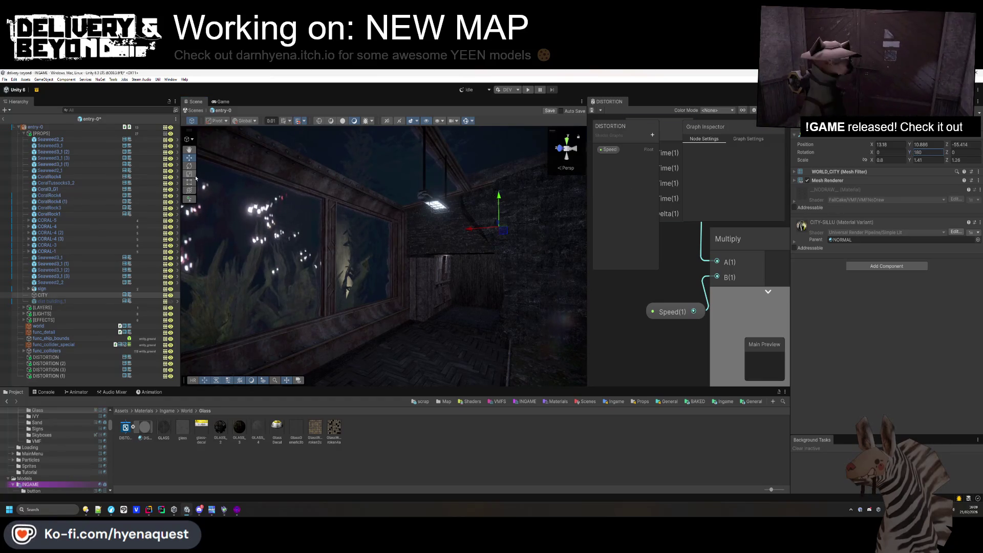
{"action": "mouse_move", "coordinate": [531, 223]}
{"action": "left_mouse_down"}
{"action": "mouse_move", "coordinate": [535, 242]}
{"action": "mouse_move", "coordinate": [511, 221]}
{"action": "left_mouse_up"}
{"action": "left_click_drag", "start_coordinate": [474, 254], "coordinate": [490, 253]}
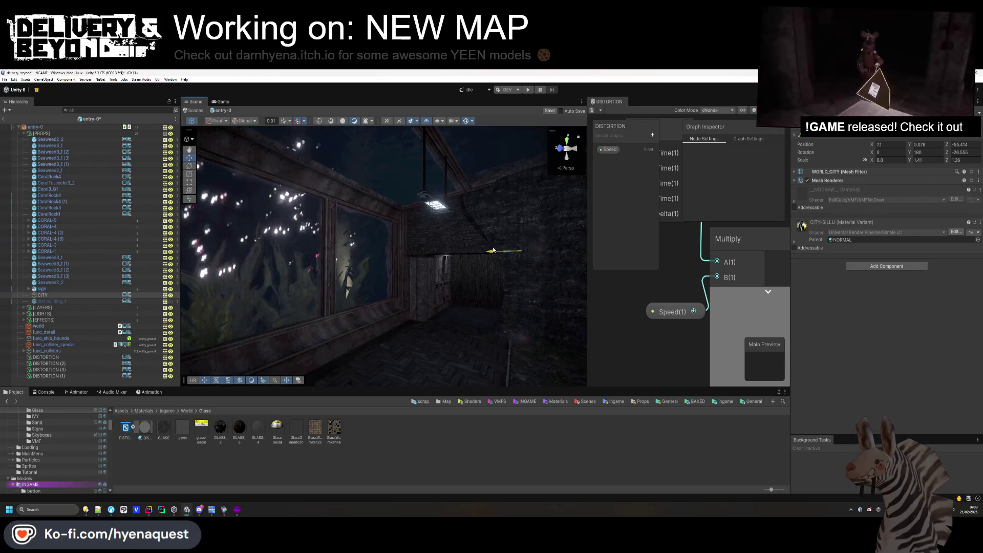
Check the city block from the window and above, then open the Seaweed asset folder.
{"action": "mouse_move", "coordinate": [517, 223]}
{"action": "left_mouse_down"}
{"action": "mouse_move", "coordinate": [282, 297]}
{"action": "mouse_move", "coordinate": [357, 302]}
{"action": "mouse_move", "coordinate": [300, 401]}
{"action": "mouse_move", "coordinate": [302, 385]}
{"action": "mouse_move", "coordinate": [334, 384]}
{"action": "left_mouse_up"}
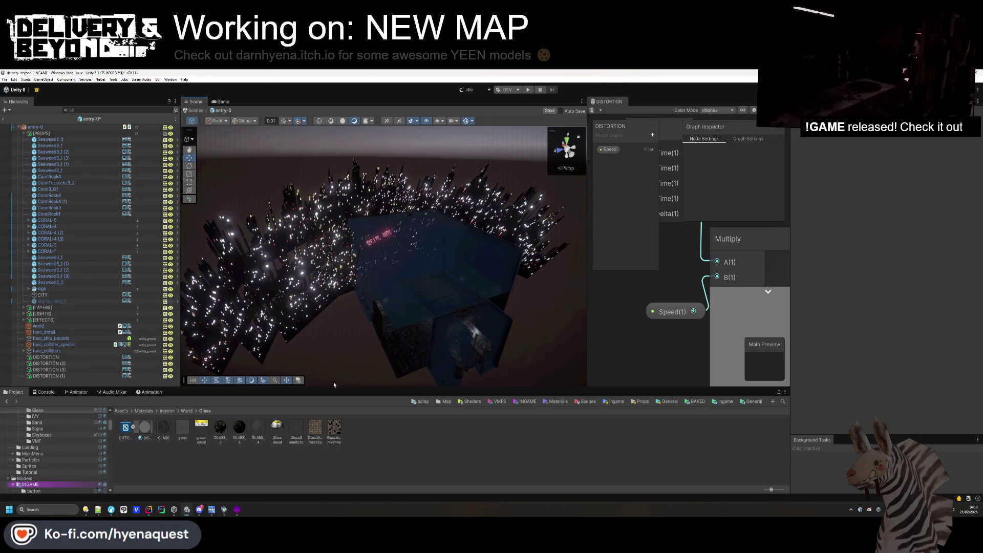
{"action": "mouse_move", "coordinate": [334, 382]}
{"action": "left_mouse_down"}
{"action": "mouse_move", "coordinate": [402, 320]}
{"action": "mouse_move", "coordinate": [354, 311]}
{"action": "mouse_move", "coordinate": [286, 209]}
{"action": "mouse_move", "coordinate": [263, 225]}
{"action": "left_mouse_up"}
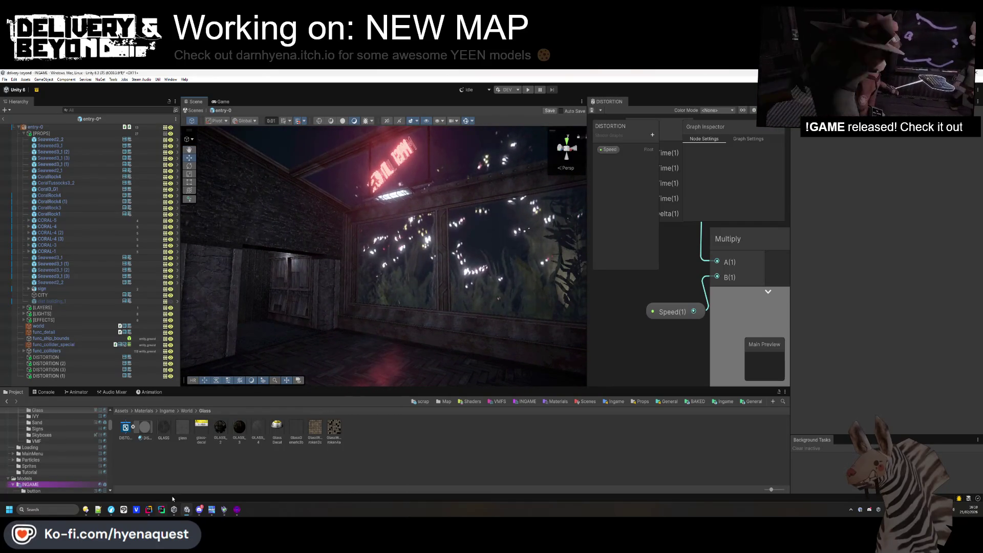
{"action": "double_click", "coordinate": [202, 460]}
{"action": "double_click", "coordinate": [199, 460]}
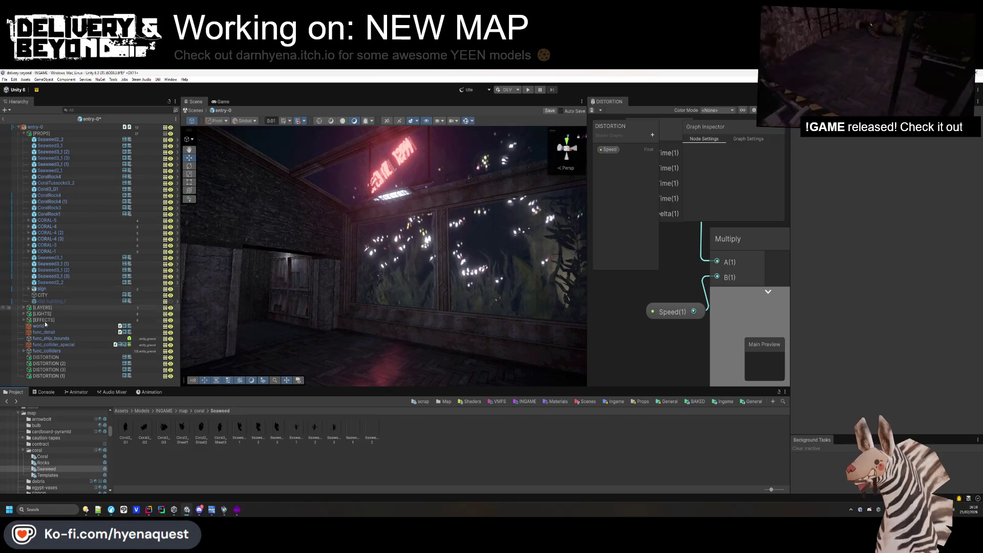
{"action": "mouse_move", "coordinate": [454, 268]}
{"action": "left_mouse_down"}
{"action": "mouse_move", "coordinate": [495, 214]}
{"action": "mouse_move", "coordinate": [318, 221]}
{"action": "mouse_move", "coordinate": [272, 273]}
{"action": "mouse_move", "coordinate": [222, 276]}
{"action": "mouse_move", "coordinate": [358, 281]}
{"action": "mouse_move", "coordinate": [517, 261]}
{"action": "mouse_move", "coordinate": [424, 276]}
{"action": "mouse_move", "coordinate": [524, 283]}
{"action": "mouse_move", "coordinate": [253, 314]}
{"action": "left_mouse_up"}
{"action": "left_click", "coordinate": [256, 327]}
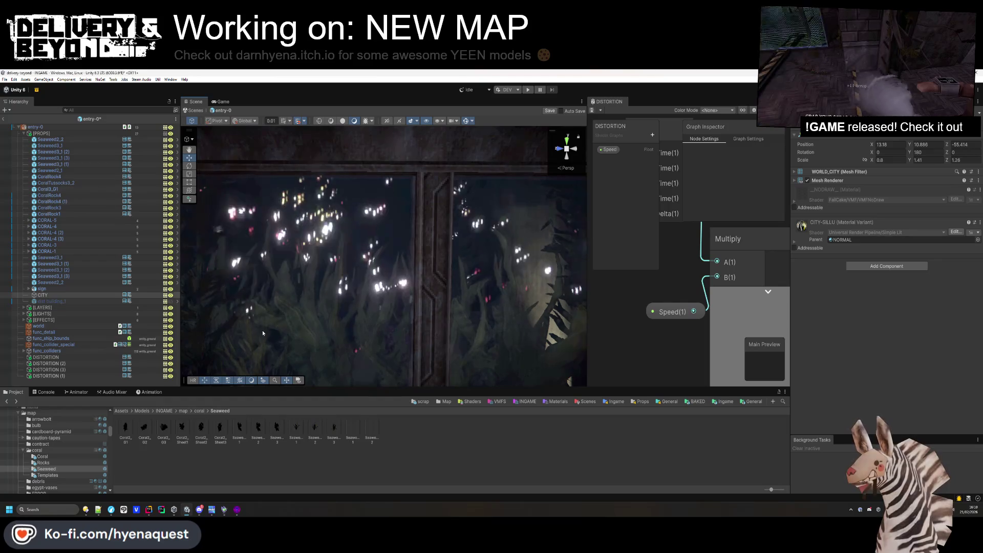
{"action": "left_click", "coordinate": [361, 292]}
{"action": "scroll", "coordinate": [361, 293], "scroll_direction": "down", "scroll_amount": 5}
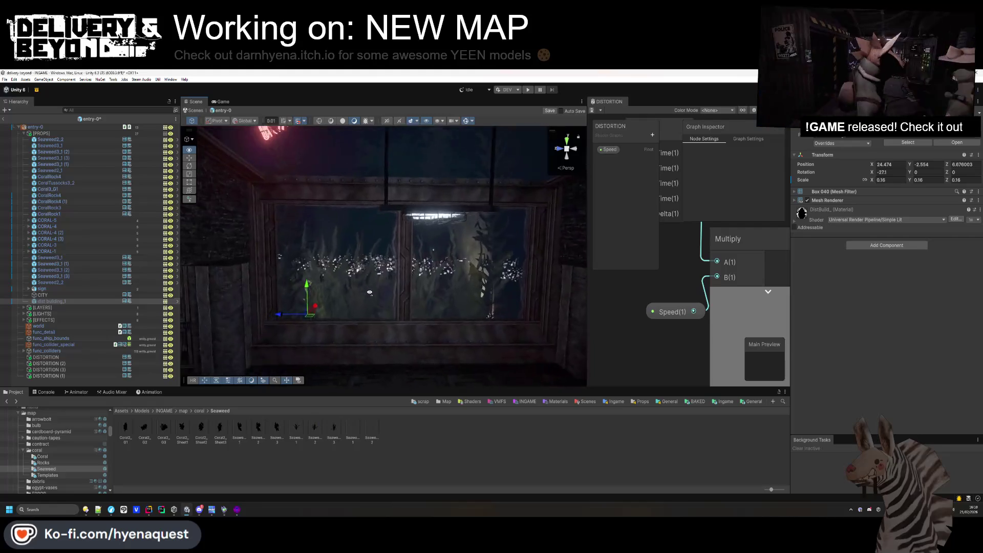
{"action": "left_click", "coordinate": [429, 464]}
{"action": "scroll", "coordinate": [539, 367], "scroll_direction": "up", "scroll_amount": 10}
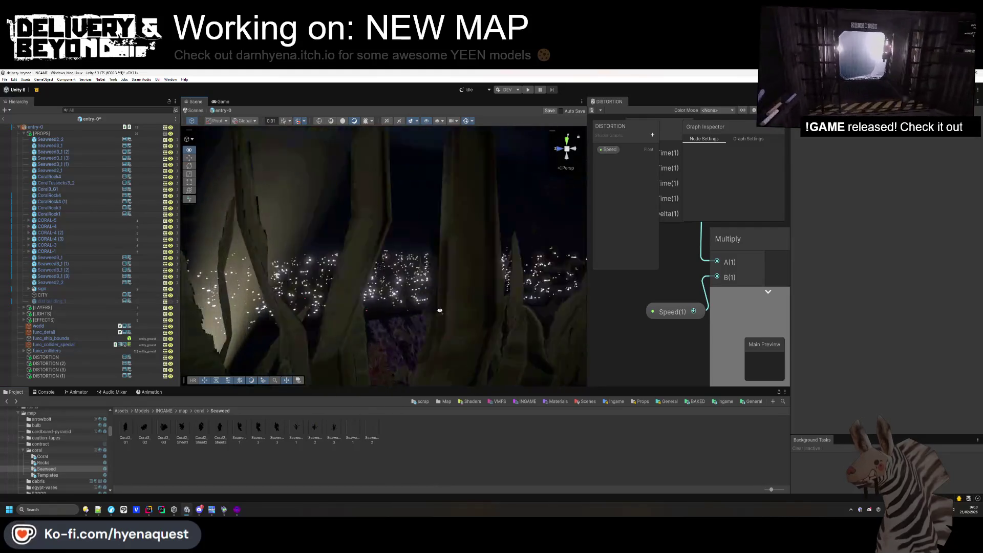
{"action": "scroll", "coordinate": [540, 366], "scroll_direction": "down", "scroll_amount": 10}
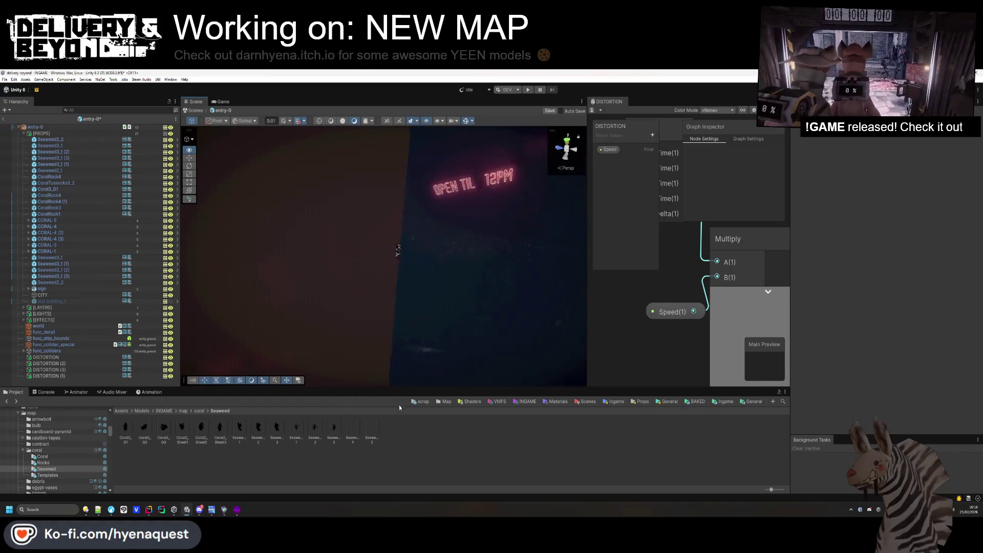
{"action": "left_click", "coordinate": [414, 321]}
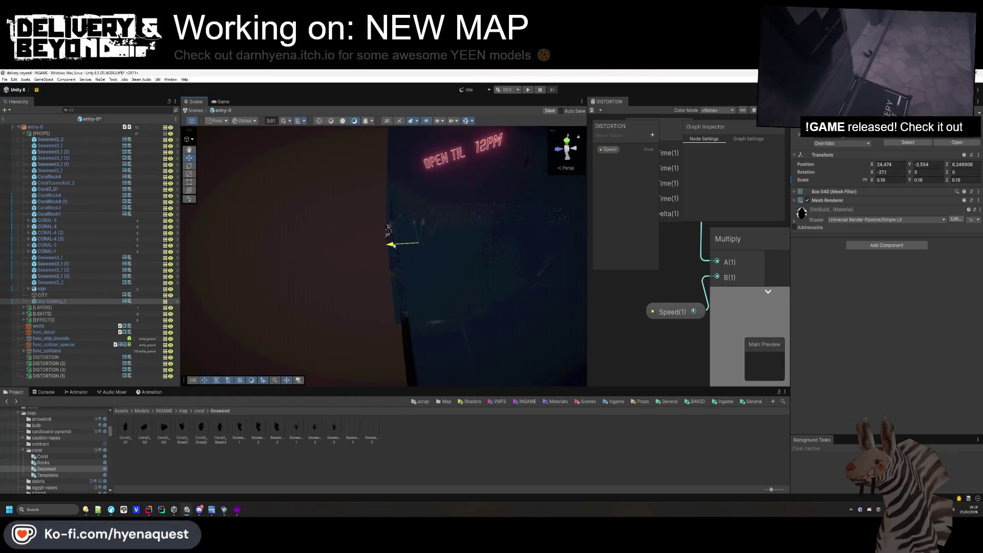
{"action": "left_click", "coordinate": [42, 294]}
{"action": "key", "text": "f"}
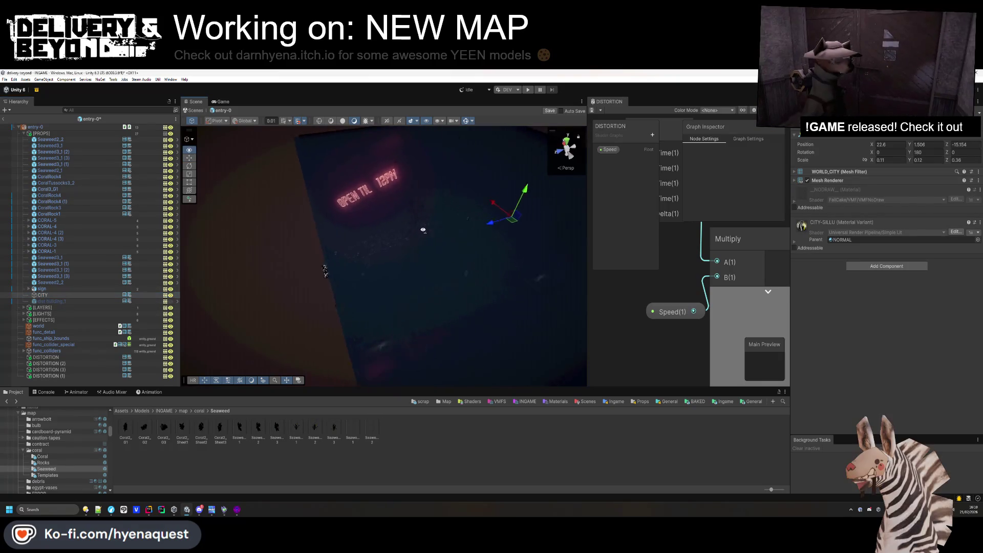
{"action": "mouse_move", "coordinate": [446, 240]}
{"action": "left_mouse_down"}
{"action": "mouse_move", "coordinate": [448, 278]}
{"action": "mouse_move", "coordinate": [358, 248]}
{"action": "mouse_move", "coordinate": [348, 264]}
{"action": "mouse_move", "coordinate": [379, 235]}
{"action": "mouse_move", "coordinate": [398, 186]}
{"action": "mouse_move", "coordinate": [452, 273]}
{"action": "mouse_move", "coordinate": [520, 254]}
{"action": "mouse_move", "coordinate": [346, 347]}
{"action": "mouse_move", "coordinate": [461, 292]}
{"action": "left_mouse_up"}
{"action": "left_click", "coordinate": [493, 281]}
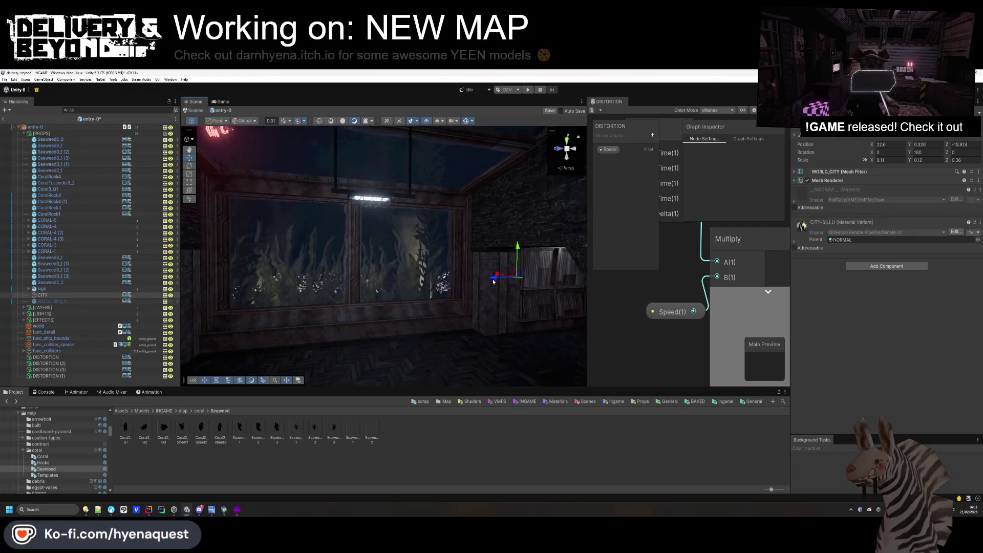
{"action": "left_click_drag", "start_coordinate": [369, 317], "coordinate": [330, 328]}
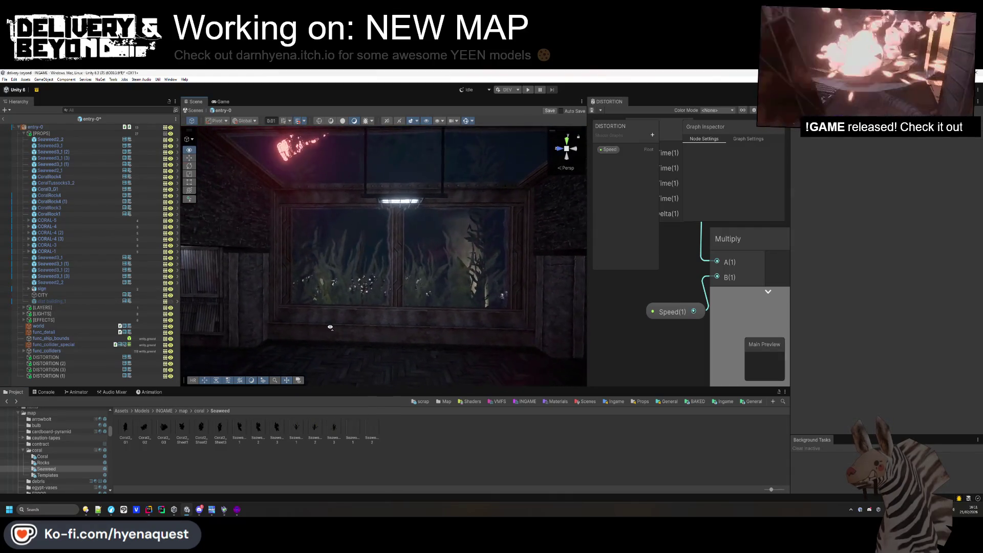
Select dist building_1 and set its uniform scale to 0.9.
{"action": "left_click", "coordinate": [68, 296]}
{"action": "left_click", "coordinate": [71, 302]}
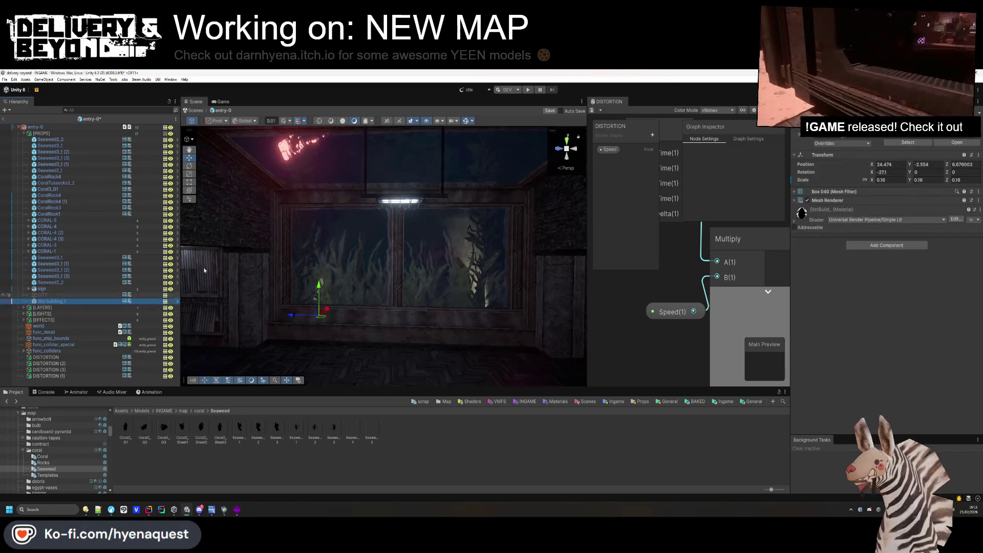
{"action": "scroll", "coordinate": [387, 292], "scroll_direction": "down", "scroll_amount": 6}
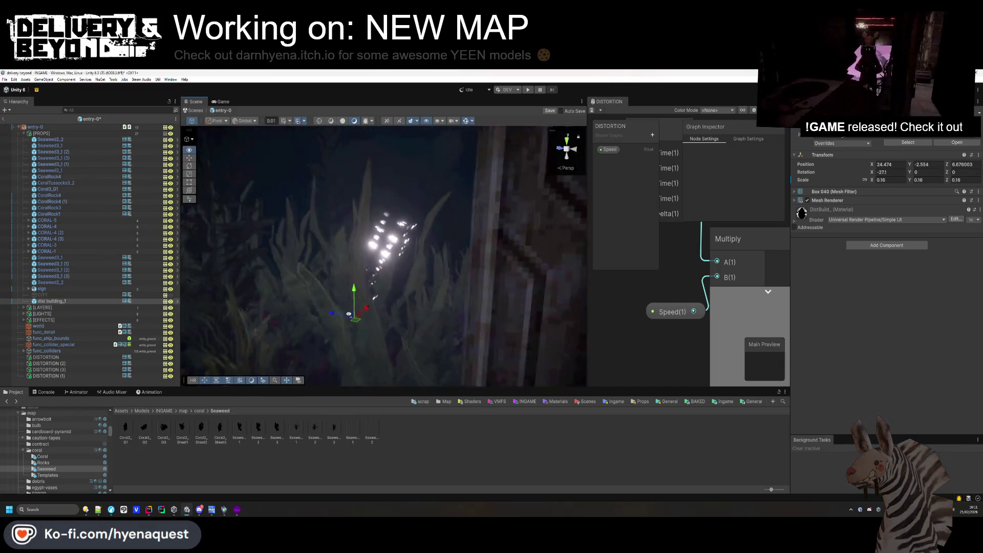
{"action": "scroll", "coordinate": [347, 315], "scroll_direction": "down", "scroll_amount": 2}
{"action": "type", "text": "0.9"}
{"action": "key", "text": "Return"}
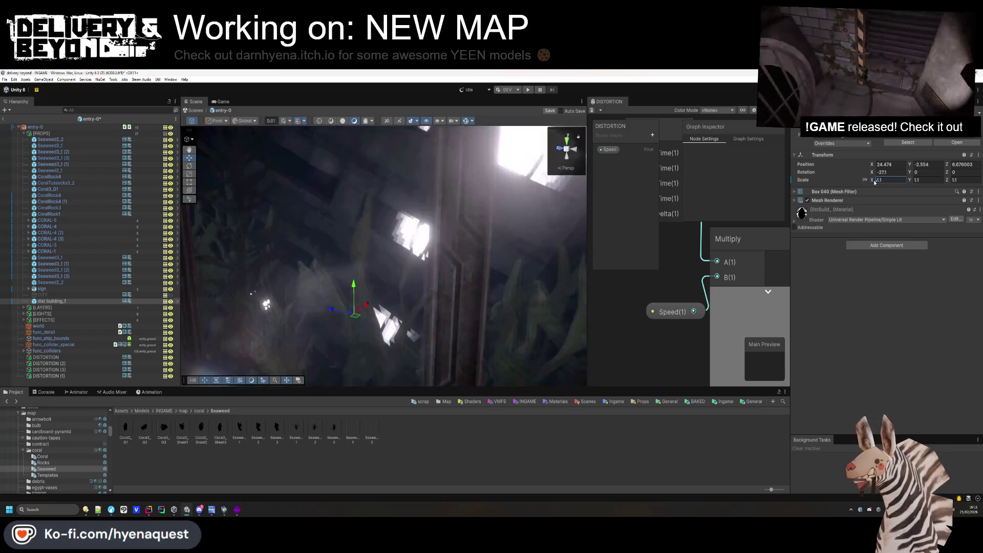
Shrink dist building_1 to 0.52 scale and move it up and closer to the window.
{"action": "mouse_move", "coordinate": [482, 235]}
{"action": "left_mouse_down"}
{"action": "mouse_move", "coordinate": [513, 232]}
{"action": "mouse_move", "coordinate": [502, 317]}
{"action": "mouse_move", "coordinate": [398, 292]}
{"action": "left_mouse_up"}
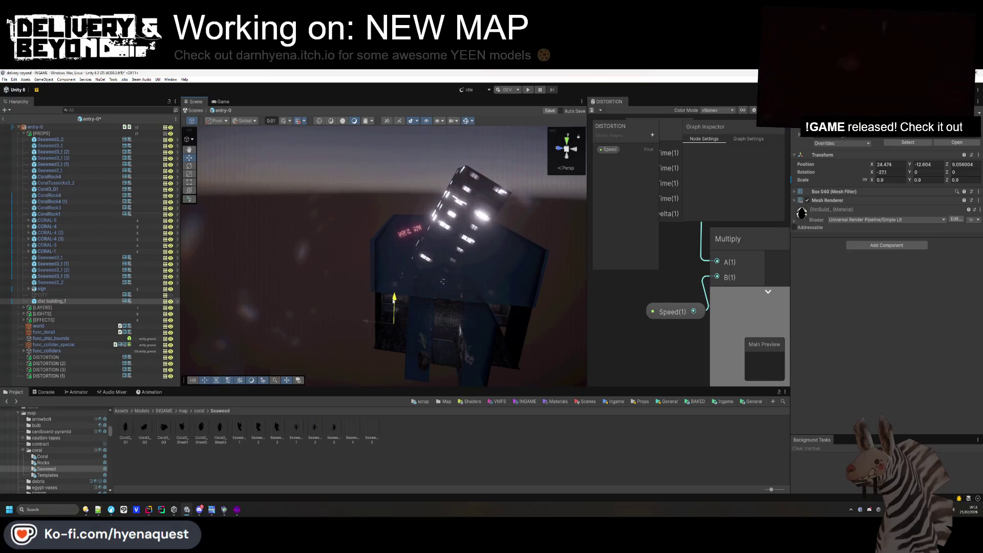
{"action": "mouse_move", "coordinate": [393, 314]}
{"action": "left_mouse_down"}
{"action": "mouse_move", "coordinate": [425, 307]}
{"action": "mouse_move", "coordinate": [450, 333]}
{"action": "mouse_move", "coordinate": [568, 259]}
{"action": "left_mouse_up"}
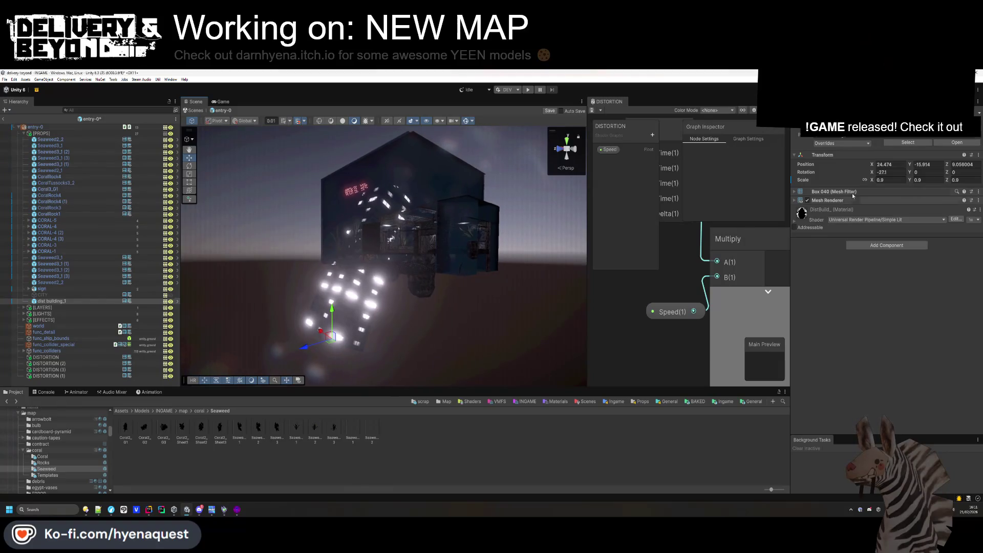
{"action": "left_click_drag", "start_coordinate": [876, 180], "coordinate": [866, 180]}
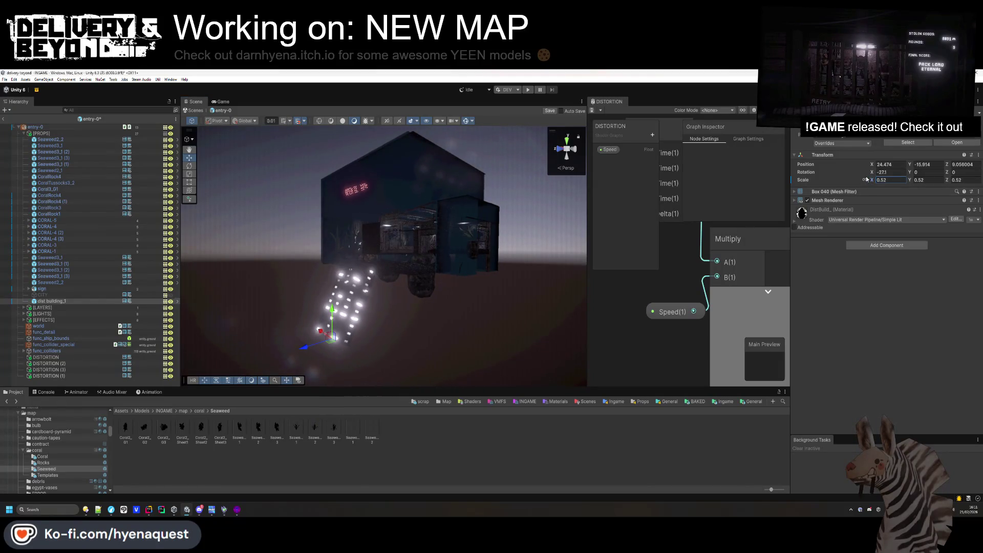
{"action": "mouse_move", "coordinate": [314, 331]}
{"action": "left_mouse_down"}
{"action": "mouse_move", "coordinate": [361, 262]}
{"action": "mouse_move", "coordinate": [415, 310]}
{"action": "mouse_move", "coordinate": [375, 262]}
{"action": "mouse_move", "coordinate": [249, 362]}
{"action": "left_mouse_up"}
Move dist building_1 nearer along Z, bringing its Z position to about 0.058.
{"action": "left_click", "coordinate": [375, 262]}
{"action": "left_click", "coordinate": [295, 323]}
{"action": "mouse_move", "coordinate": [295, 323]}
{"action": "left_mouse_down"}
{"action": "mouse_move", "coordinate": [340, 285]}
{"action": "mouse_move", "coordinate": [365, 290]}
{"action": "mouse_move", "coordinate": [440, 258]}
{"action": "left_mouse_up"}
{"action": "left_click", "coordinate": [440, 258]}
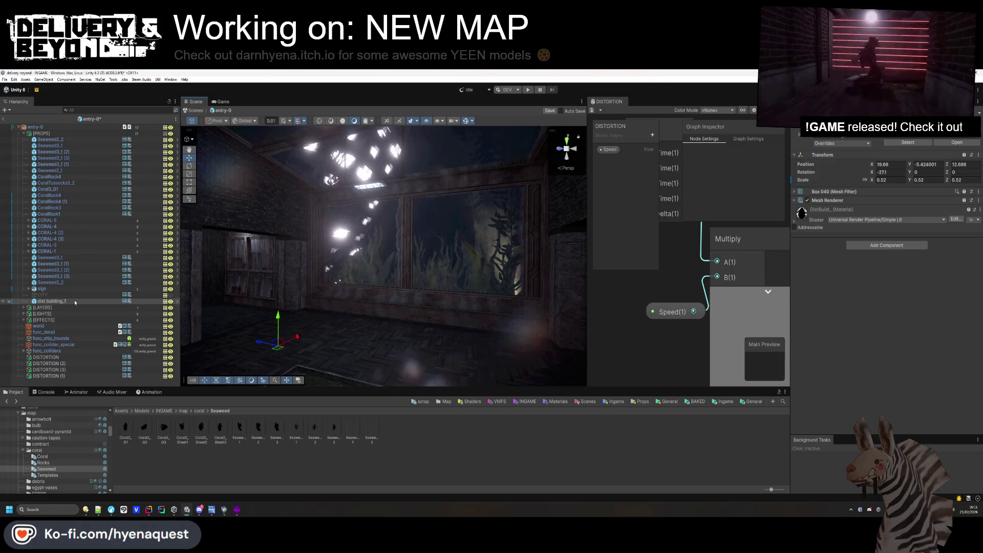
{"action": "left_click_drag", "start_coordinate": [238, 292], "coordinate": [238, 292]}
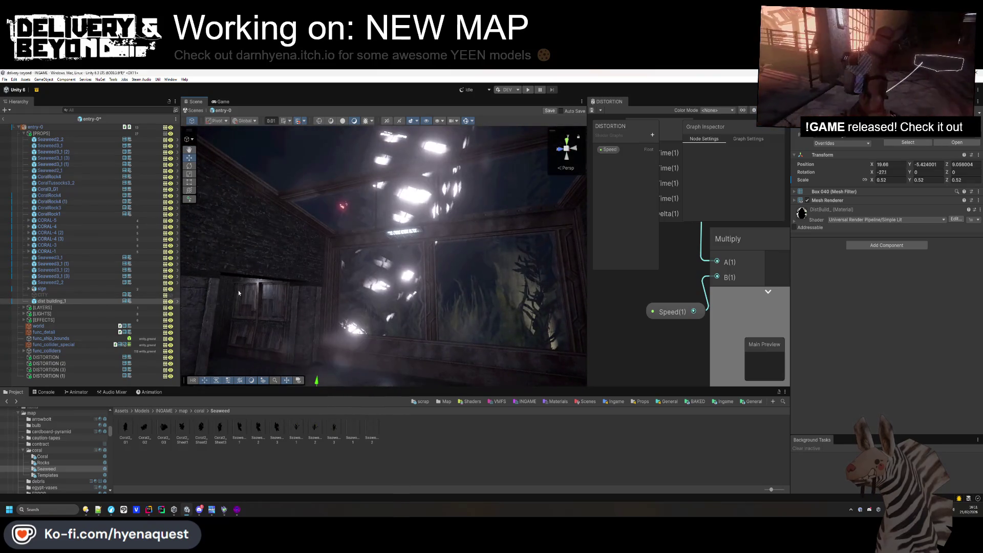
Delete dist building_1 and inspect the CITY backdrop's WORLD_CITY mesh.
{"action": "left_click", "coordinate": [61, 301]}
{"action": "key", "text": "Delete"}
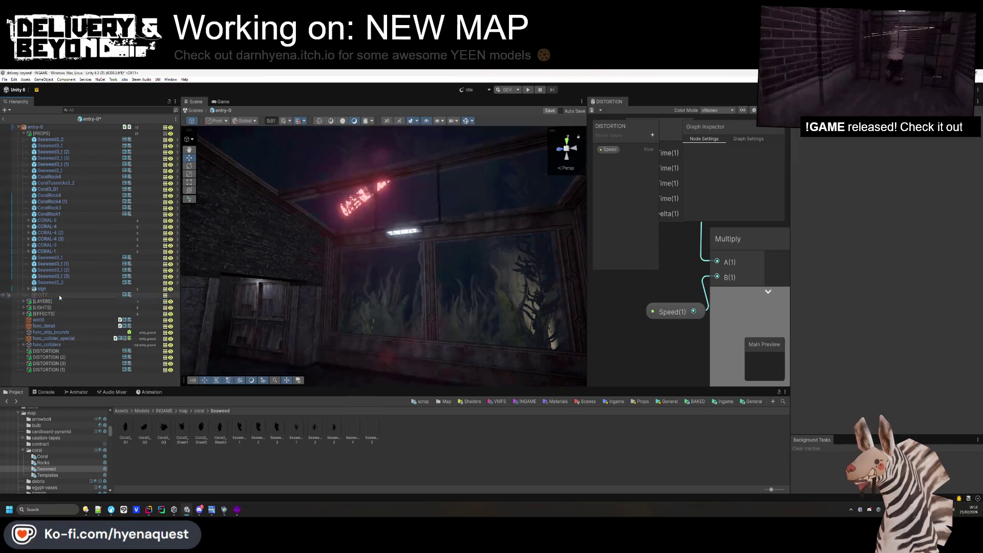
{"action": "left_click", "coordinate": [59, 295]}
{"action": "left_click_drag", "start_coordinate": [189, 307], "coordinate": [269, 299]}
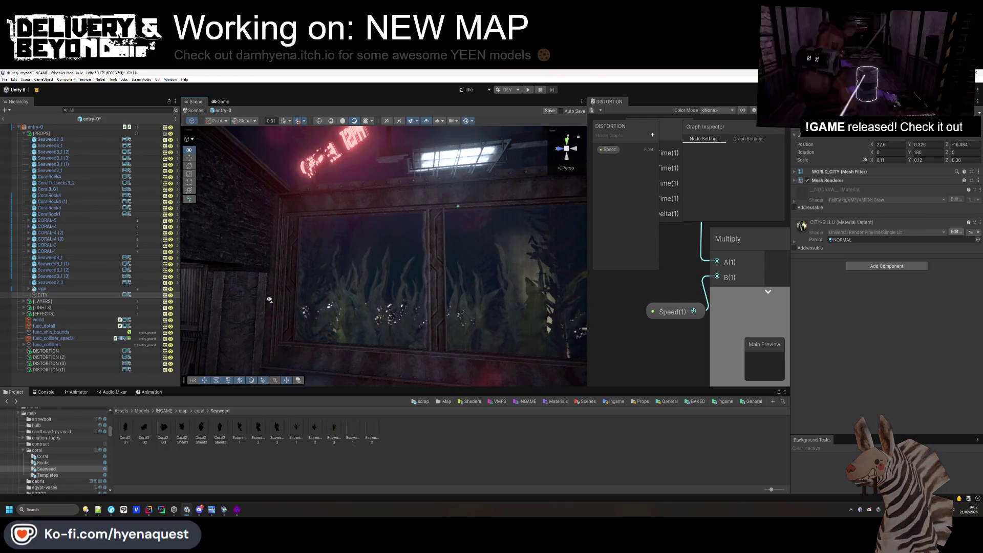
{"action": "left_click", "coordinate": [849, 172]}
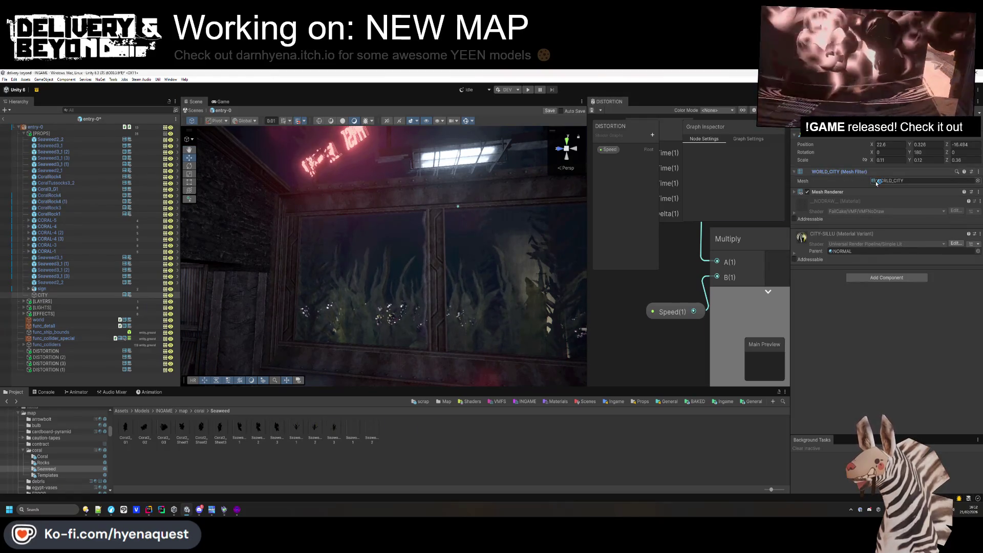
{"action": "left_click", "coordinate": [901, 181]}
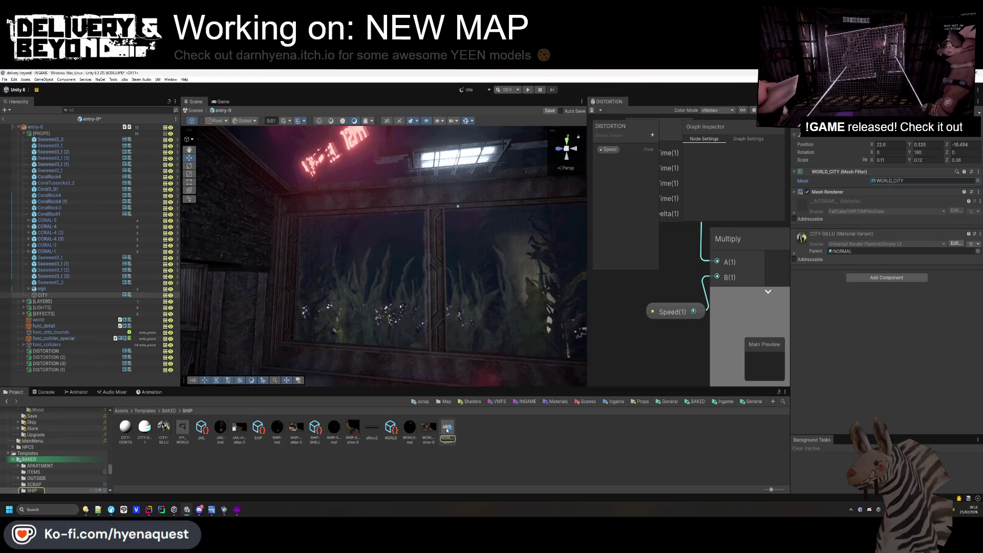
Place the NeonSignCyberPunkStyleV1T COFFEE sign in the scene beside the window.
{"action": "key", "text": "ctrl+z"}
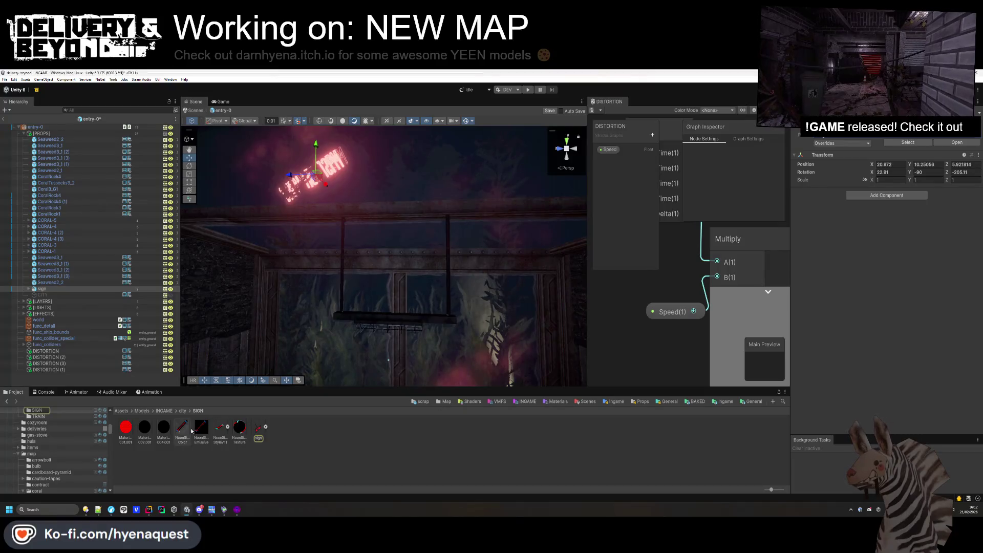
{"action": "key", "text": "f"}
{"action": "mouse_move", "coordinate": [220, 427]}
{"action": "left_mouse_down"}
{"action": "mouse_move", "coordinate": [384, 256]}
{"action": "mouse_move", "coordinate": [384, 358]}
{"action": "left_mouse_up"}
{"action": "mouse_move", "coordinate": [414, 238]}
{"action": "left_mouse_down"}
{"action": "mouse_move", "coordinate": [547, 181]}
{"action": "mouse_move", "coordinate": [683, 153]}
{"action": "left_mouse_up"}
Tilt the COFFEE sign diagonally and turn it around its vertical axis.
{"action": "key", "text": "f"}
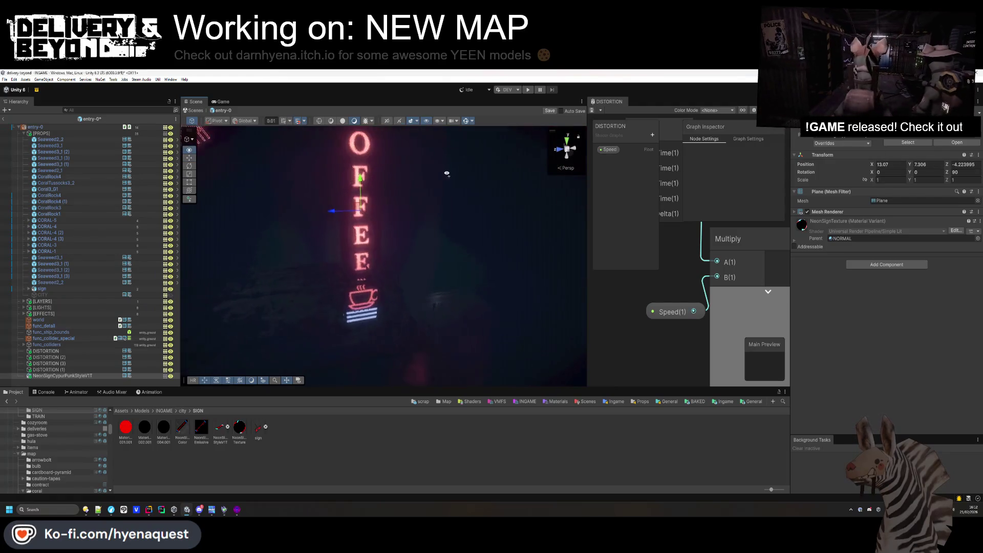
{"action": "mouse_move", "coordinate": [397, 185]}
{"action": "left_mouse_down"}
{"action": "mouse_move", "coordinate": [407, 279]}
{"action": "mouse_move", "coordinate": [408, 246]}
{"action": "mouse_move", "coordinate": [407, 256]}
{"action": "mouse_move", "coordinate": [248, 263]}
{"action": "left_mouse_up"}
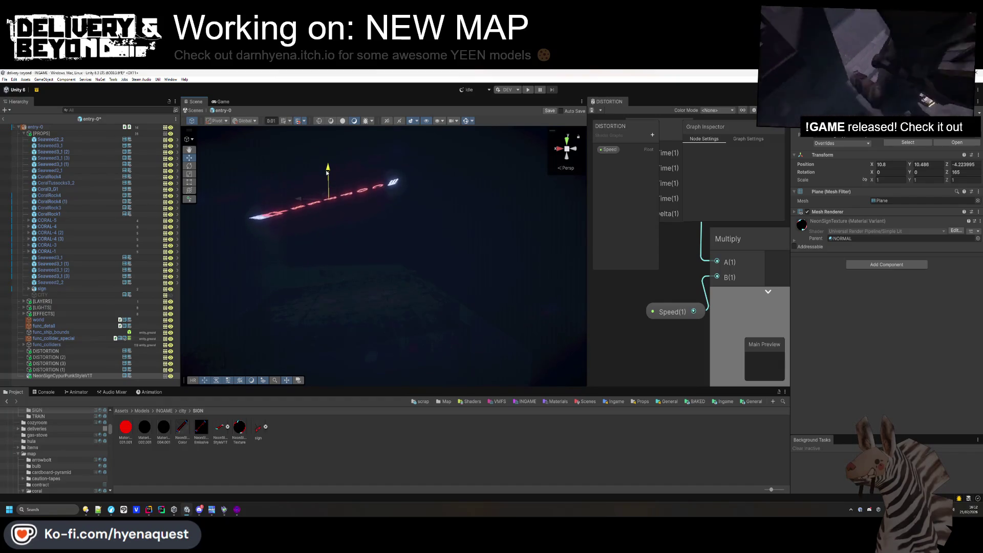
{"action": "mouse_move", "coordinate": [351, 367]}
{"action": "left_mouse_down"}
{"action": "mouse_move", "coordinate": [391, 163]}
{"action": "mouse_move", "coordinate": [430, 174]}
{"action": "left_mouse_up"}
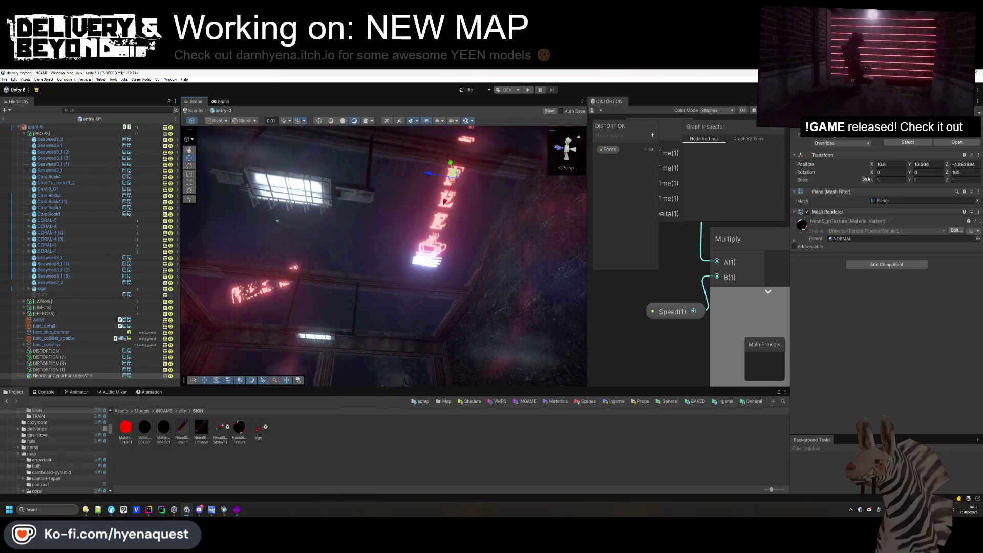
{"action": "mouse_move", "coordinate": [910, 172]}
{"action": "left_mouse_down"}
{"action": "mouse_move", "coordinate": [958, 173]}
{"action": "mouse_move", "coordinate": [346, 200]}
{"action": "left_mouse_up"}
Orbit the Scene view from inside to check the sign against the windows and seaweed.
{"action": "left_click", "coordinate": [382, 436]}
{"action": "mouse_move", "coordinate": [358, 327]}
{"action": "left_mouse_down"}
{"action": "mouse_move", "coordinate": [349, 336]}
{"action": "mouse_move", "coordinate": [354, 359]}
{"action": "mouse_move", "coordinate": [348, 334]}
{"action": "left_mouse_up"}
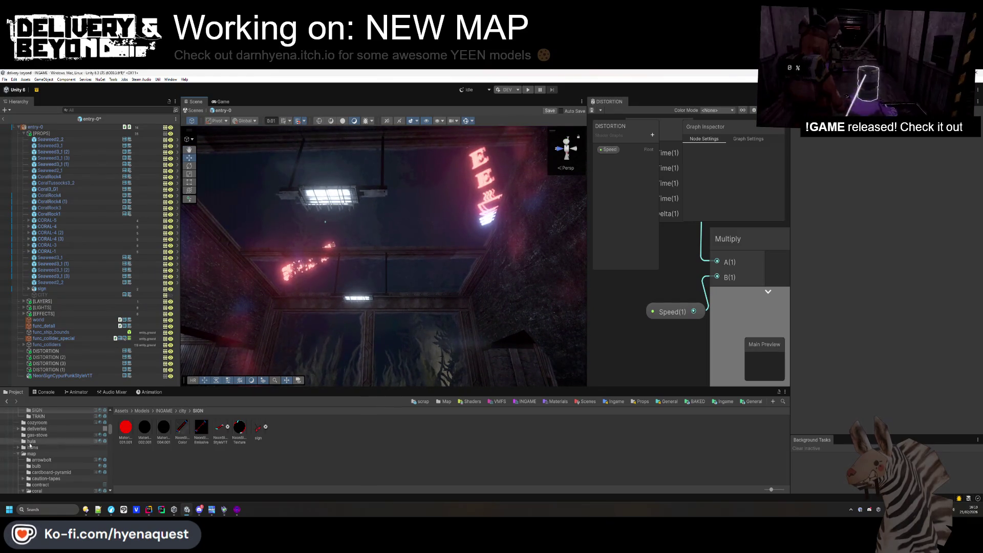
{"action": "scroll", "coordinate": [35, 443], "scroll_direction": "up", "scroll_amount": 3}
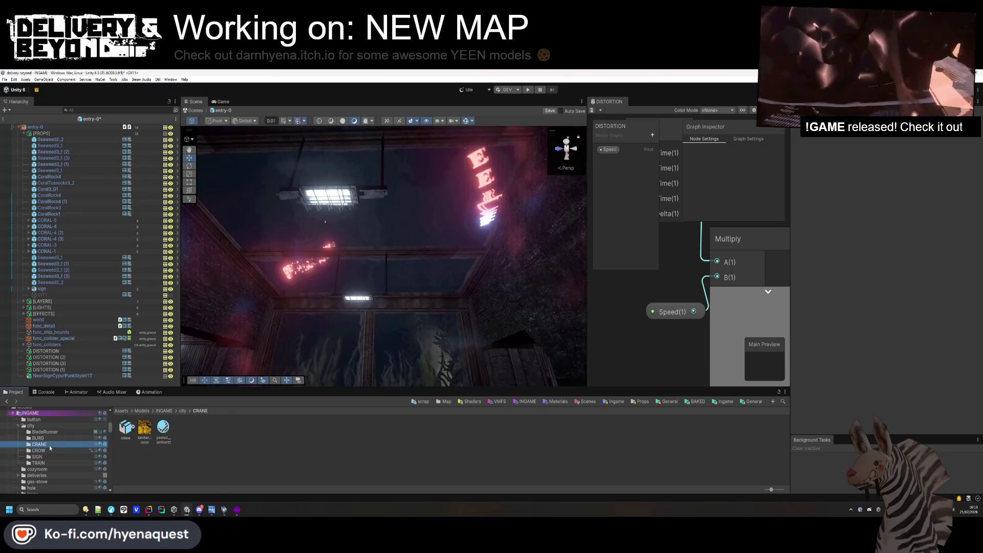
{"action": "key", "text": "Up"}
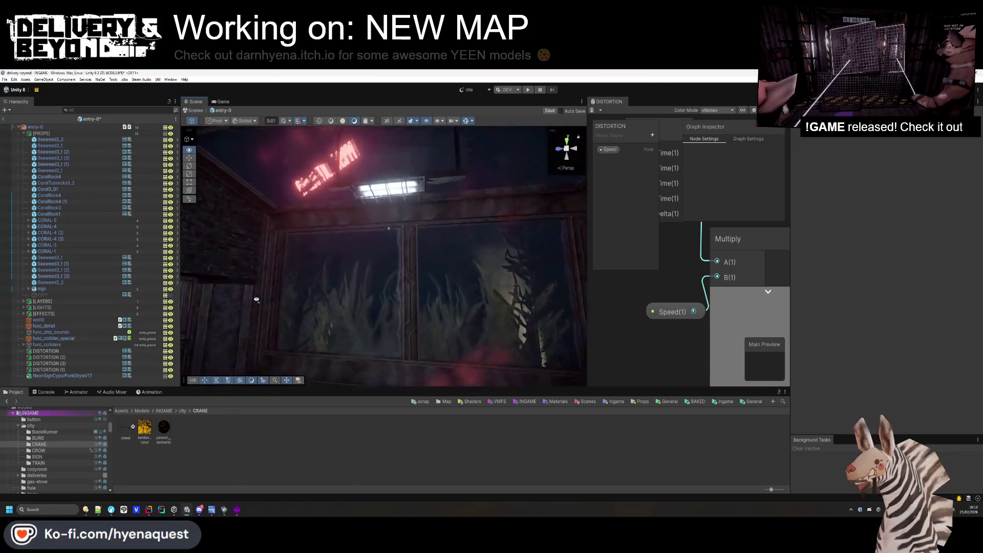
{"action": "mouse_move", "coordinate": [326, 320]}
{"action": "left_mouse_down"}
{"action": "mouse_move", "coordinate": [367, 268]}
{"action": "mouse_move", "coordinate": [428, 244]}
{"action": "left_mouse_up"}
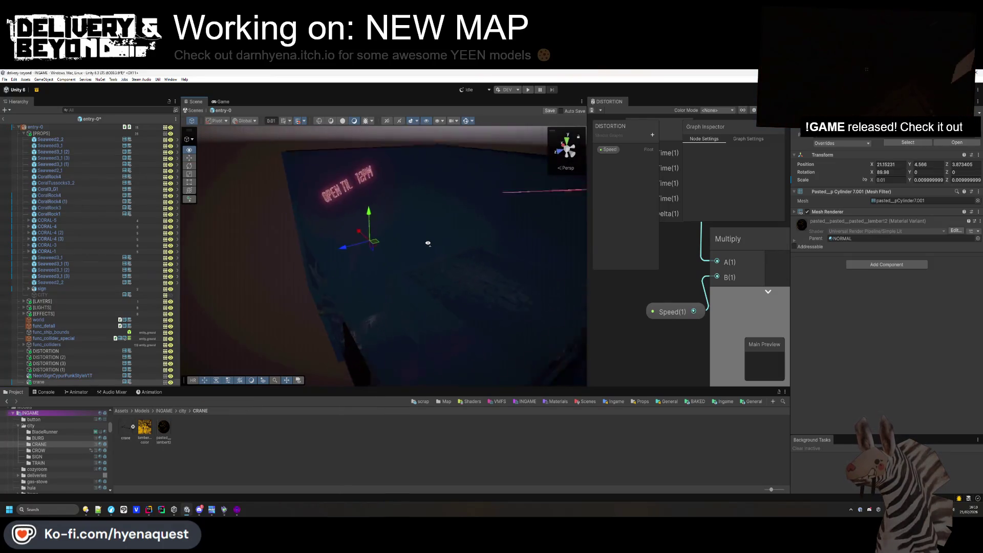
{"action": "scroll", "coordinate": [502, 232], "scroll_direction": "down", "scroll_amount": 5}
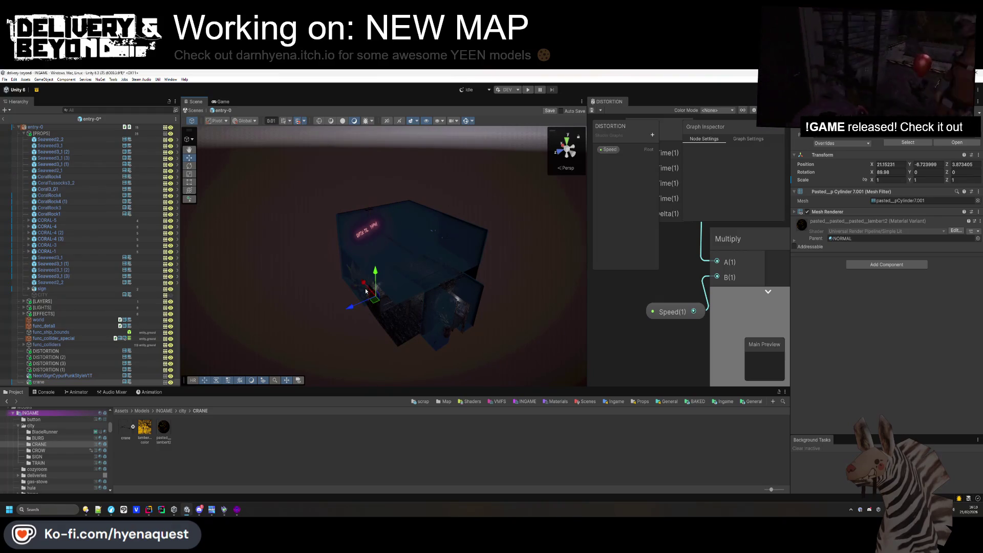
{"action": "scroll", "coordinate": [332, 365], "scroll_direction": "up", "scroll_amount": 10}
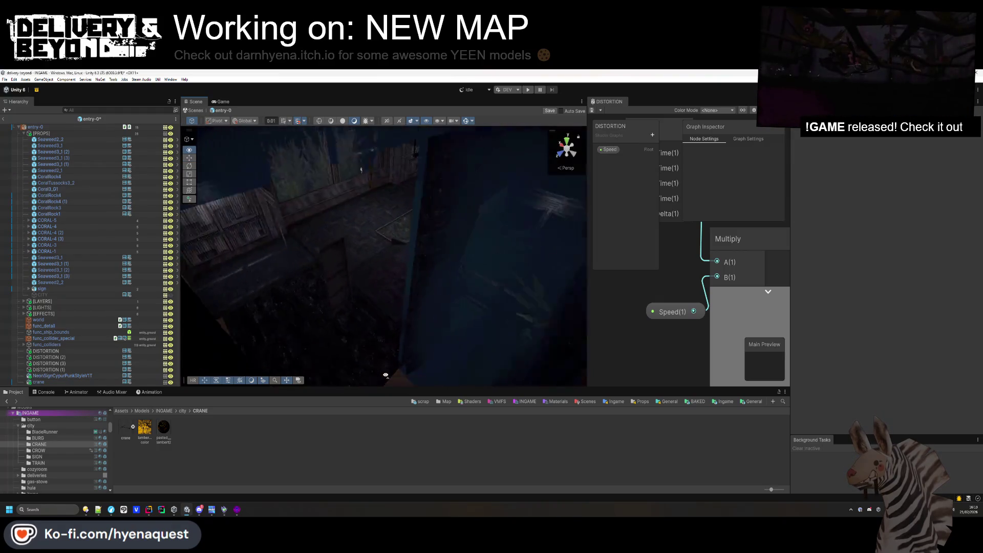
{"action": "left_click_drag", "start_coordinate": [283, 268], "coordinate": [555, 237]}
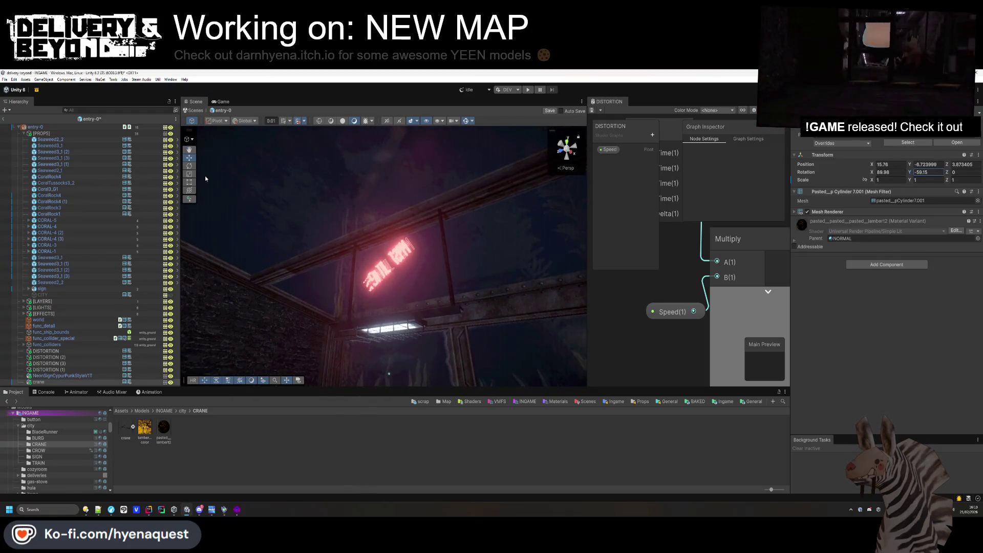
{"action": "mouse_move", "coordinate": [379, 287]}
{"action": "left_mouse_down"}
{"action": "mouse_move", "coordinate": [374, 175]}
{"action": "mouse_move", "coordinate": [393, 274]}
{"action": "mouse_move", "coordinate": [384, 246]}
{"action": "mouse_move", "coordinate": [378, 287]}
{"action": "mouse_move", "coordinate": [449, 438]}
{"action": "mouse_move", "coordinate": [415, 330]}
{"action": "left_mouse_up"}
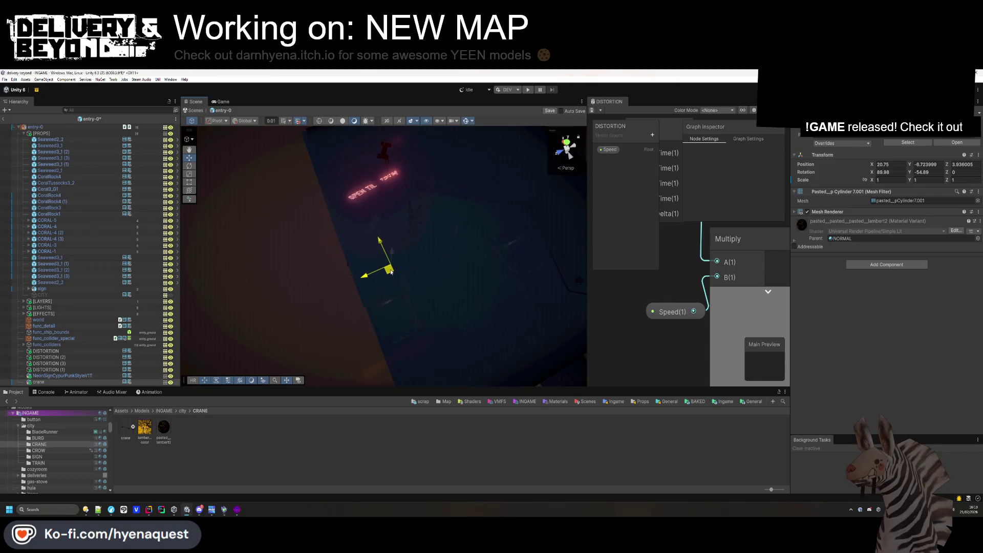
{"action": "mouse_move", "coordinate": [446, 359]}
{"action": "left_mouse_down"}
{"action": "mouse_move", "coordinate": [487, 215]}
{"action": "mouse_move", "coordinate": [492, 261]}
{"action": "mouse_move", "coordinate": [479, 305]}
{"action": "mouse_move", "coordinate": [337, 80]}
{"action": "mouse_move", "coordinate": [421, 112]}
{"action": "mouse_move", "coordinate": [358, 195]}
{"action": "mouse_move", "coordinate": [266, 266]}
{"action": "left_mouse_up"}
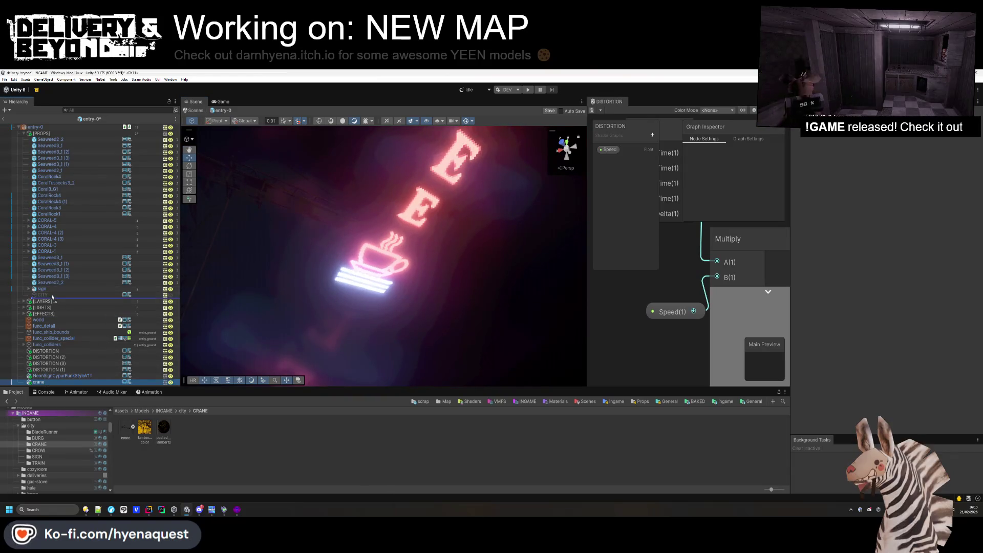
Delete the NeonSignCyberpunkStyleV1T COFFEE sign and frame the view on the building box.
{"action": "left_click", "coordinate": [69, 383]}
{"action": "key", "text": "Delete"}
{"action": "left_click", "coordinate": [57, 290]}
{"action": "mouse_move", "coordinate": [512, 251]}
{"action": "left_mouse_down"}
{"action": "mouse_move", "coordinate": [500, 259]}
{"action": "mouse_move", "coordinate": [510, 313]}
{"action": "left_mouse_up"}
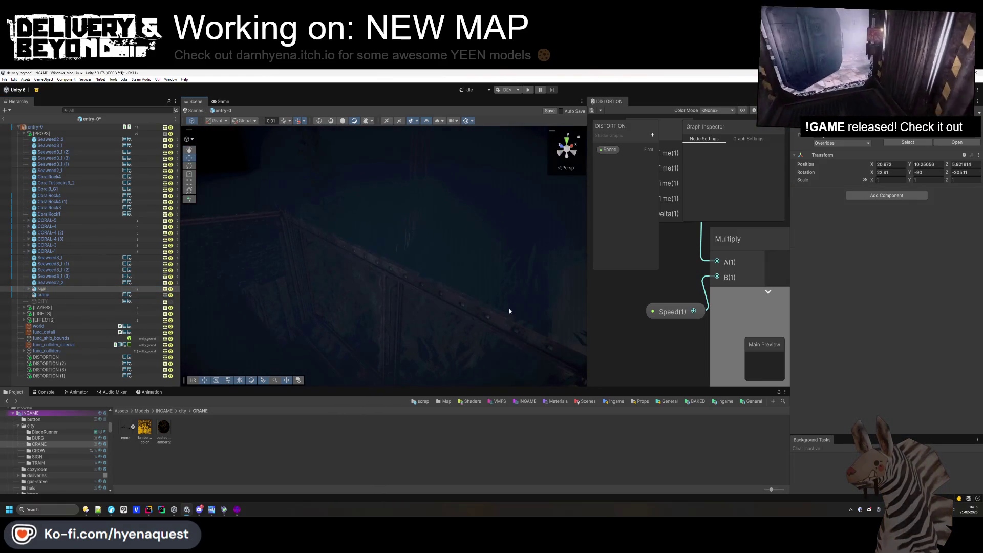
{"action": "mouse_move", "coordinate": [508, 290]}
{"action": "left_mouse_down"}
{"action": "mouse_move", "coordinate": [492, 303]}
{"action": "mouse_move", "coordinate": [516, 269]}
{"action": "mouse_move", "coordinate": [338, 248]}
{"action": "mouse_move", "coordinate": [411, 334]}
{"action": "left_mouse_up"}
{"action": "key", "text": "f"}
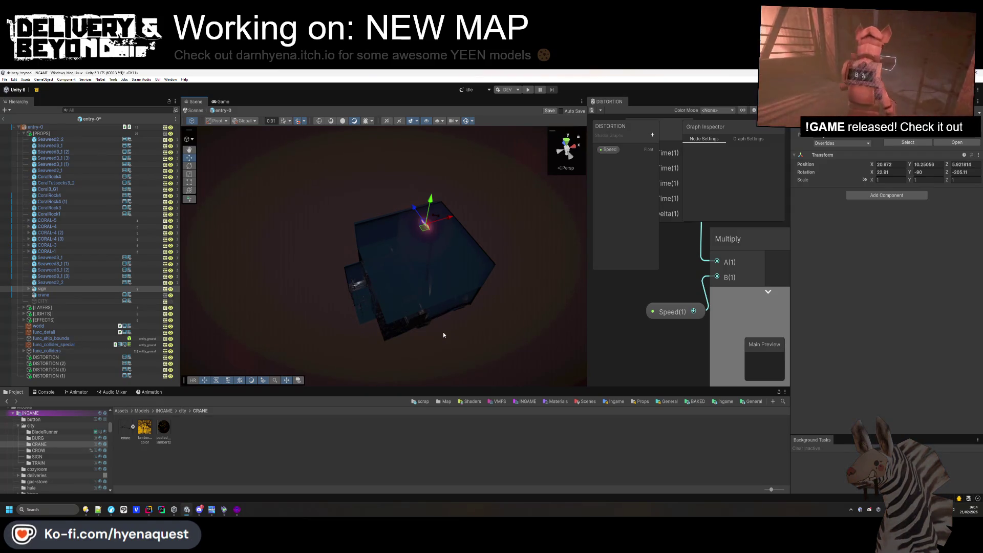
{"action": "left_click", "coordinate": [224, 510]}
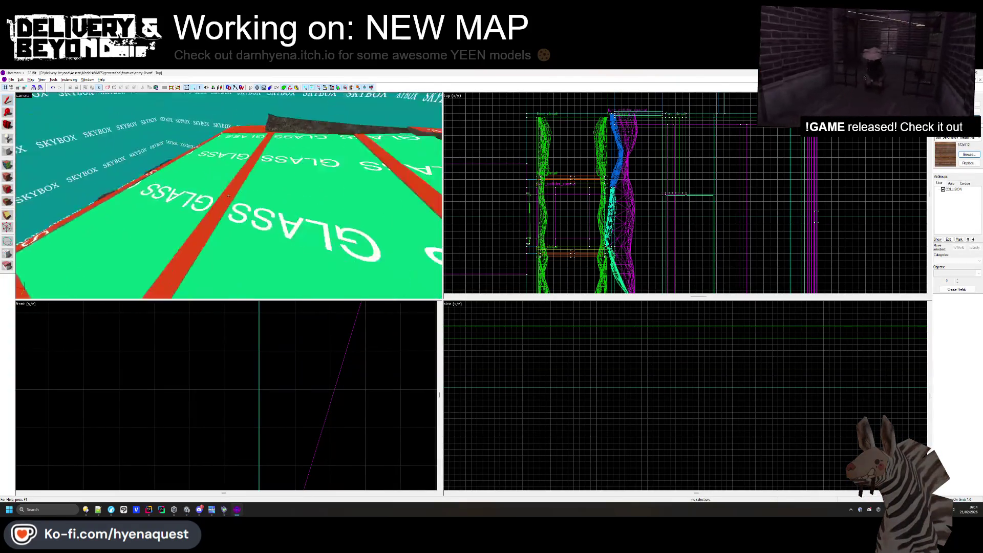
In Hammer, select the large ground solid and resize it to about 2077 units wide.
{"action": "key", "text": "s"}
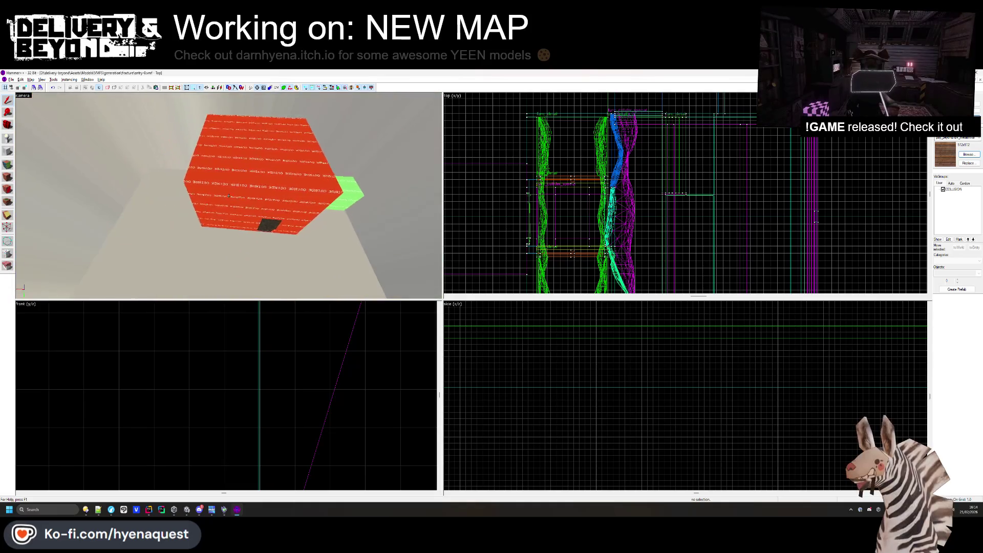
{"action": "key", "text": "a"}
{"action": "scroll", "coordinate": [636, 182], "scroll_direction": "down", "scroll_amount": 5}
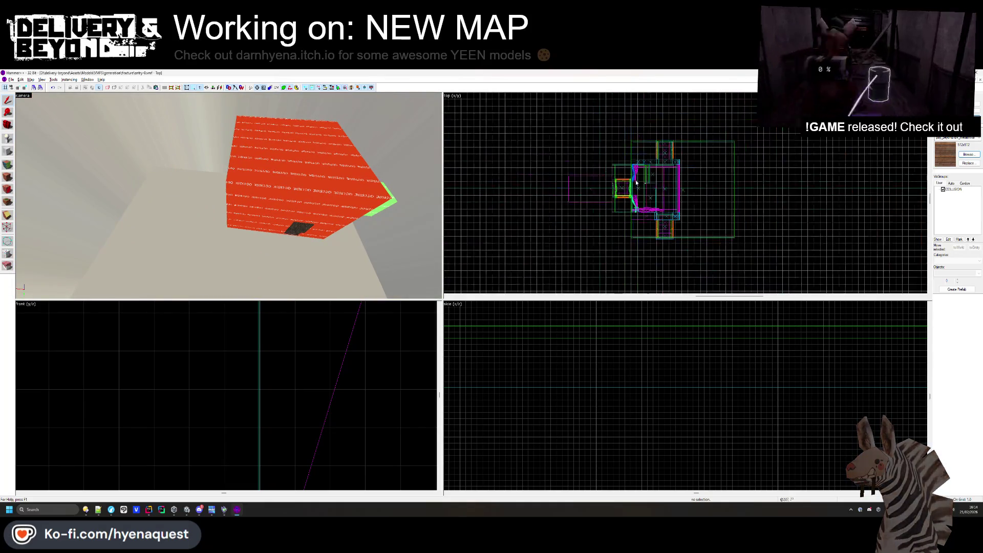
{"action": "left_click", "coordinate": [239, 202]}
{"action": "key", "text": "w"}
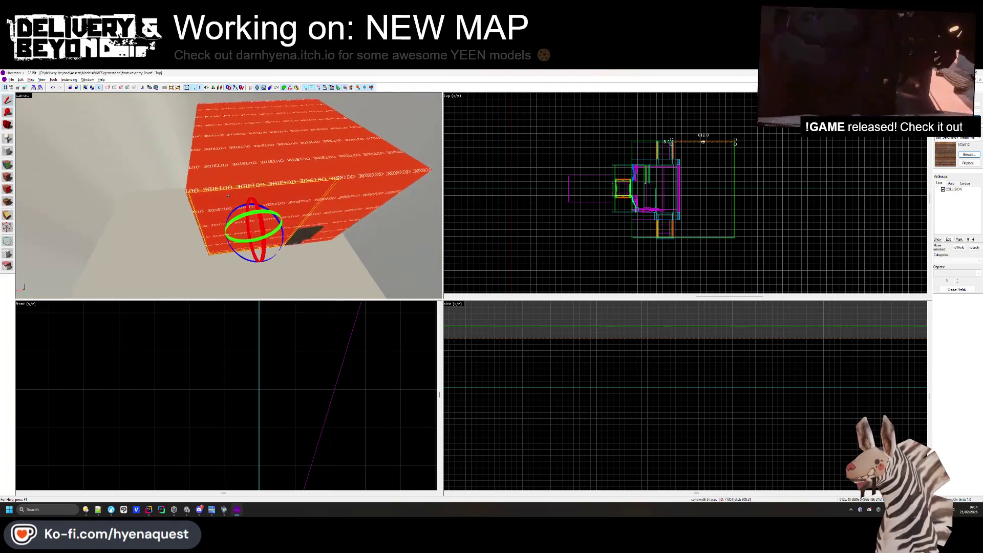
{"action": "key", "text": "s"}
{"action": "left_click", "coordinate": [229, 196]}
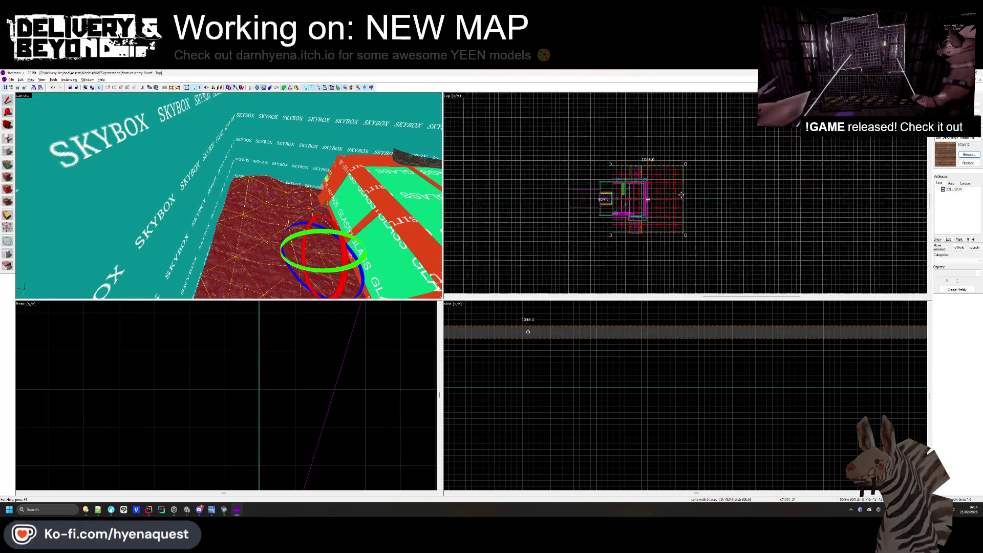
{"action": "left_click_drag", "start_coordinate": [680, 197], "coordinate": [755, 197]}
{"action": "scroll", "coordinate": [776, 162], "scroll_direction": "up", "scroll_amount": 3}
{"action": "left_click_drag", "start_coordinate": [776, 162], "coordinate": [638, 177]}
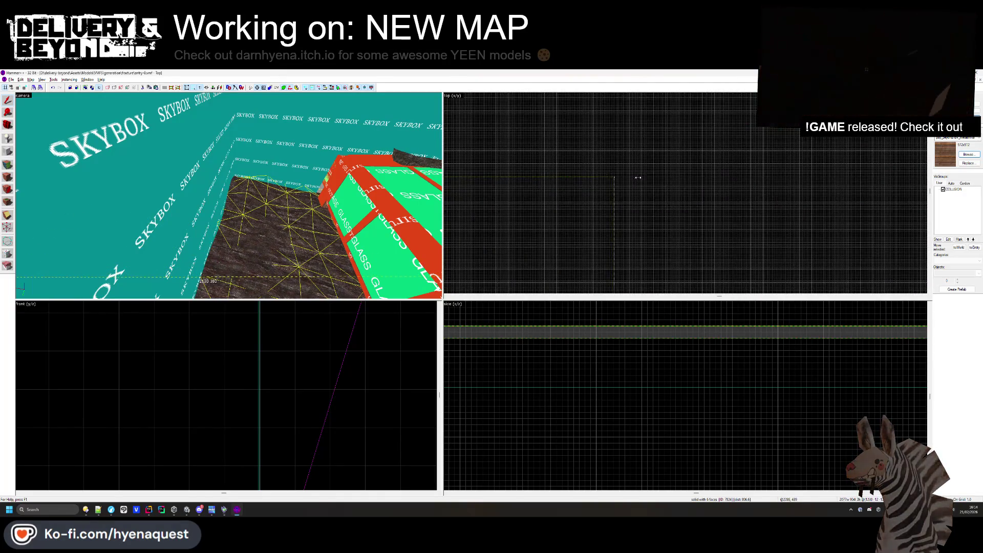
Resize a skybox wall, then delete the near skybox wall.
{"action": "left_click", "coordinate": [128, 179]}
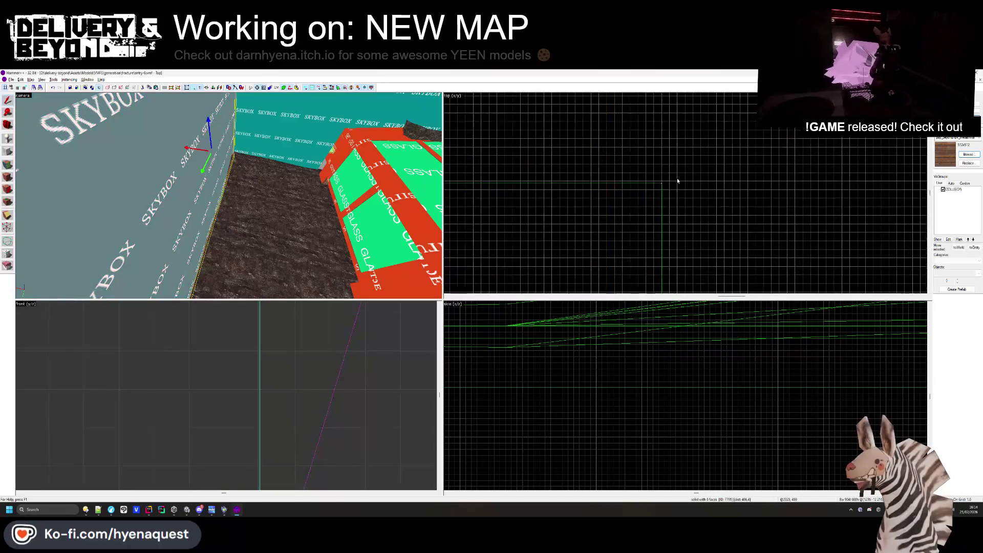
{"action": "scroll", "coordinate": [534, 229], "scroll_direction": "down", "scroll_amount": 3}
{"action": "left_click_drag", "start_coordinate": [546, 238], "coordinate": [628, 192]}
{"action": "key", "text": "ctrl+e"}
{"action": "key", "text": "Delete"}
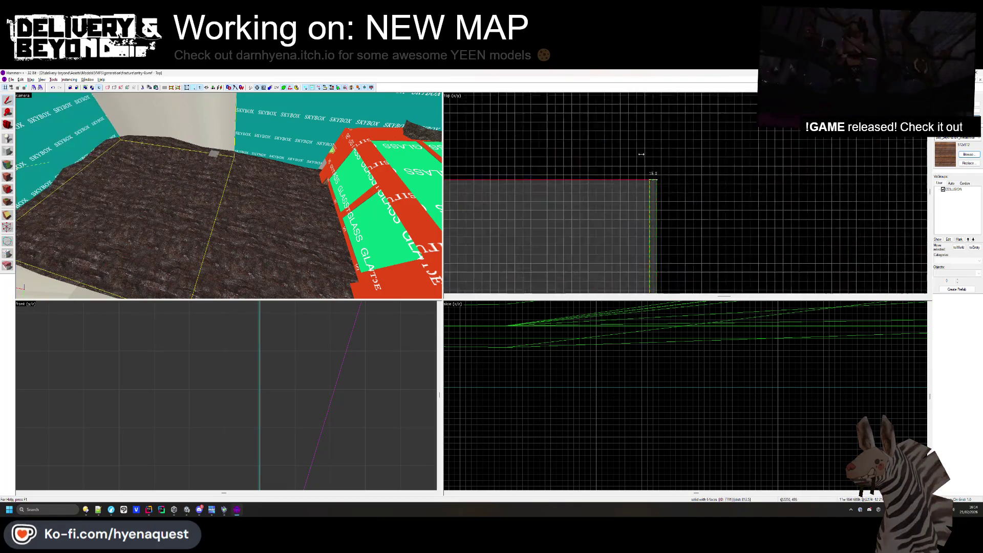
Stretch the selected skybox walls to widen the box to 2102 units, then return to Unity.
{"action": "left_click_drag", "start_coordinate": [106, 181], "coordinate": [231, 174]}
{"action": "left_click", "coordinate": [358, 215]}
{"action": "scroll", "coordinate": [697, 159], "scroll_direction": "down", "scroll_amount": 4}
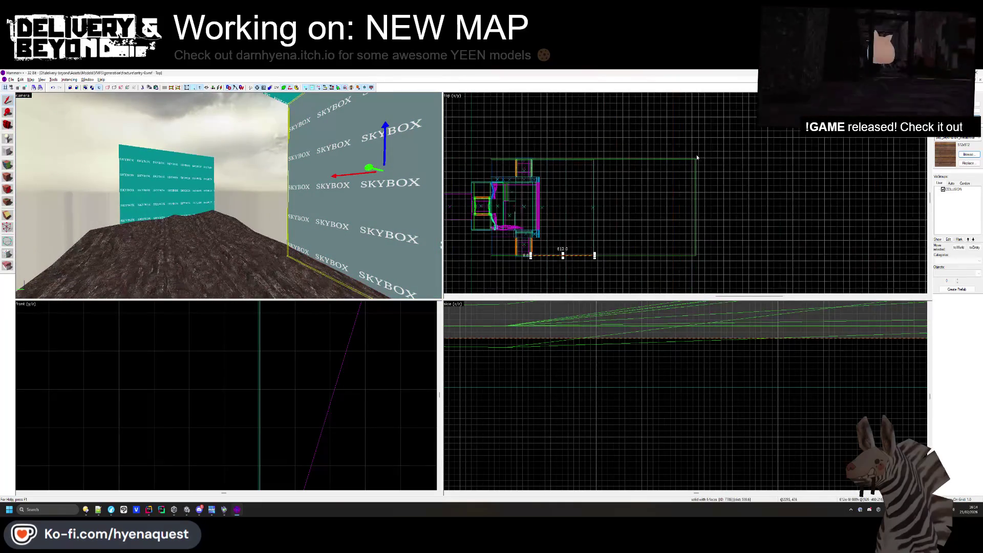
{"action": "left_click_drag", "start_coordinate": [369, 216], "coordinate": [207, 198]}
{"action": "left_click", "coordinate": [623, 201]}
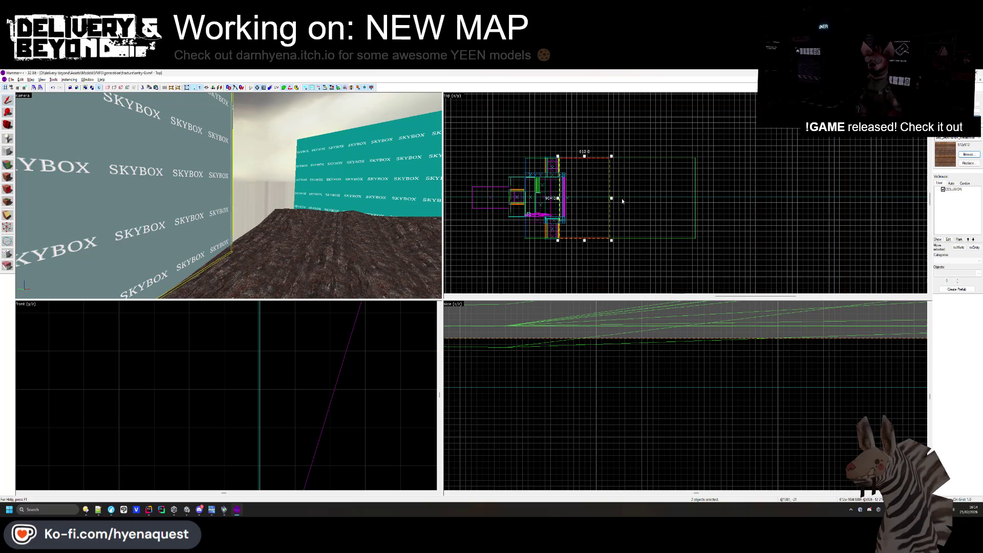
{"action": "left_click_drag", "start_coordinate": [612, 202], "coordinate": [693, 200]}
{"action": "scroll", "coordinate": [684, 171], "scroll_direction": "up", "scroll_amount": 5}
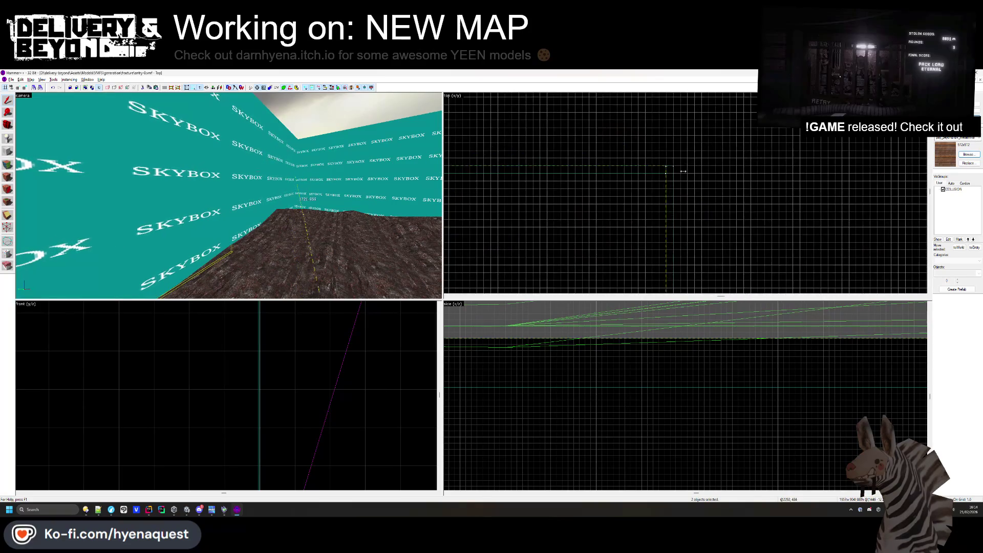
{"action": "scroll", "coordinate": [721, 154], "scroll_direction": "down", "scroll_amount": 4}
{"action": "mouse_move", "coordinate": [572, 209]}
{"action": "left_mouse_down"}
{"action": "mouse_move", "coordinate": [694, 204]}
{"action": "mouse_move", "coordinate": [584, 207]}
{"action": "mouse_move", "coordinate": [695, 159]}
{"action": "left_mouse_up"}
{"action": "scroll", "coordinate": [694, 159], "scroll_direction": "up", "scroll_amount": 2}
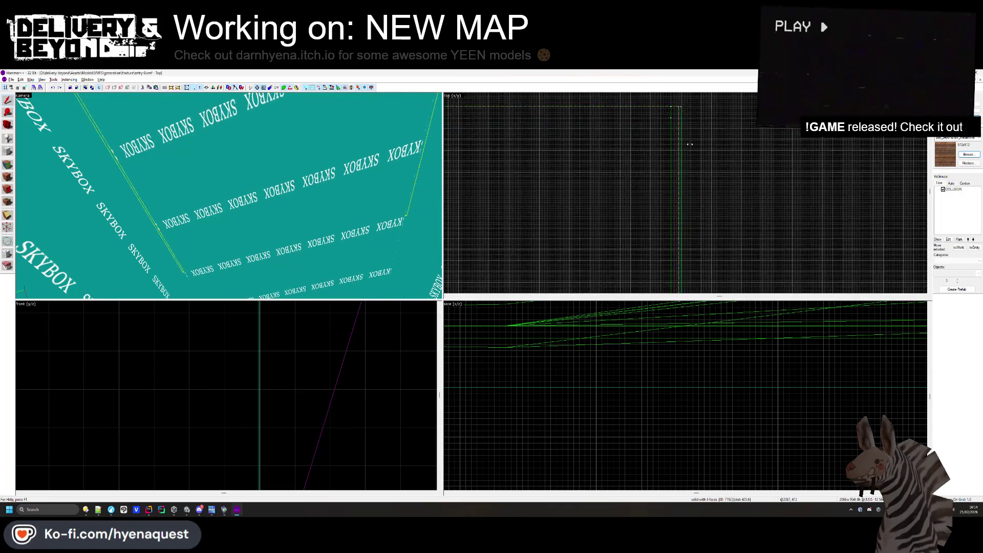
{"action": "key", "text": "Escape"}
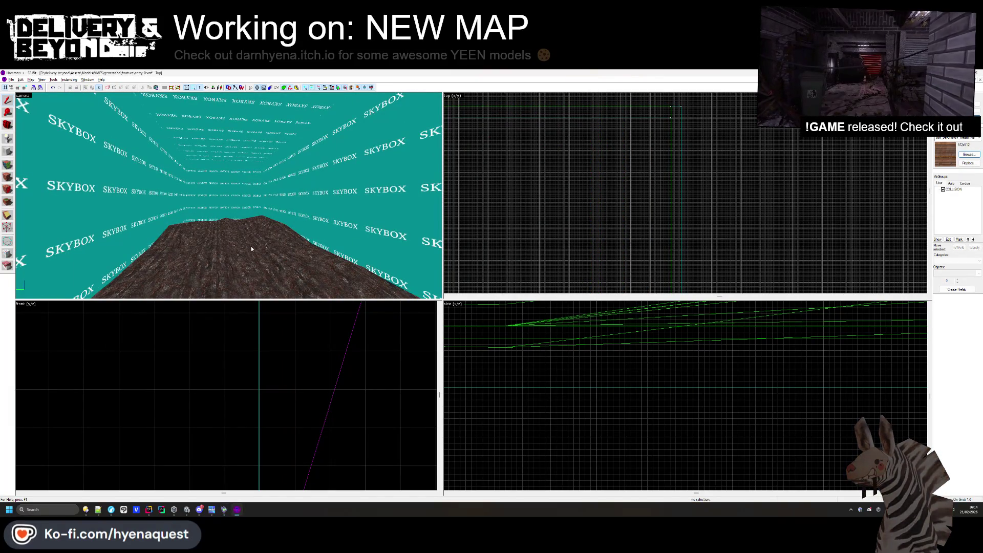
{"action": "key", "text": "alt+Tab"}
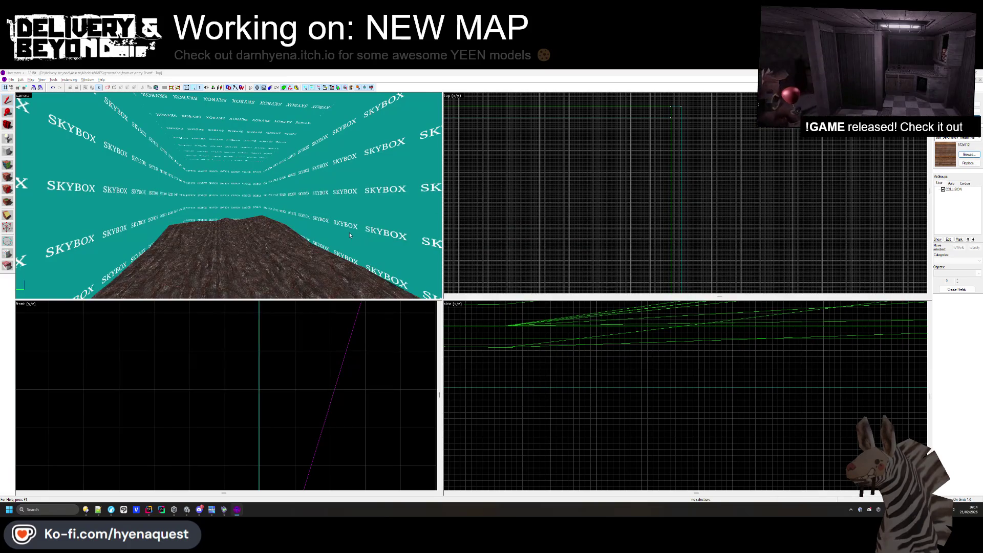
{"action": "left_click", "coordinate": [187, 510]}
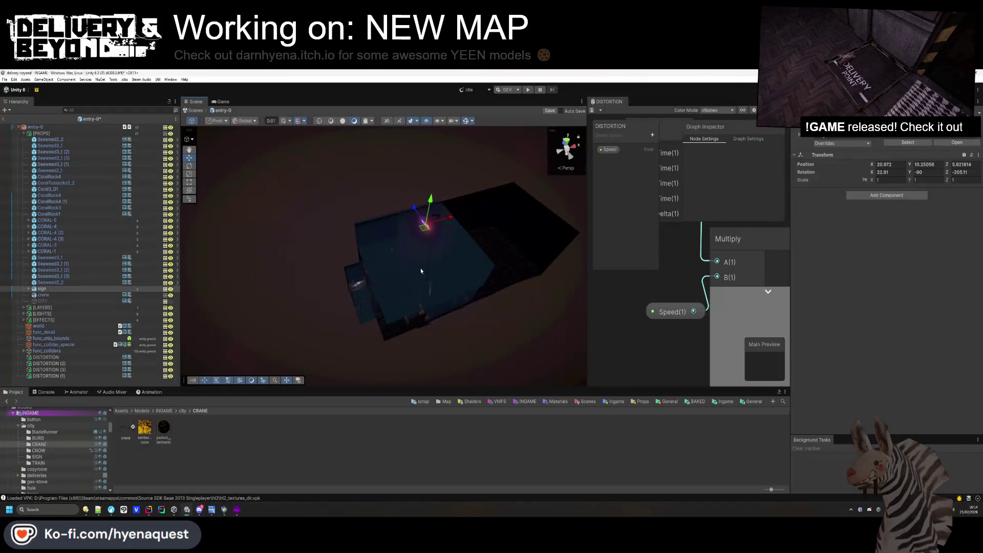
Select WATER-VOLUME (3) and widen it with a Rect handle to about 10.62 × 6.24 × 20.5.
{"action": "mouse_move", "coordinate": [381, 307]}
{"action": "left_mouse_down"}
{"action": "mouse_move", "coordinate": [477, 287]}
{"action": "mouse_move", "coordinate": [434, 250]}
{"action": "mouse_move", "coordinate": [521, 261]}
{"action": "mouse_move", "coordinate": [550, 199]}
{"action": "mouse_move", "coordinate": [492, 215]}
{"action": "mouse_move", "coordinate": [450, 191]}
{"action": "mouse_move", "coordinate": [410, 221]}
{"action": "left_mouse_up"}
{"action": "left_click", "coordinate": [408, 226]}
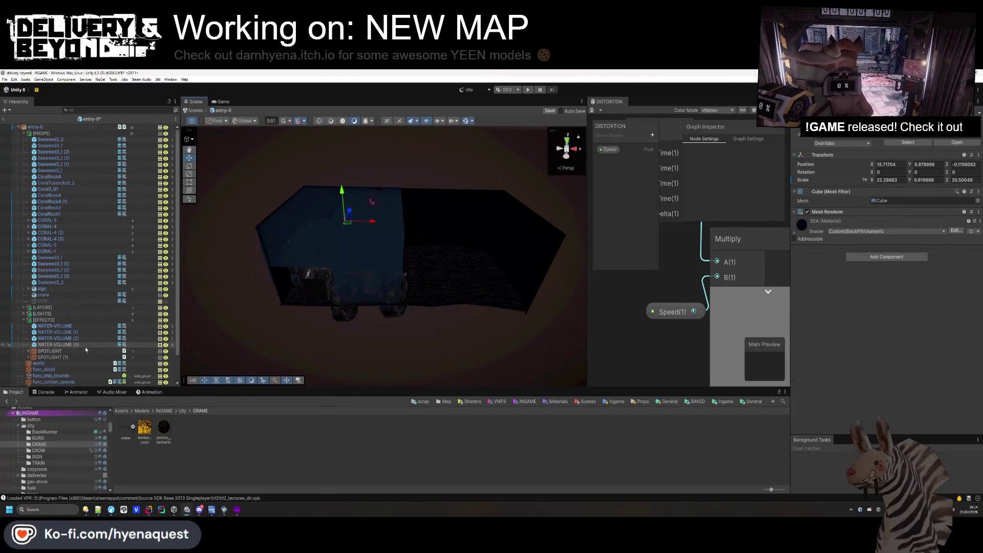
{"action": "left_click", "coordinate": [379, 282]}
{"action": "left_click", "coordinate": [384, 236]}
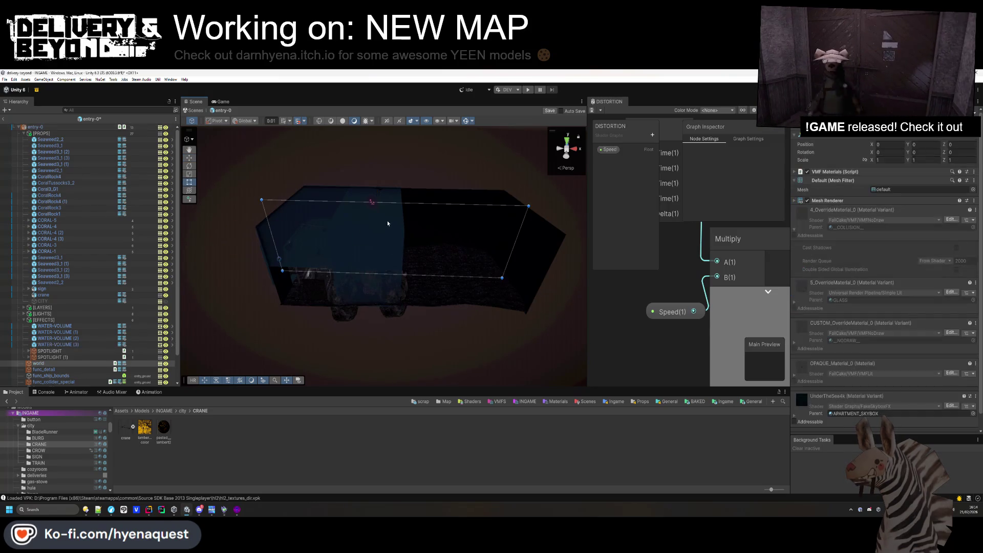
{"action": "left_click", "coordinate": [379, 272]}
{"action": "left_click", "coordinate": [355, 275]}
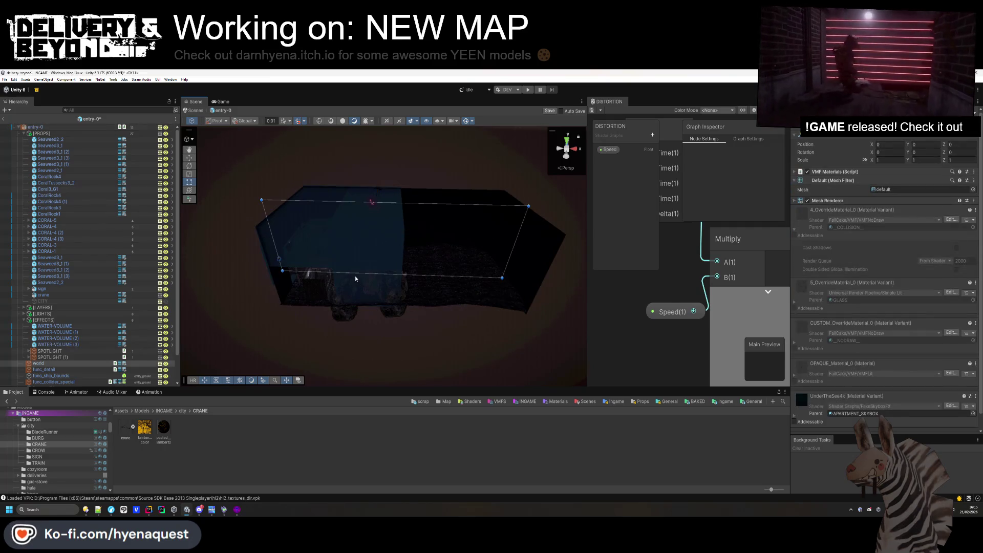
{"action": "left_click", "coordinate": [81, 346]}
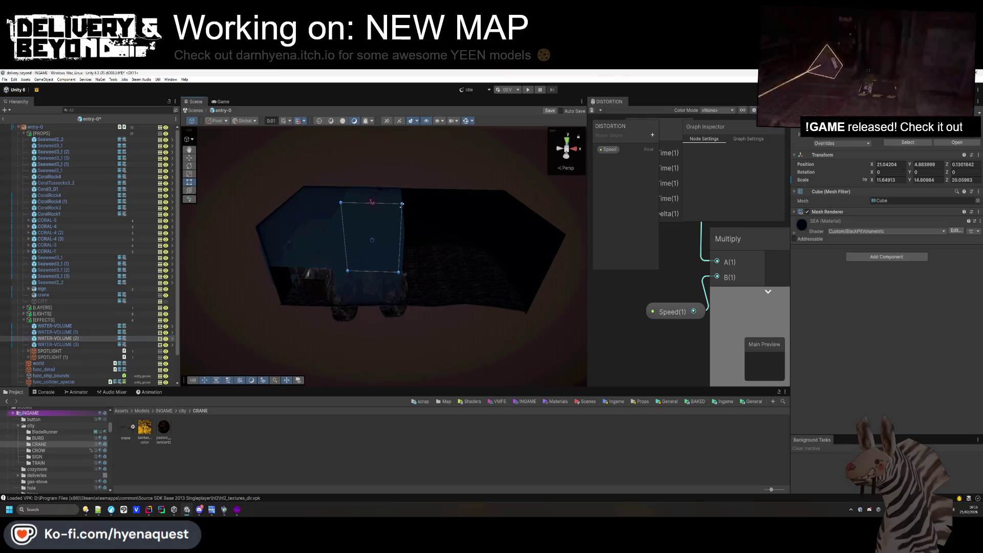
{"action": "left_click_drag", "start_coordinate": [401, 205], "coordinate": [506, 207]}
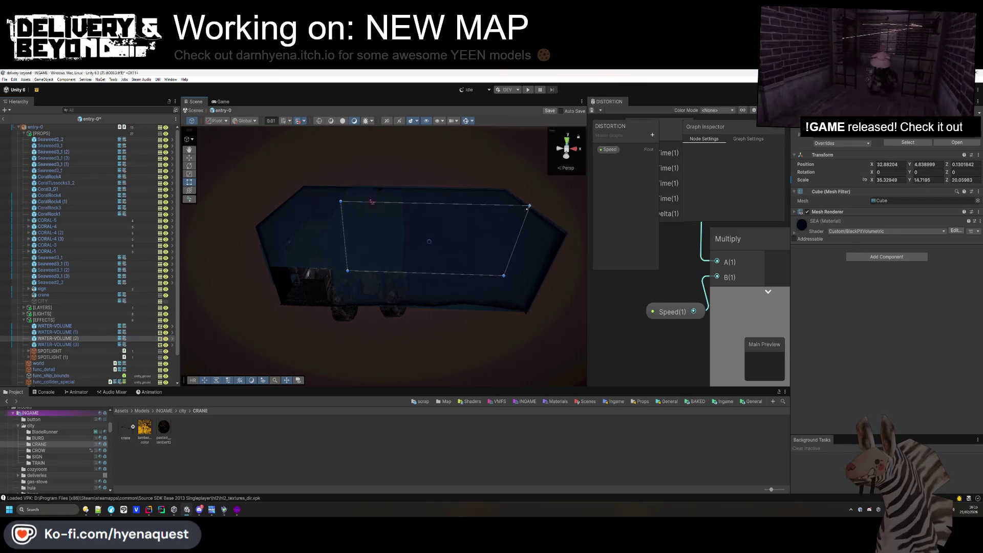
{"action": "left_click", "coordinate": [346, 309]}
{"action": "mouse_move", "coordinate": [346, 308]}
{"action": "left_mouse_down"}
{"action": "mouse_move", "coordinate": [336, 325]}
{"action": "mouse_move", "coordinate": [406, 314]}
{"action": "mouse_move", "coordinate": [526, 259]}
{"action": "mouse_move", "coordinate": [549, 266]}
{"action": "mouse_move", "coordinate": [488, 232]}
{"action": "mouse_move", "coordinate": [384, 213]}
{"action": "mouse_move", "coordinate": [225, 260]}
{"action": "left_mouse_up"}
{"action": "left_click", "coordinate": [60, 344]}
{"action": "mouse_move", "coordinate": [359, 266]}
{"action": "left_mouse_down"}
{"action": "mouse_move", "coordinate": [414, 258]}
{"action": "mouse_move", "coordinate": [320, 280]}
{"action": "mouse_move", "coordinate": [421, 226]}
{"action": "left_mouse_up"}
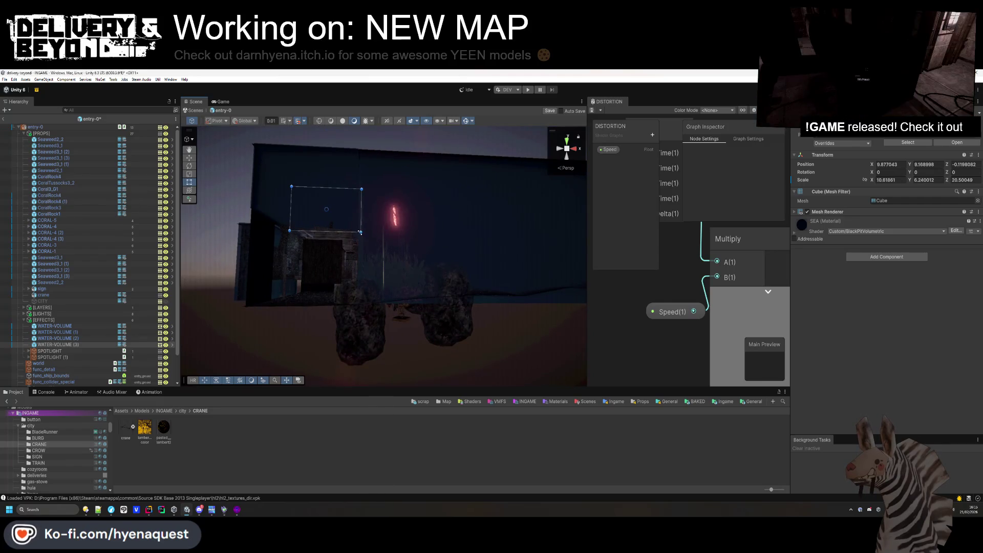
Stretch the WATER-VOLUME (3) box taller to Scale Y 7.70.
{"action": "mouse_move", "coordinate": [353, 327]}
{"action": "left_mouse_down"}
{"action": "mouse_move", "coordinate": [355, 314]}
{"action": "mouse_move", "coordinate": [394, 287]}
{"action": "mouse_move", "coordinate": [497, 254]}
{"action": "mouse_move", "coordinate": [466, 264]}
{"action": "mouse_move", "coordinate": [417, 252]}
{"action": "mouse_move", "coordinate": [368, 296]}
{"action": "left_mouse_up"}
{"action": "left_click", "coordinate": [418, 253]}
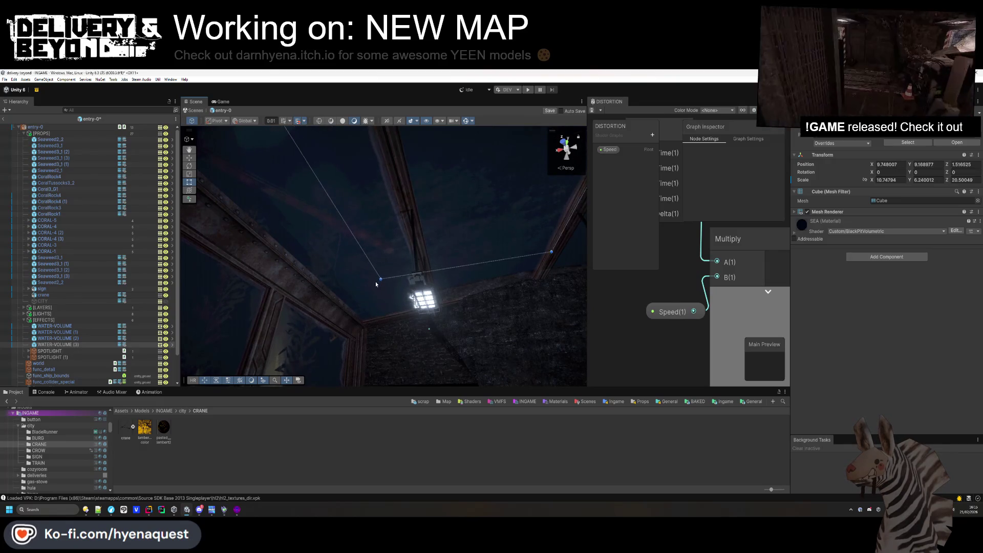
{"action": "left_click_drag", "start_coordinate": [380, 301], "coordinate": [430, 352]}
{"action": "left_click_drag", "start_coordinate": [370, 254], "coordinate": [375, 284]}
{"action": "mouse_move", "coordinate": [435, 312]}
{"action": "left_mouse_down"}
{"action": "mouse_move", "coordinate": [439, 327]}
{"action": "mouse_move", "coordinate": [463, 322]}
{"action": "mouse_move", "coordinate": [275, 249]}
{"action": "mouse_move", "coordinate": [410, 282]}
{"action": "left_mouse_up"}
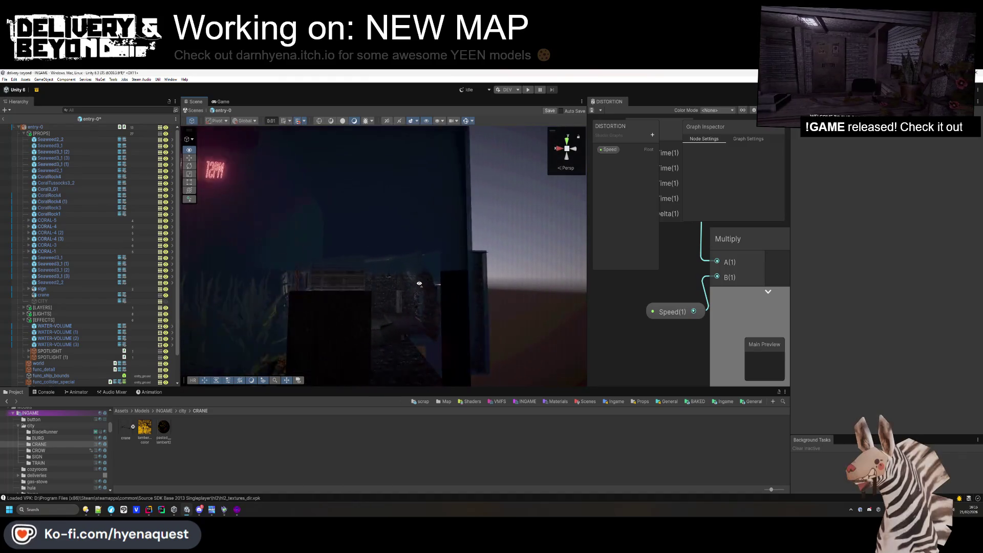
Set the water box's Rotation Y to 0 so it lines up with the wall.
{"action": "left_click", "coordinate": [419, 285]}
{"action": "scroll", "coordinate": [420, 286], "scroll_direction": "down", "scroll_amount": 5}
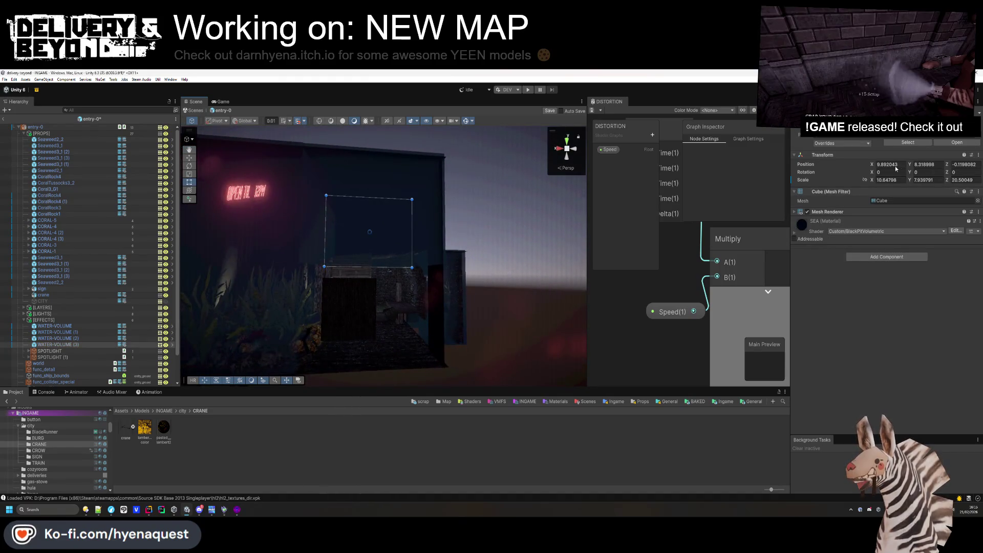
{"action": "type", "text": "0"}
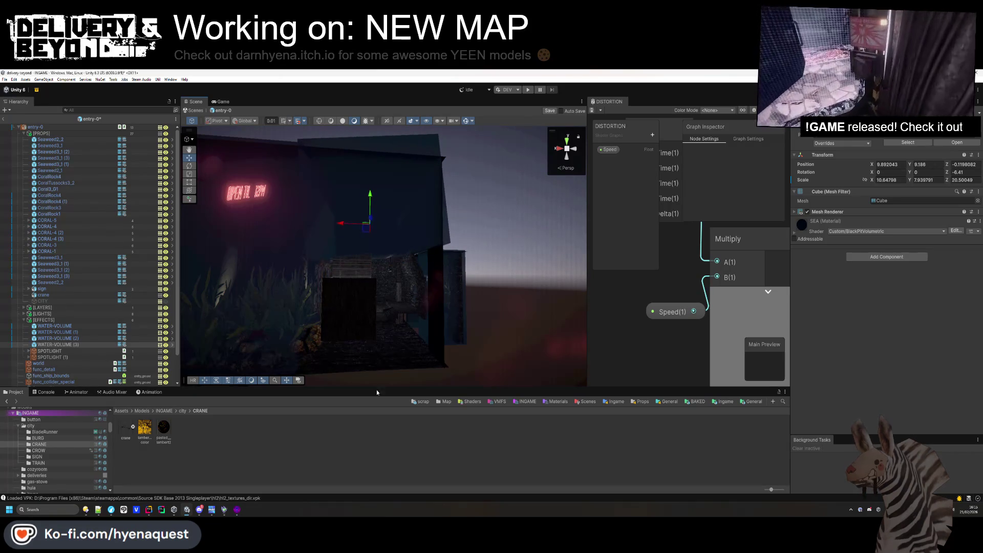
{"action": "left_click", "coordinate": [404, 348]}
{"action": "mouse_move", "coordinate": [405, 348]}
{"action": "left_mouse_down"}
{"action": "mouse_move", "coordinate": [313, 244]}
{"action": "mouse_move", "coordinate": [231, 245]}
{"action": "mouse_move", "coordinate": [204, 231]}
{"action": "mouse_move", "coordinate": [283, 241]}
{"action": "mouse_move", "coordinate": [198, 278]}
{"action": "mouse_move", "coordinate": [229, 307]}
{"action": "mouse_move", "coordinate": [75, 344]}
{"action": "left_mouse_up"}
Edit the CITY backdrop's Scale Z value and push it farther back.
{"action": "left_click", "coordinate": [63, 303]}
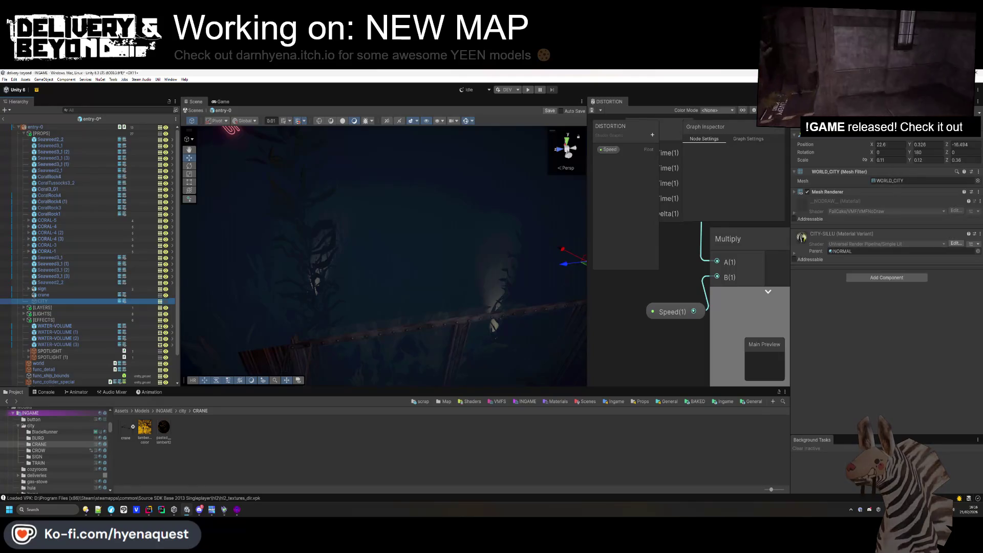
{"action": "key", "text": "f"}
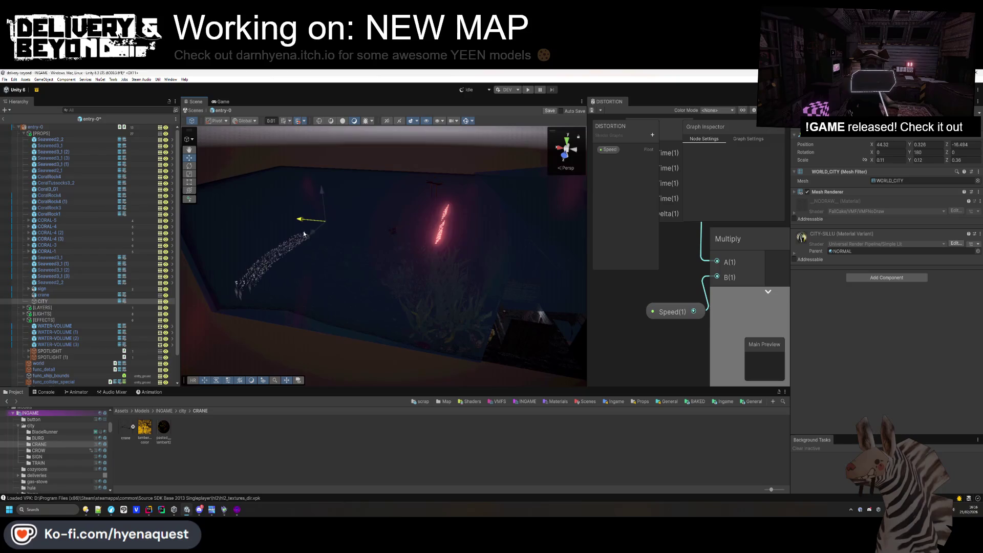
{"action": "scroll", "coordinate": [390, 242], "scroll_direction": "down", "scroll_amount": 5}
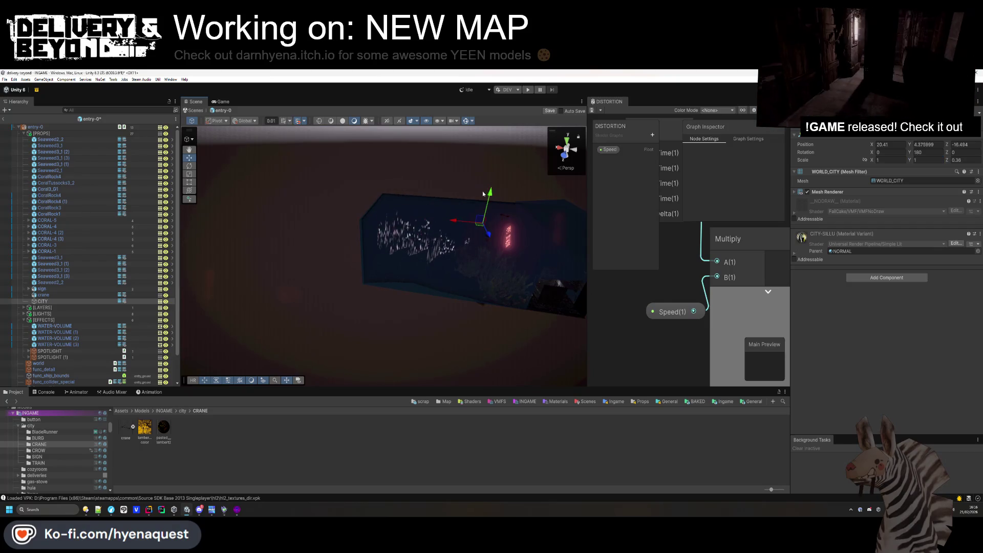
{"action": "left_click", "coordinate": [482, 192]}
{"action": "mouse_move", "coordinate": [483, 191]}
{"action": "left_mouse_down"}
{"action": "mouse_move", "coordinate": [347, 230]}
{"action": "mouse_move", "coordinate": [339, 254]}
{"action": "mouse_move", "coordinate": [345, 265]}
{"action": "mouse_move", "coordinate": [333, 277]}
{"action": "mouse_move", "coordinate": [430, 358]}
{"action": "mouse_move", "coordinate": [340, 209]}
{"action": "mouse_move", "coordinate": [326, 133]}
{"action": "mouse_move", "coordinate": [583, 210]}
{"action": "left_mouse_up"}
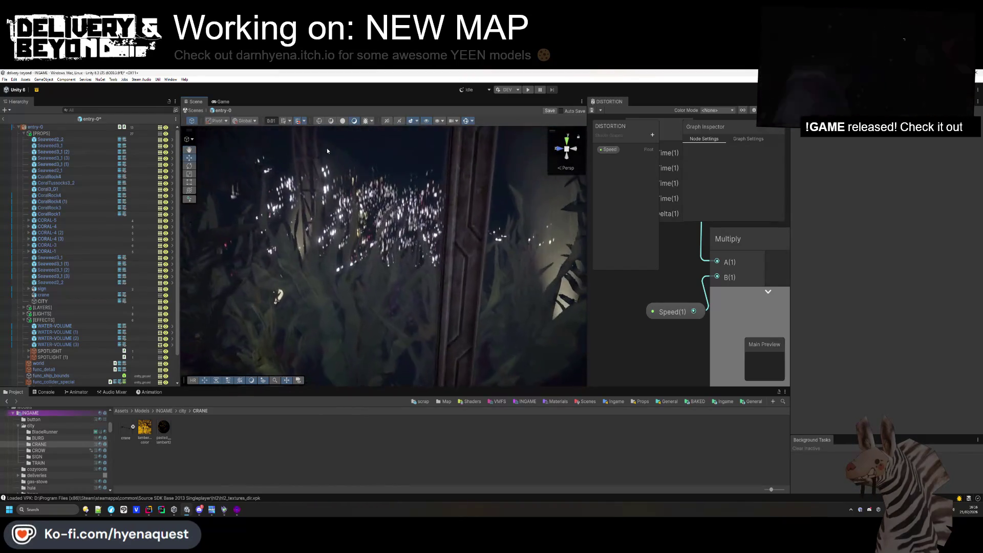
{"action": "left_click", "coordinate": [583, 210]}
{"action": "left_click", "coordinate": [965, 160]}
{"action": "type", "text": "1f"}
{"action": "mouse_move", "coordinate": [416, 247]}
{"action": "left_mouse_down"}
{"action": "mouse_move", "coordinate": [507, 238]}
{"action": "mouse_move", "coordinate": [524, 196]}
{"action": "mouse_move", "coordinate": [523, 207]}
{"action": "mouse_move", "coordinate": [538, 213]}
{"action": "mouse_move", "coordinate": [445, 302]}
{"action": "mouse_move", "coordinate": [470, 298]}
{"action": "mouse_move", "coordinate": [456, 305]}
{"action": "mouse_move", "coordinate": [449, 125]}
{"action": "mouse_move", "coordinate": [422, 235]}
{"action": "mouse_move", "coordinate": [453, 210]}
{"action": "left_mouse_up"}
Reduce the CITY's depth to 0.42 and shift it forward so its lights sit behind the window.
{"action": "left_click", "coordinate": [453, 210]}
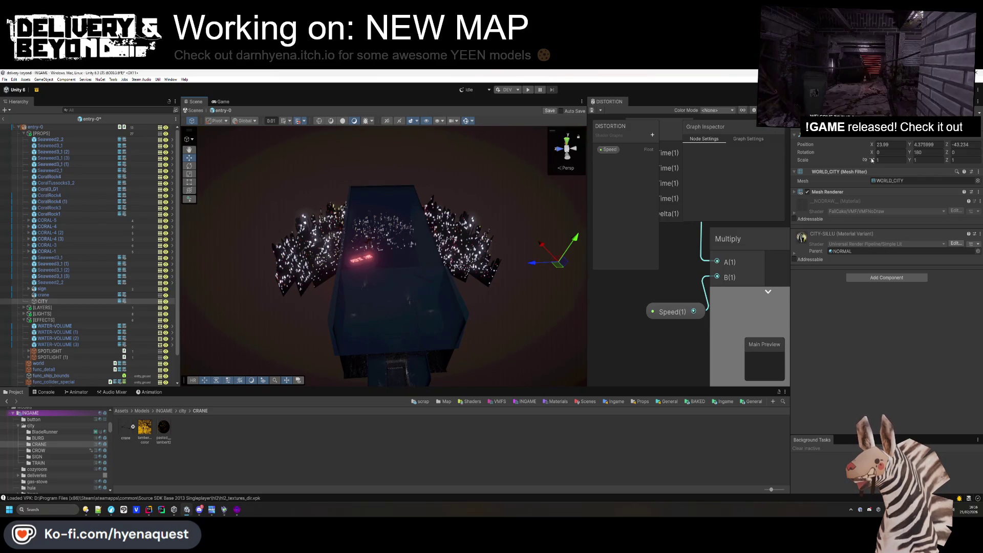
{"action": "left_click_drag", "start_coordinate": [871, 160], "coordinate": [942, 161]}
{"action": "key", "text": "ctrl+z"}
{"action": "left_click_drag", "start_coordinate": [537, 273], "coordinate": [458, 272]}
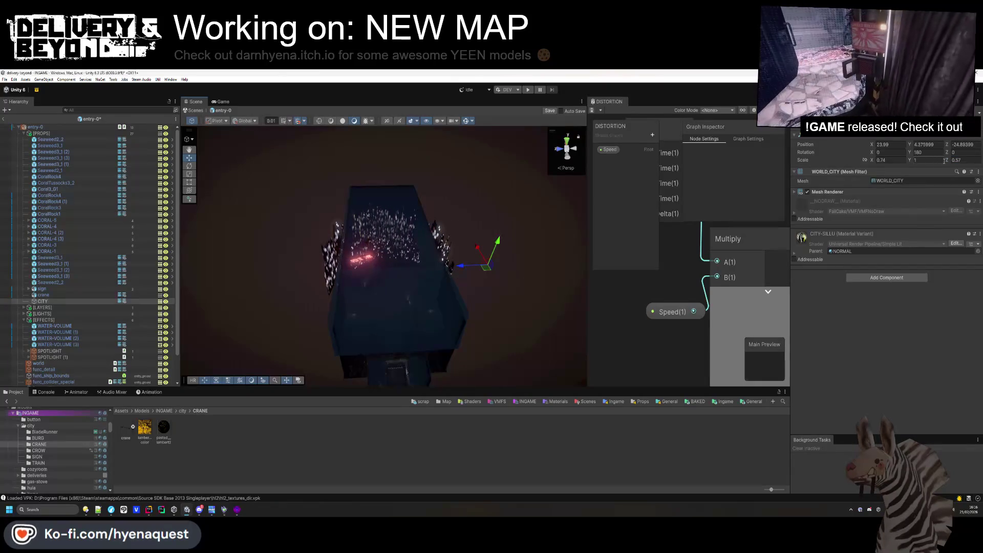
{"action": "left_click_drag", "start_coordinate": [945, 162], "coordinate": [937, 162]}
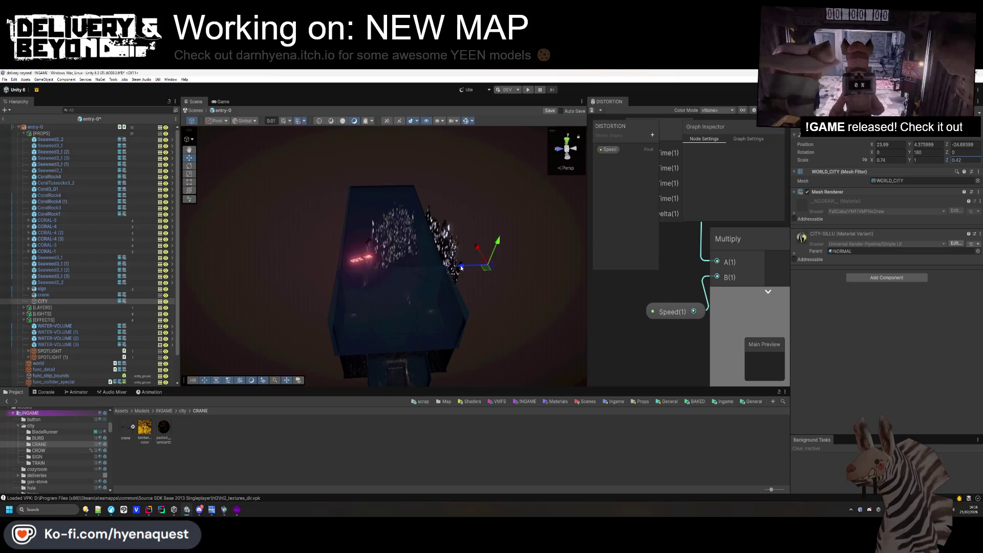
{"action": "left_click_drag", "start_coordinate": [461, 266], "coordinate": [435, 266]}
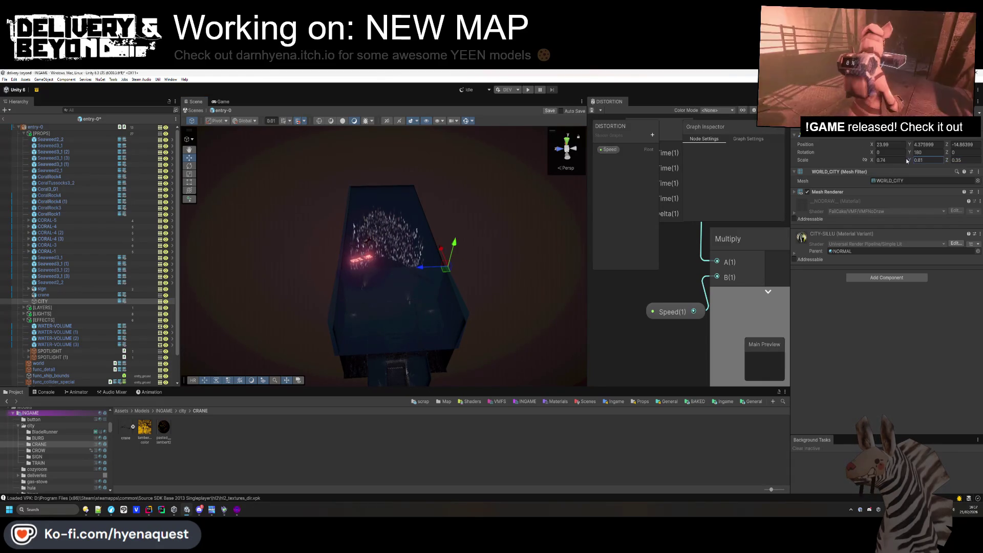
{"action": "mouse_move", "coordinate": [502, 292]}
{"action": "left_mouse_down"}
{"action": "mouse_move", "coordinate": [497, 135]}
{"action": "mouse_move", "coordinate": [534, 230]}
{"action": "mouse_move", "coordinate": [584, 215]}
{"action": "left_mouse_up"}
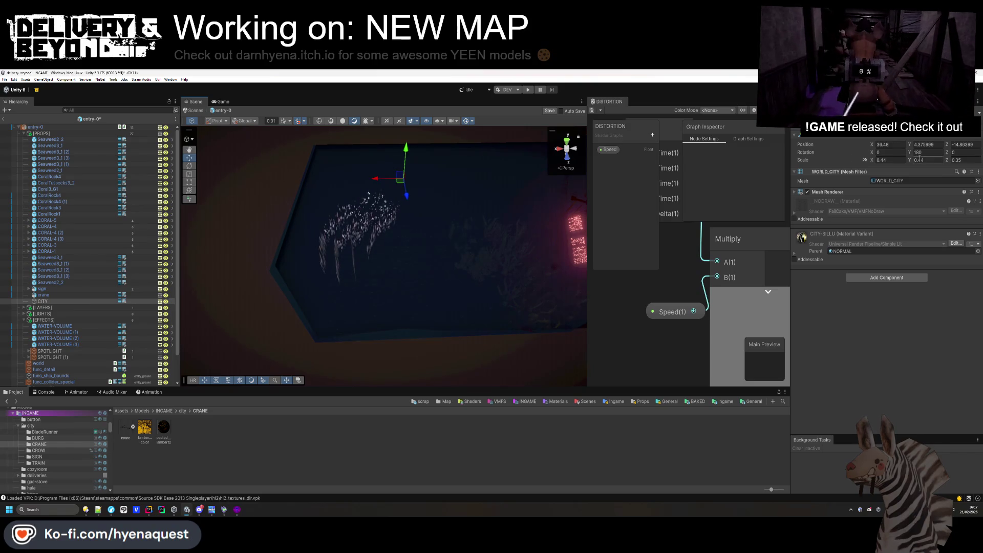
{"action": "mouse_move", "coordinate": [468, 359]}
{"action": "left_mouse_down"}
{"action": "mouse_move", "coordinate": [461, 226]}
{"action": "mouse_move", "coordinate": [351, 256]}
{"action": "mouse_move", "coordinate": [373, 287]}
{"action": "mouse_move", "coordinate": [323, 210]}
{"action": "left_mouse_up"}
Browse the CROW, SIGN and TRAIN folders, then show the BladeRunner folder's drone and Metro Video assets.
{"action": "left_click", "coordinate": [323, 210]}
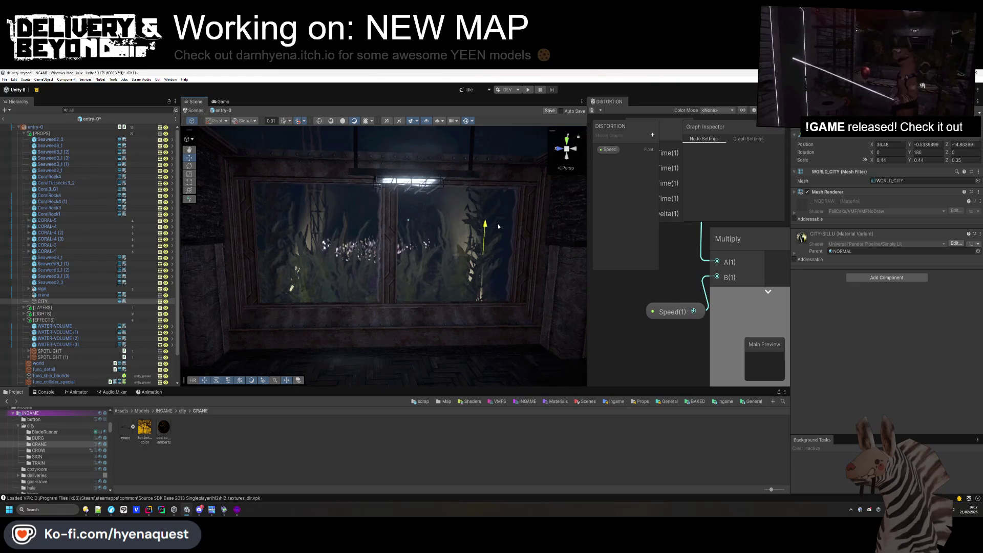
{"action": "left_click", "coordinate": [435, 433]}
{"action": "scroll", "coordinate": [426, 287], "scroll_direction": "down", "scroll_amount": 3}
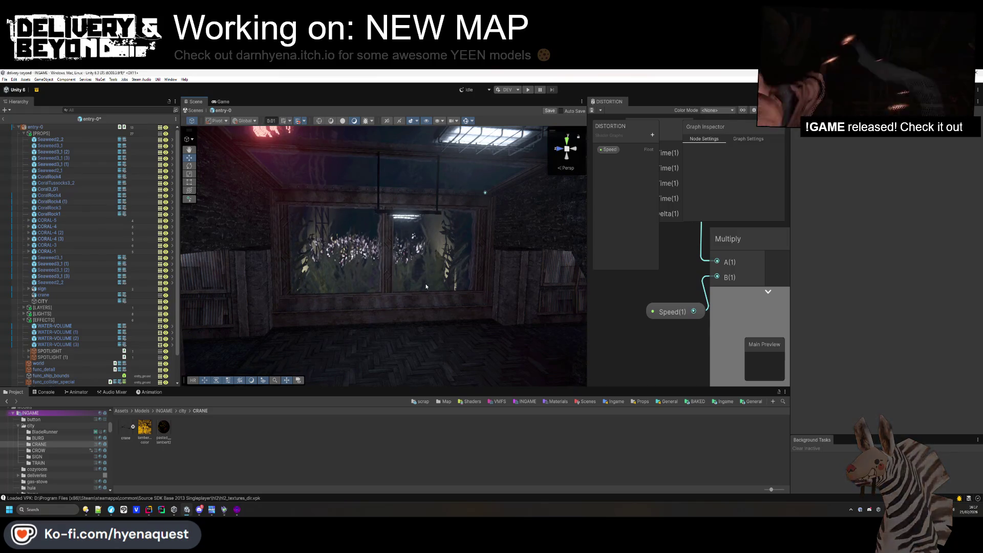
{"action": "scroll", "coordinate": [62, 276], "scroll_direction": "down", "scroll_amount": 3}
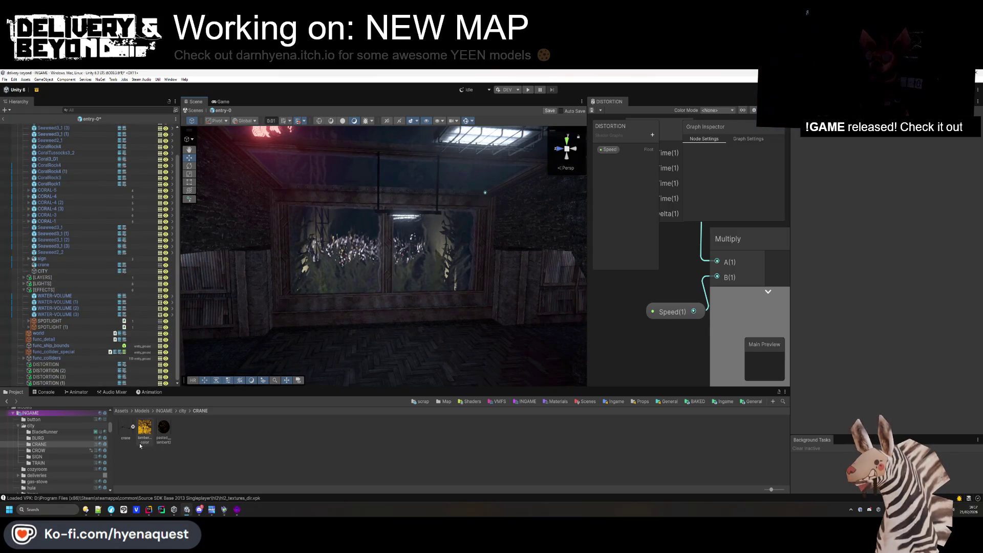
{"action": "left_click", "coordinate": [47, 451]}
{"action": "left_click", "coordinate": [49, 456]}
{"action": "left_click", "coordinate": [51, 463]}
{"action": "left_click", "coordinate": [50, 432]}
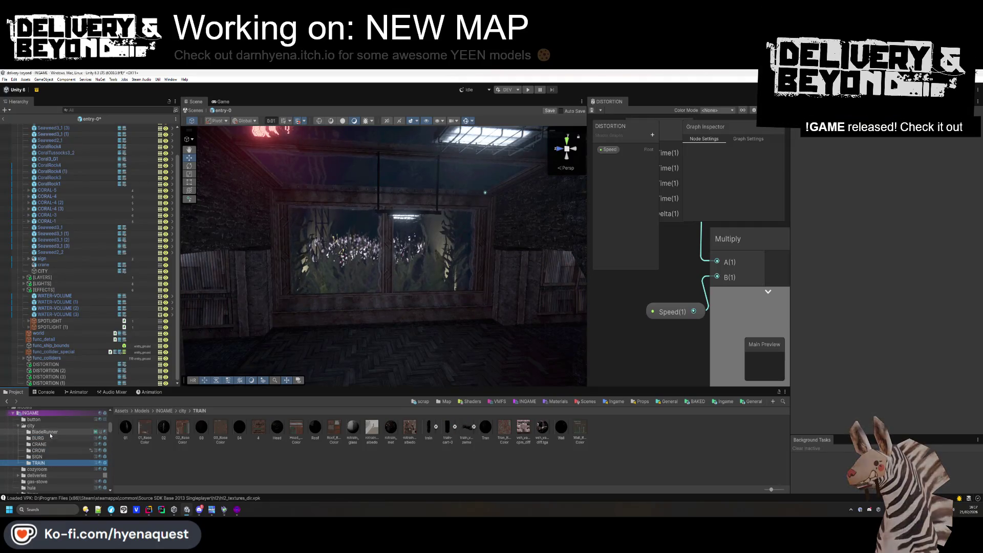
{"action": "scroll", "coordinate": [45, 432], "scroll_direction": "down", "scroll_amount": 10}
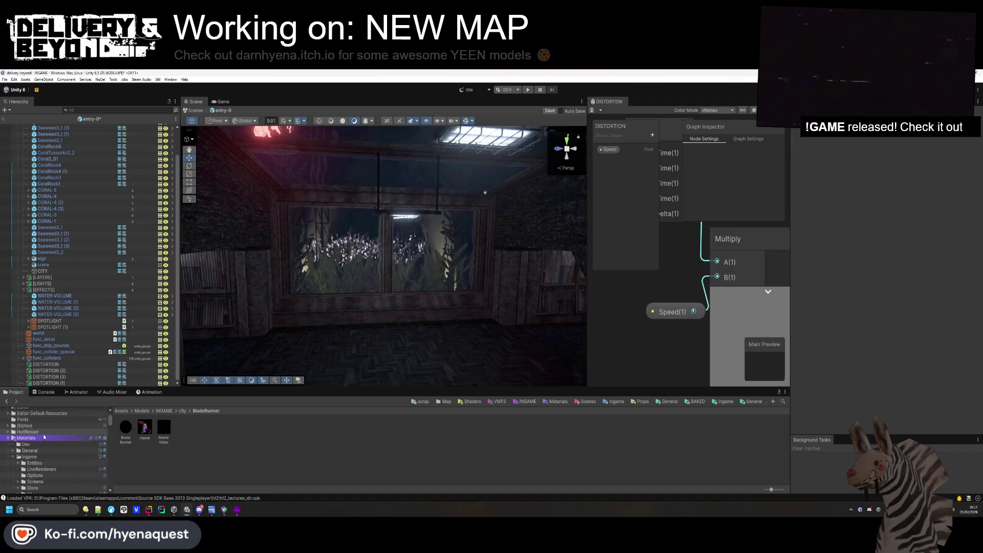
{"action": "scroll", "coordinate": [43, 434], "scroll_direction": "up", "scroll_amount": 3}
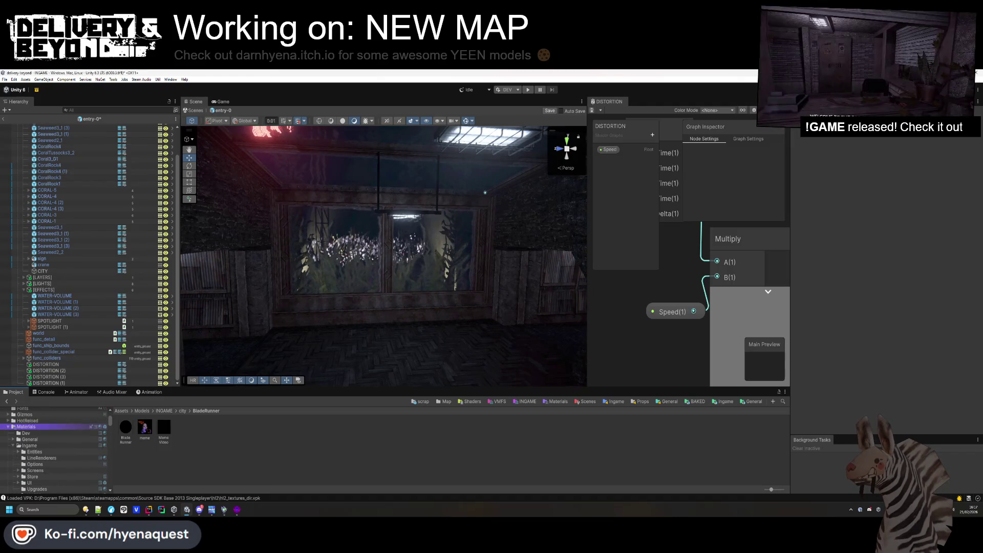
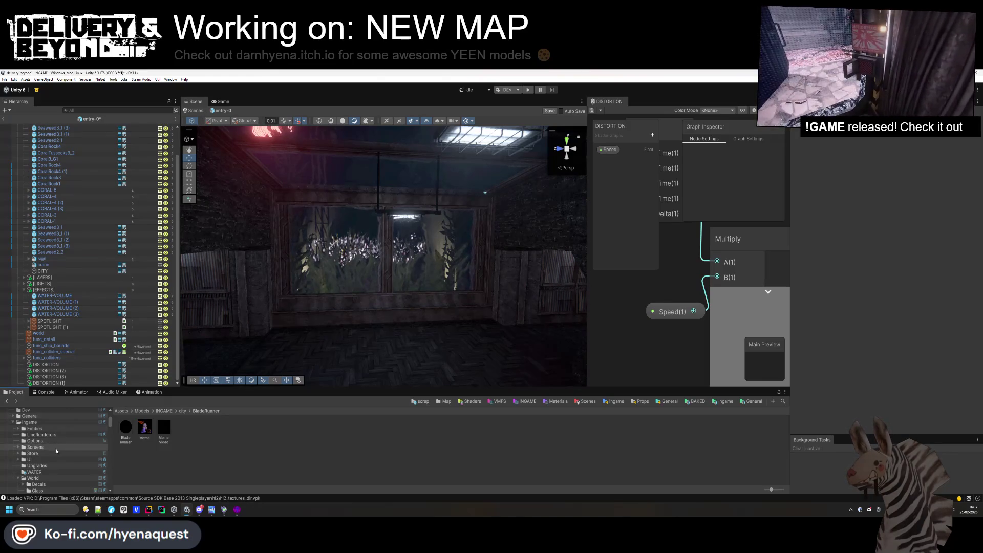
Place the dist building_3 prefab at Position X 45.64 and scale it to 0.3.
{"action": "left_click", "coordinate": [13, 423]}
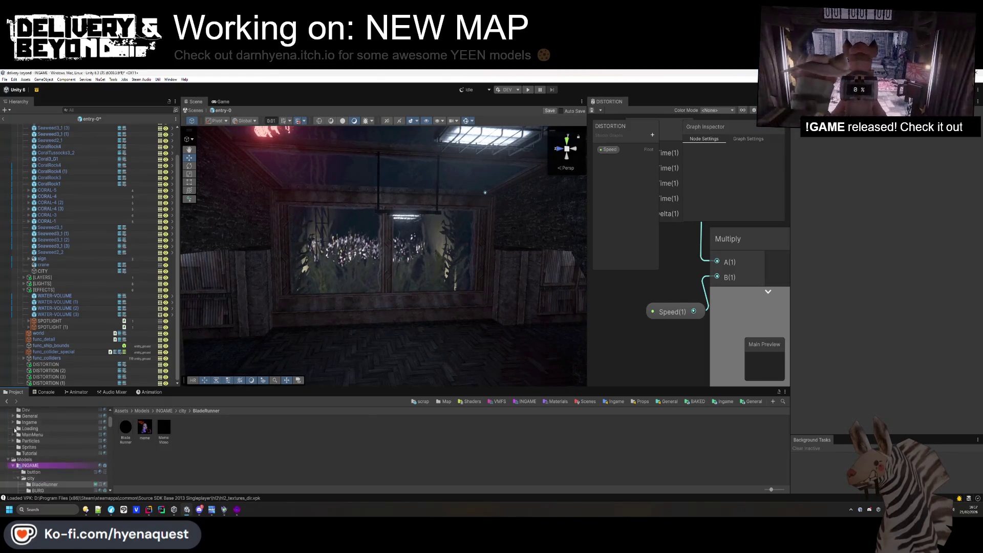
{"action": "scroll", "coordinate": [13, 457], "scroll_direction": "down", "scroll_amount": 2}
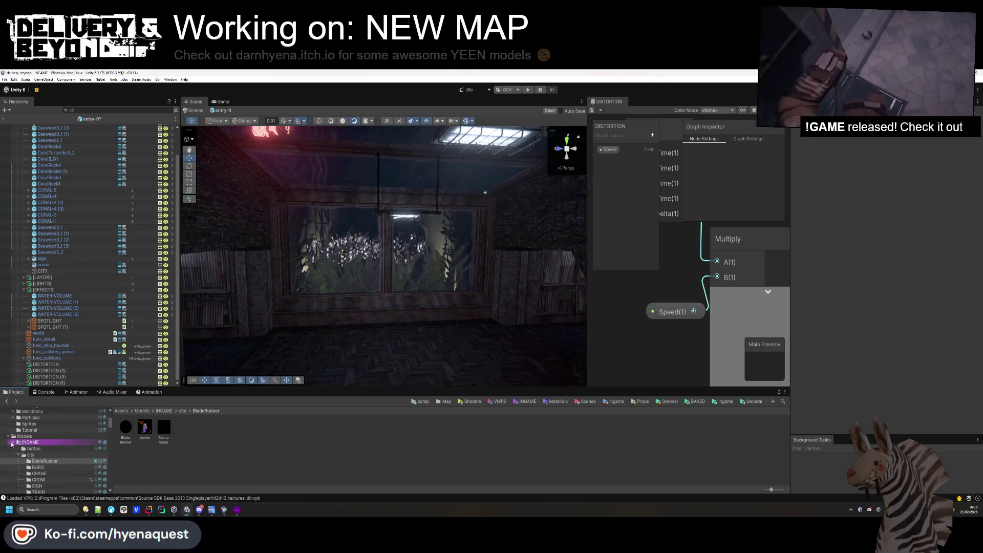
{"action": "scroll", "coordinate": [13, 444], "scroll_direction": "up", "scroll_amount": 8}
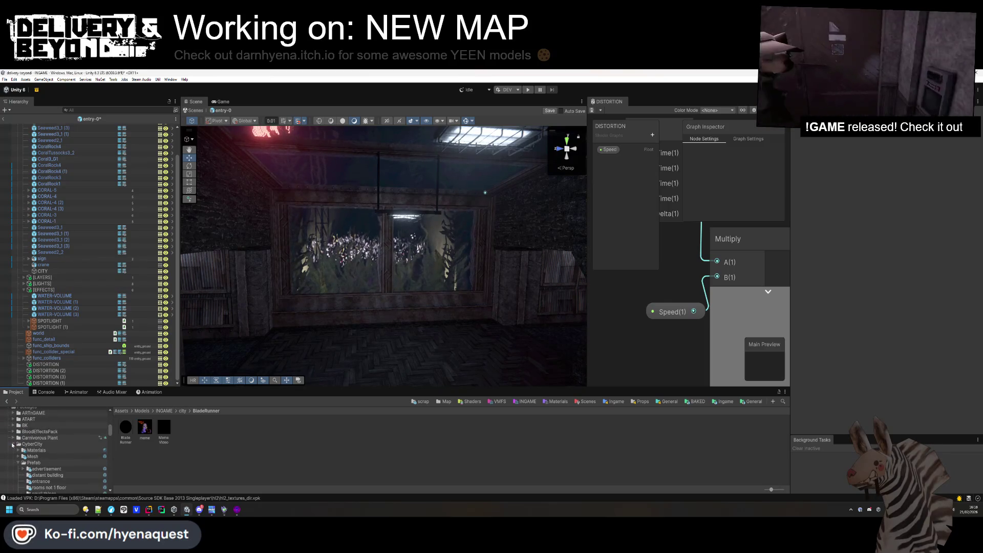
{"action": "scroll", "coordinate": [29, 457], "scroll_direction": "down", "scroll_amount": 2}
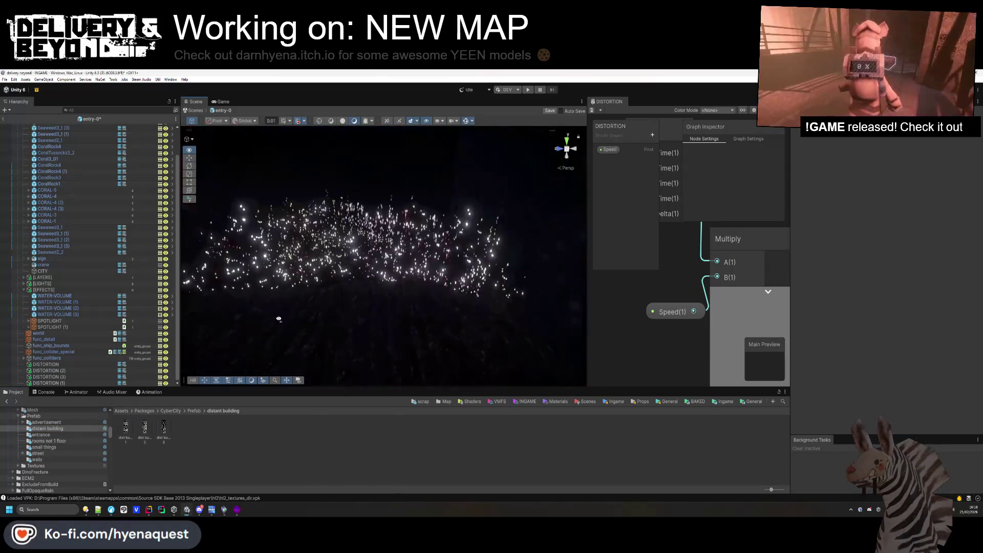
{"action": "left_click_drag", "start_coordinate": [180, 428], "coordinate": [358, 256]}
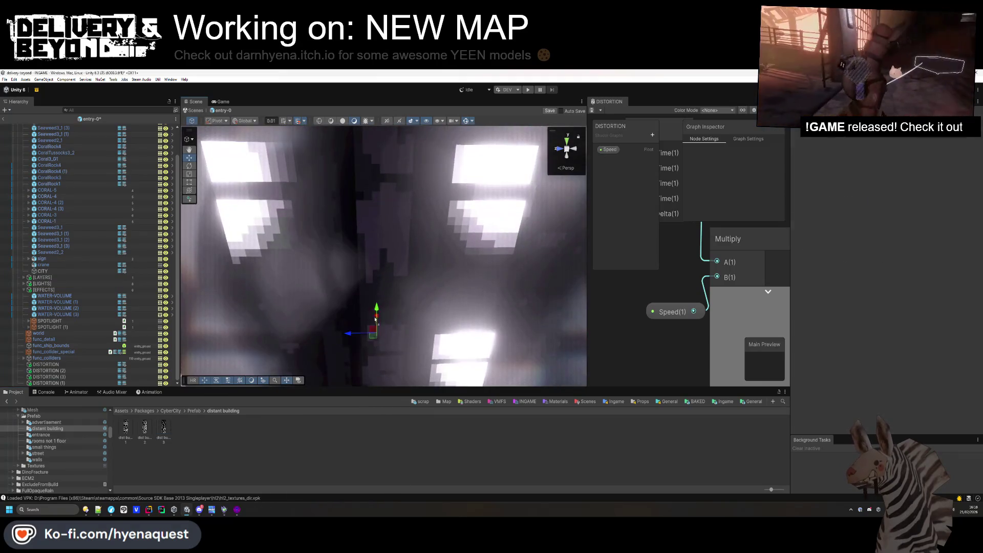
{"action": "double_click", "coordinate": [890, 164]}
{"action": "type", "text": "45.64"}
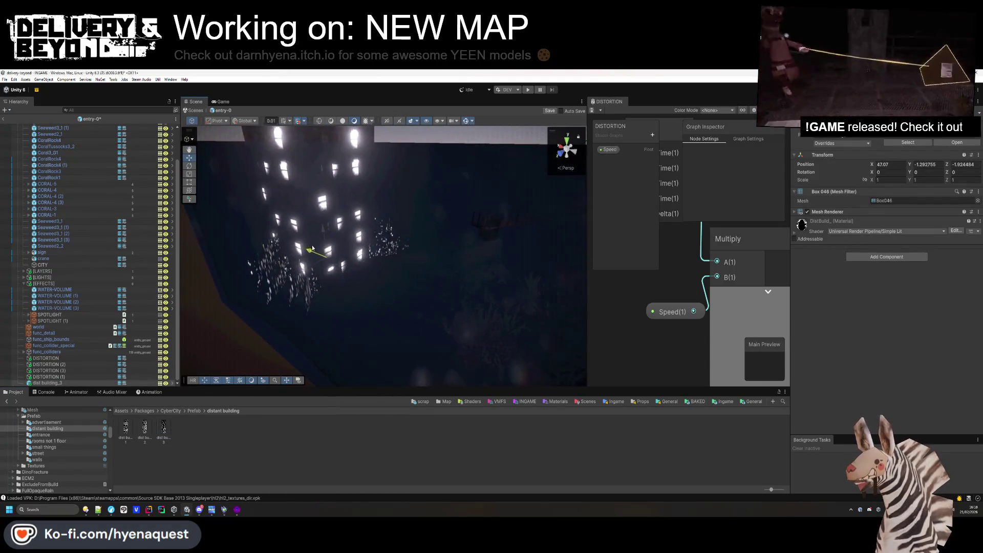
{"action": "left_click_drag", "start_coordinate": [872, 182], "coordinate": [863, 180]}
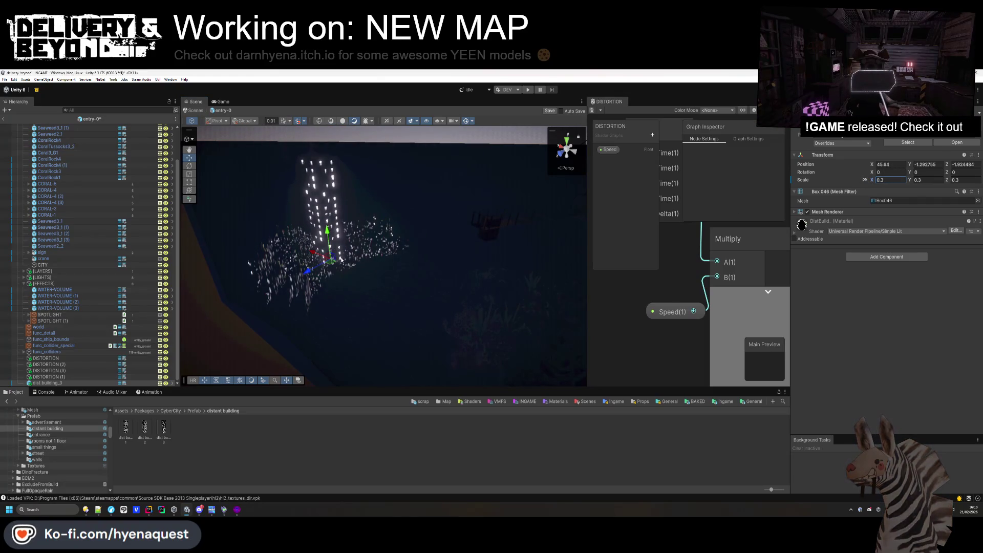
Slide the building along the ground, then duplicate it and rotate the copy to about -107° on Y.
{"action": "left_click_drag", "start_coordinate": [358, 254], "coordinate": [320, 308]}
{"action": "key", "text": "ctrl+d"}
{"action": "left_click_drag", "start_coordinate": [910, 173], "coordinate": [597, 266]}
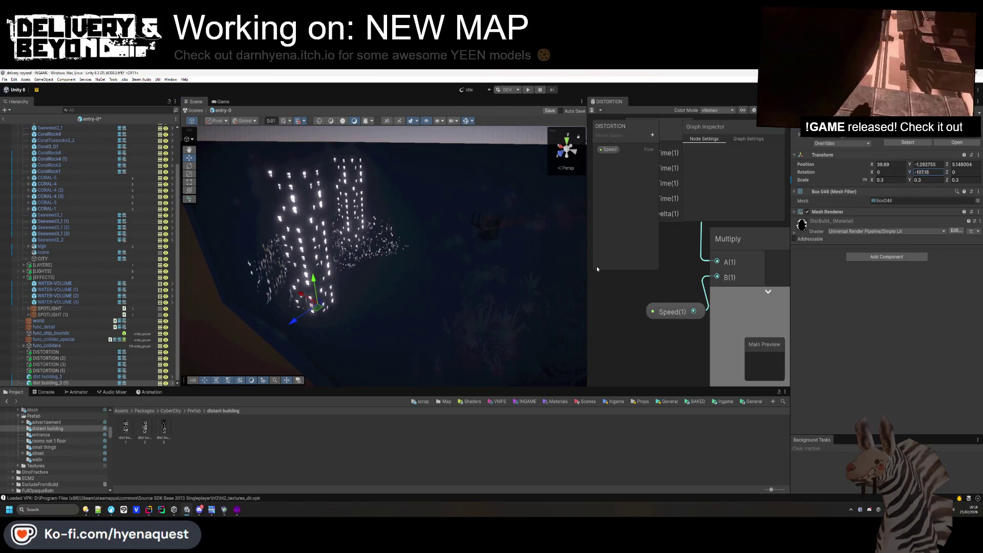
{"action": "left_click", "coordinate": [292, 454]}
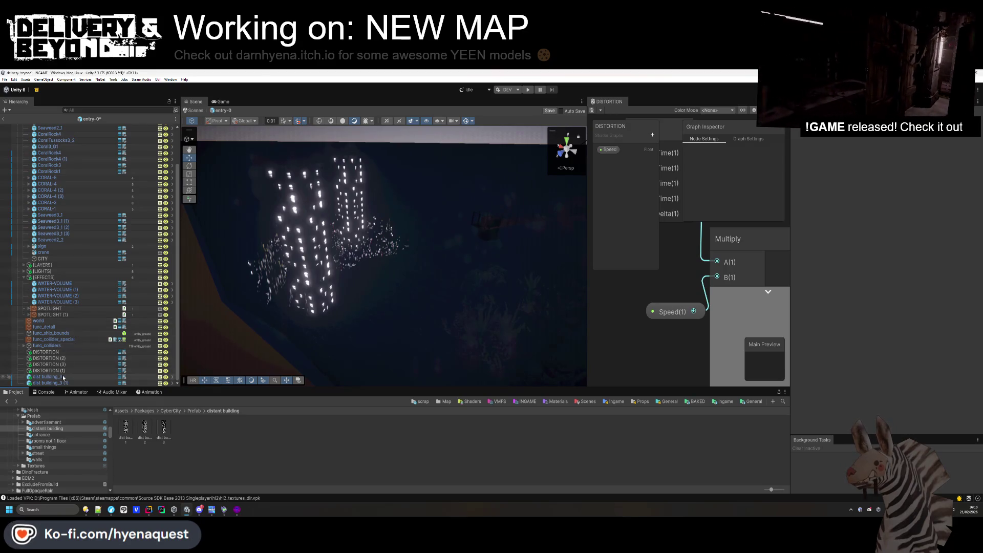
Deactivate the CITY object and move the distant building closer to the window.
{"action": "left_click", "coordinate": [57, 257]}
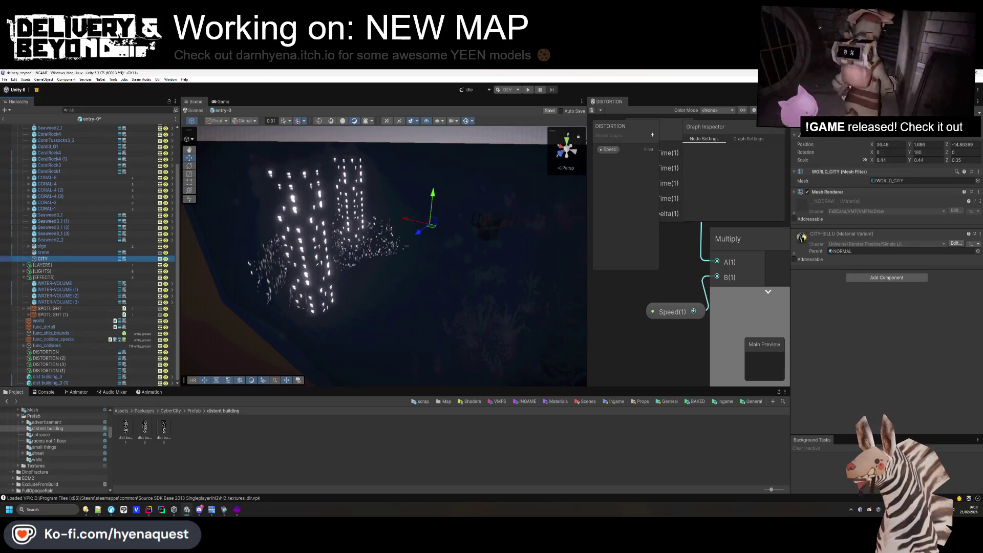
{"action": "key", "text": "alt+shift+a"}
{"action": "key", "text": "w"}
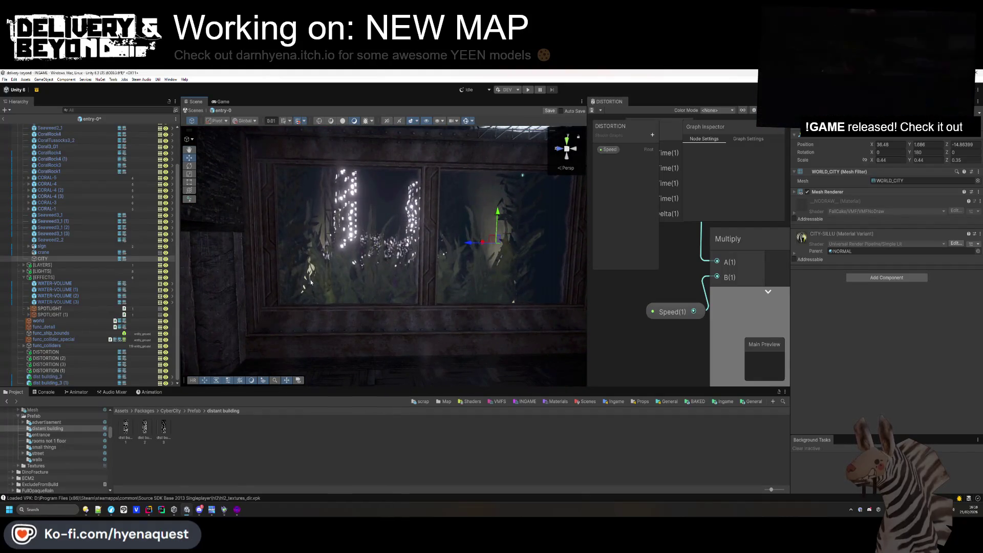
{"action": "left_click_drag", "start_coordinate": [379, 307], "coordinate": [378, 311]}
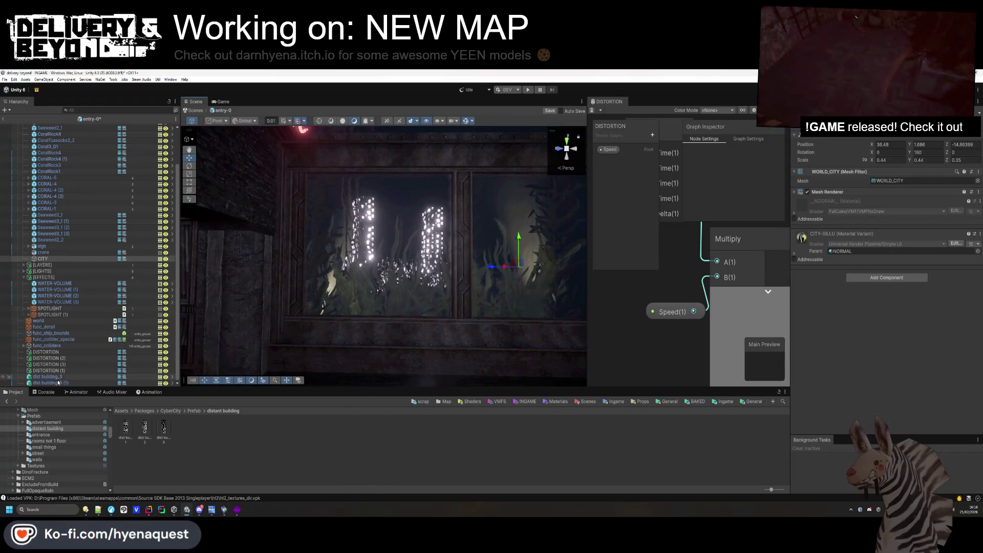
{"action": "left_click", "coordinate": [379, 287]}
{"action": "key", "text": "f"}
{"action": "key", "text": "w"}
{"action": "mouse_move", "coordinate": [425, 230]}
{"action": "left_mouse_down"}
{"action": "mouse_move", "coordinate": [391, 239]}
{"action": "mouse_move", "coordinate": [400, 236]}
{"action": "left_mouse_up"}
Duplicate the distant building and shrink the buildings to 0.12 scale.
{"action": "left_click", "coordinate": [273, 312]}
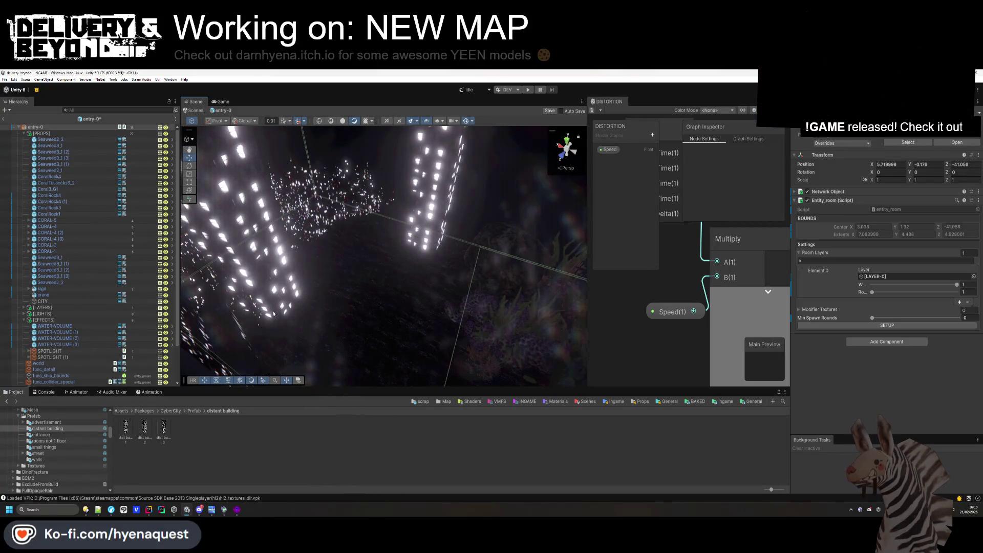
{"action": "mouse_move", "coordinate": [368, 381]}
{"action": "left_mouse_down"}
{"action": "mouse_move", "coordinate": [450, 246]}
{"action": "mouse_move", "coordinate": [490, 244]}
{"action": "mouse_move", "coordinate": [487, 229]}
{"action": "mouse_move", "coordinate": [308, 199]}
{"action": "left_mouse_up"}
{"action": "left_click", "coordinate": [304, 197]}
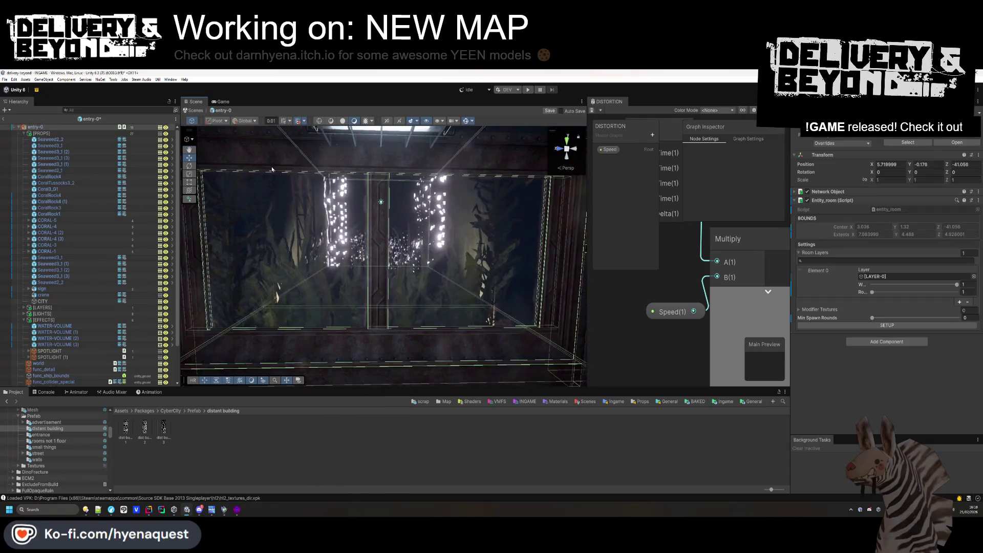
{"action": "scroll", "coordinate": [304, 197], "scroll_direction": "up", "scroll_amount": 5}
{"action": "left_click", "coordinate": [343, 214]}
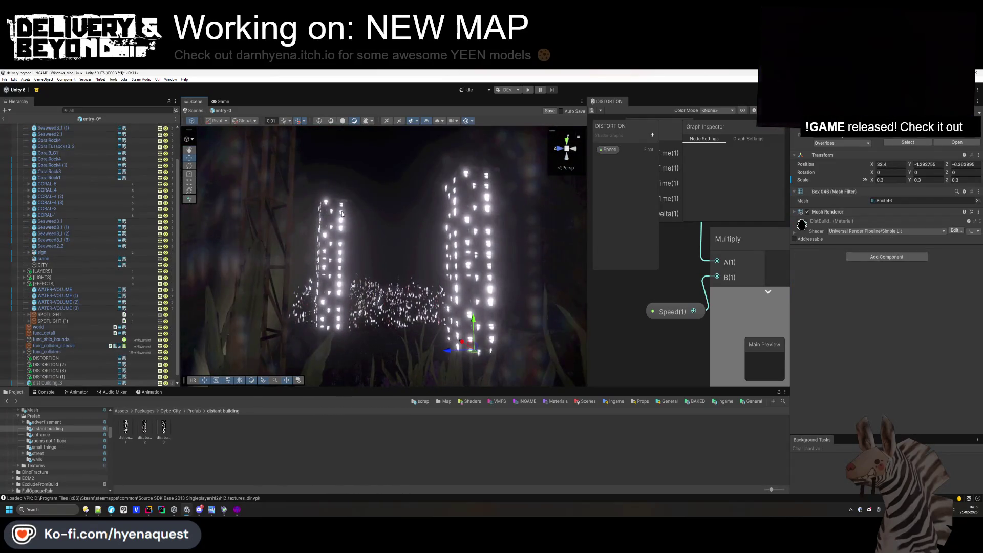
{"action": "key", "text": "ctrl+d"}
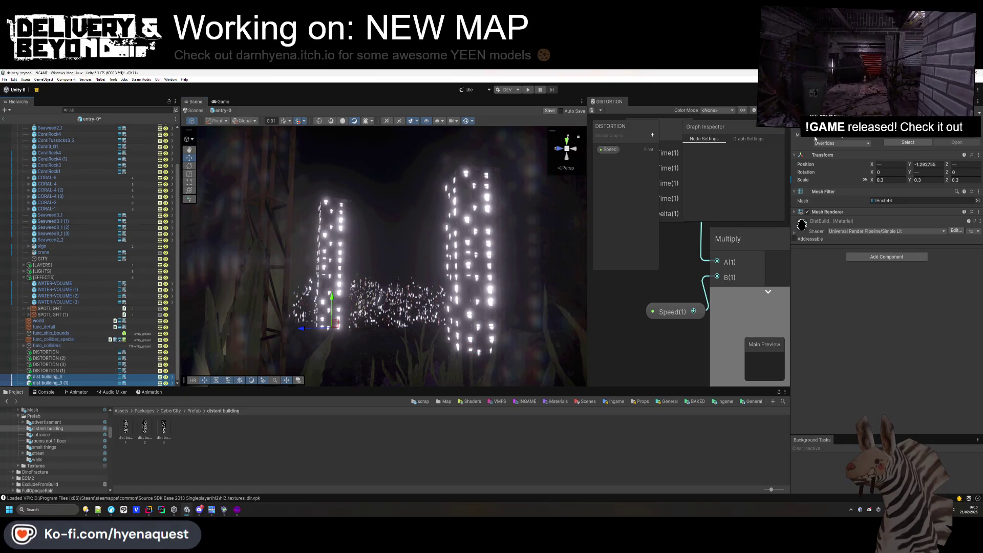
{"action": "left_click_drag", "start_coordinate": [871, 181], "coordinate": [868, 180]}
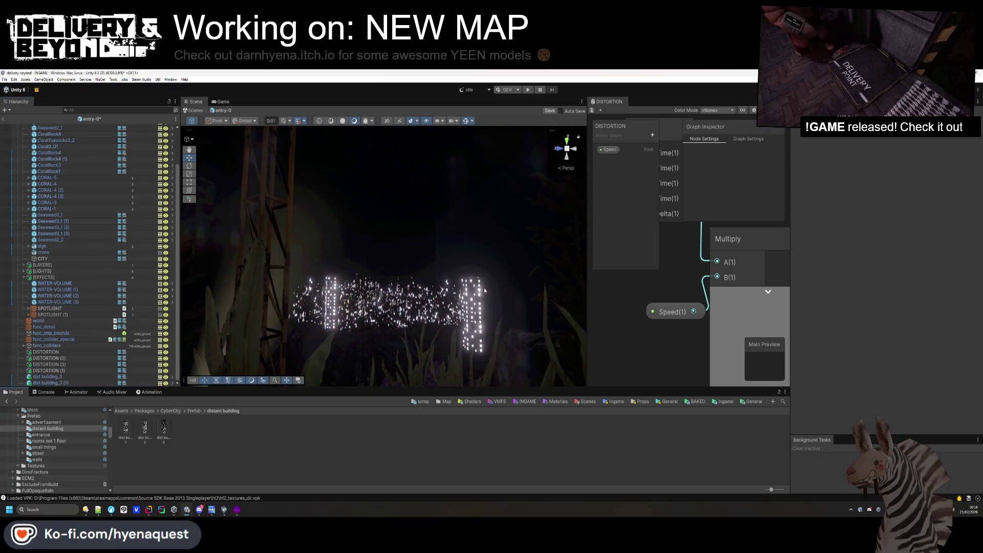
{"action": "mouse_move", "coordinate": [420, 225]}
{"action": "left_mouse_down"}
{"action": "mouse_move", "coordinate": [464, 241]}
{"action": "mouse_move", "coordinate": [273, 236]}
{"action": "left_mouse_up"}
{"action": "left_click", "coordinate": [357, 346]}
{"action": "mouse_move", "coordinate": [358, 346]}
{"action": "left_mouse_down"}
{"action": "mouse_move", "coordinate": [447, 213]}
{"action": "mouse_move", "coordinate": [333, 163]}
{"action": "mouse_move", "coordinate": [291, 164]}
{"action": "mouse_move", "coordinate": [176, 116]}
{"action": "mouse_move", "coordinate": [291, 221]}
{"action": "left_mouse_up"}
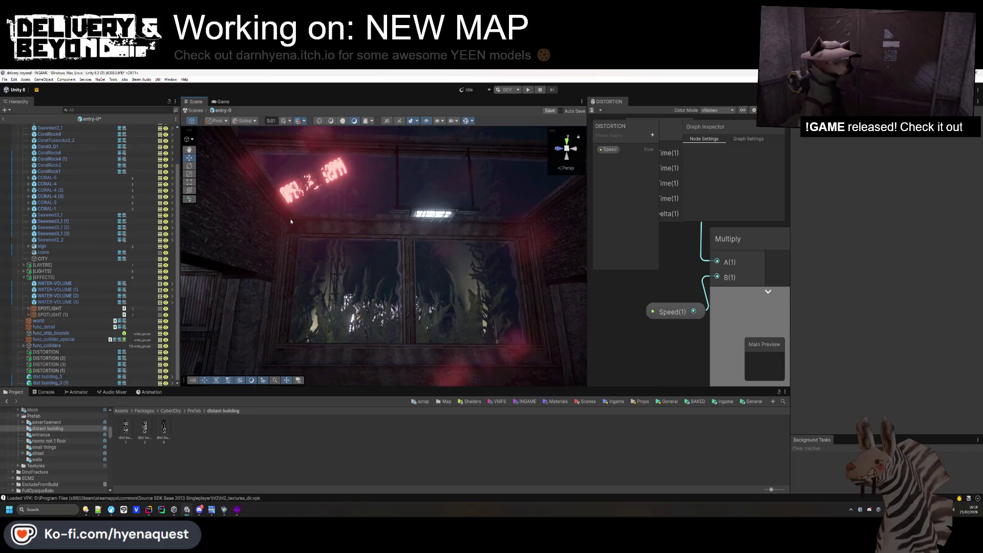
{"action": "left_click_drag", "start_coordinate": [393, 156], "coordinate": [413, 261]}
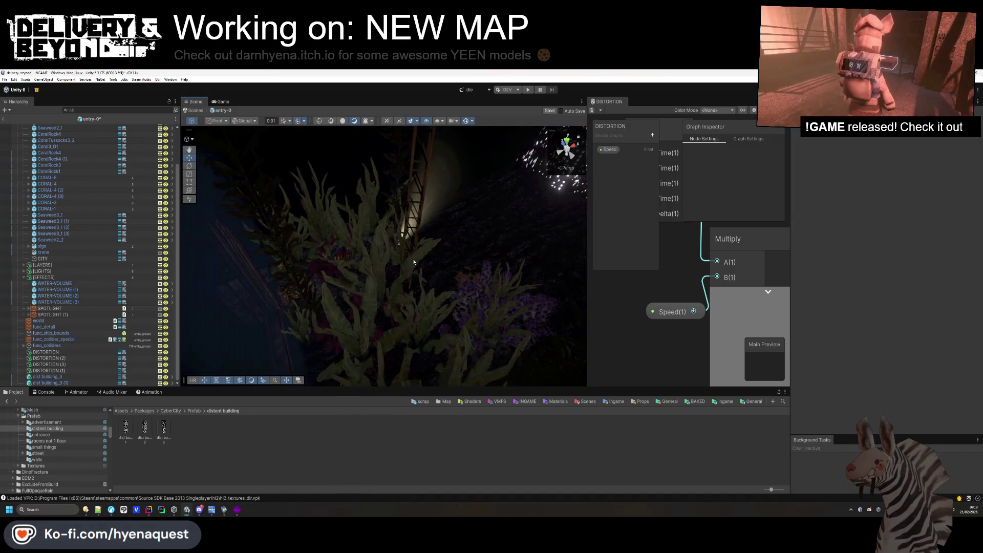
Duplicate CORAL-4 (3) twice and move each copy to a new spot on the seabed.
{"action": "left_click", "coordinate": [414, 262]}
{"action": "key", "text": "f"}
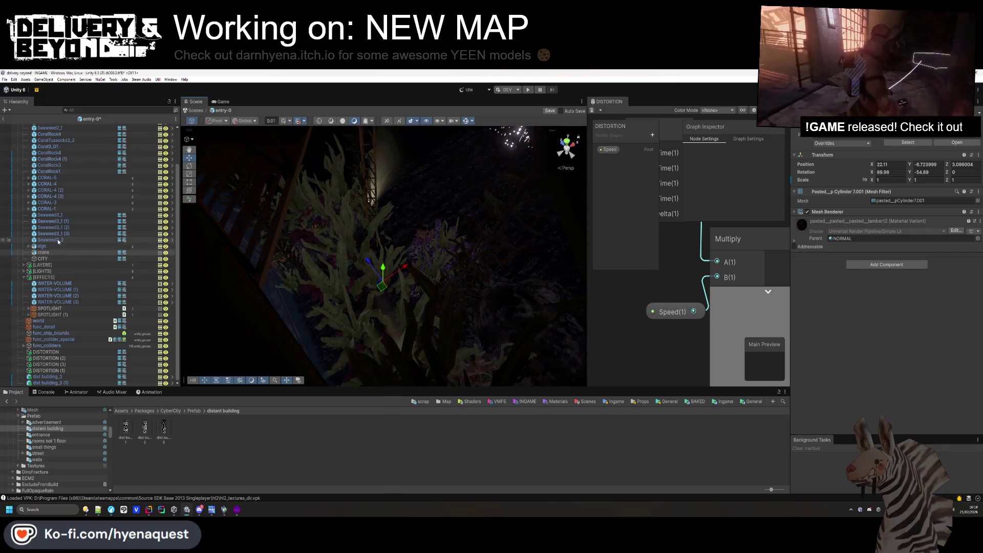
{"action": "left_click", "coordinate": [58, 240]}
{"action": "scroll", "coordinate": [40, 196], "scroll_direction": "up", "scroll_amount": 1}
{"action": "left_click", "coordinate": [59, 219]}
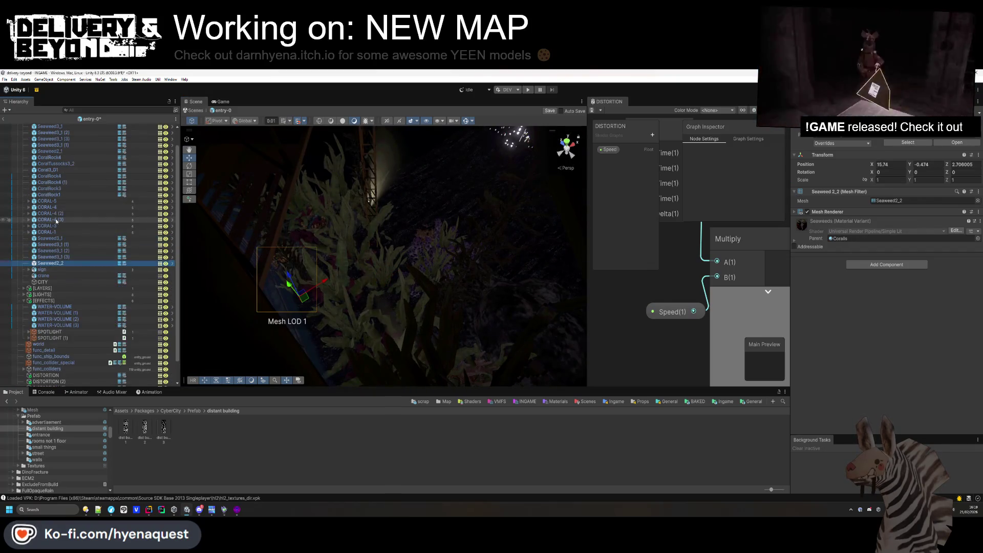
{"action": "key", "text": "ctrl+d"}
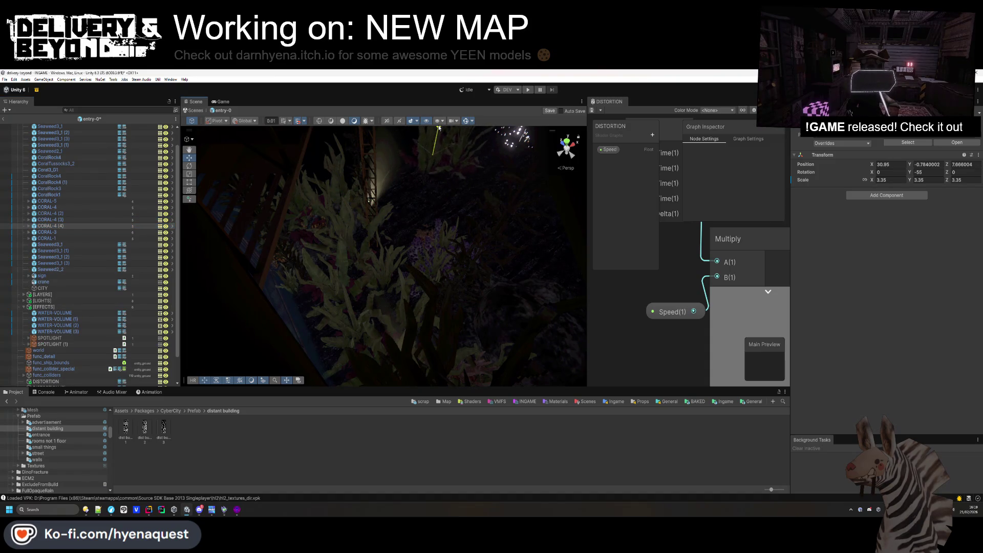
{"action": "mouse_move", "coordinate": [433, 168]}
{"action": "left_mouse_down"}
{"action": "mouse_move", "coordinate": [446, 187]}
{"action": "mouse_move", "coordinate": [537, 242]}
{"action": "left_mouse_up"}
{"action": "key", "text": "ctrl+d"}
{"action": "key", "text": "f"}
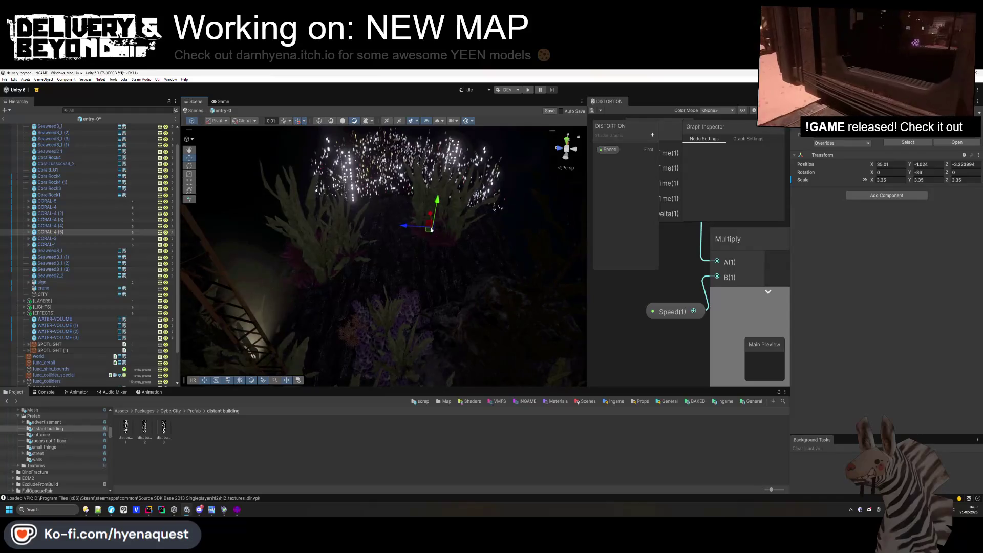
{"action": "left_click_drag", "start_coordinate": [437, 217], "coordinate": [466, 219]}
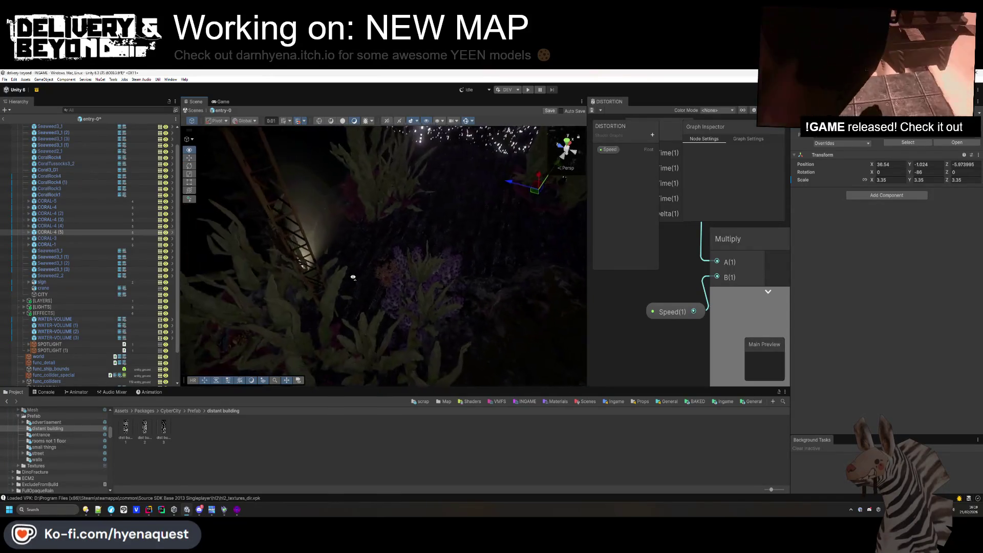
Select the CITY object and view the seaweed through the window.
{"action": "left_click", "coordinate": [428, 268]}
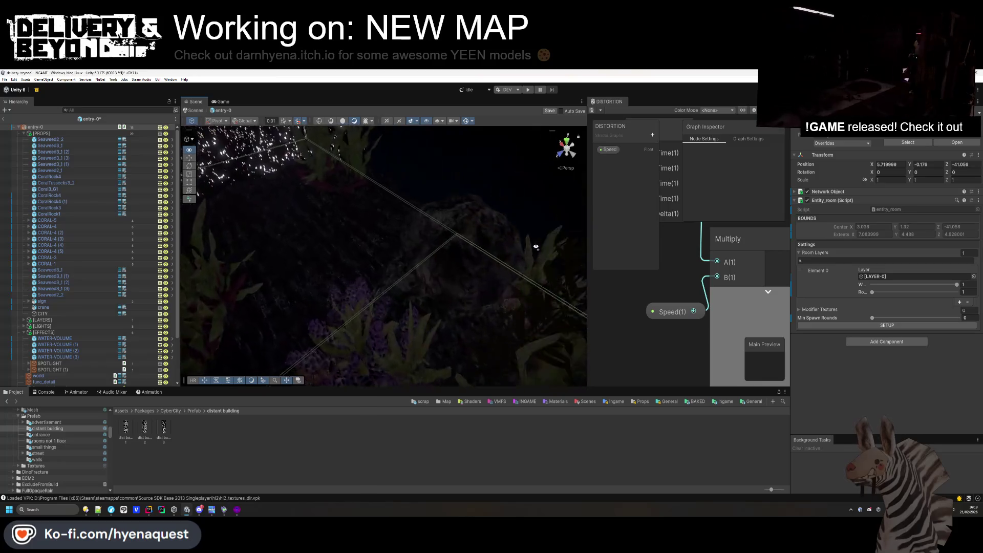
{"action": "left_click", "coordinate": [493, 235]}
{"action": "mouse_move", "coordinate": [412, 219]}
{"action": "left_mouse_down"}
{"action": "mouse_move", "coordinate": [389, 309]}
{"action": "mouse_move", "coordinate": [230, 187]}
{"action": "mouse_move", "coordinate": [242, 210]}
{"action": "left_mouse_up"}
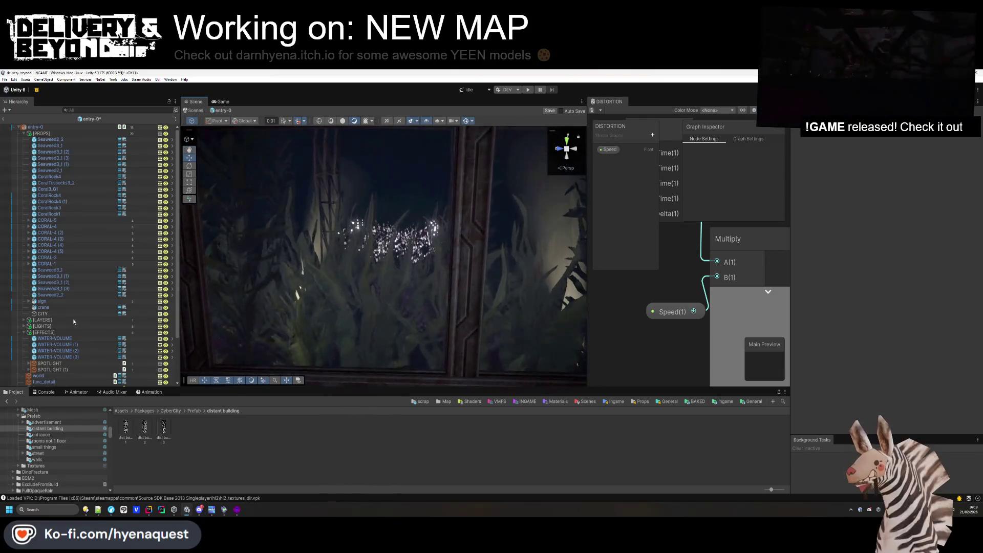
{"action": "left_click", "coordinate": [85, 314]}
{"action": "mouse_move", "coordinate": [358, 241]}
{"action": "left_mouse_down"}
{"action": "mouse_move", "coordinate": [379, 256]}
{"action": "mouse_move", "coordinate": [374, 279]}
{"action": "left_mouse_up"}
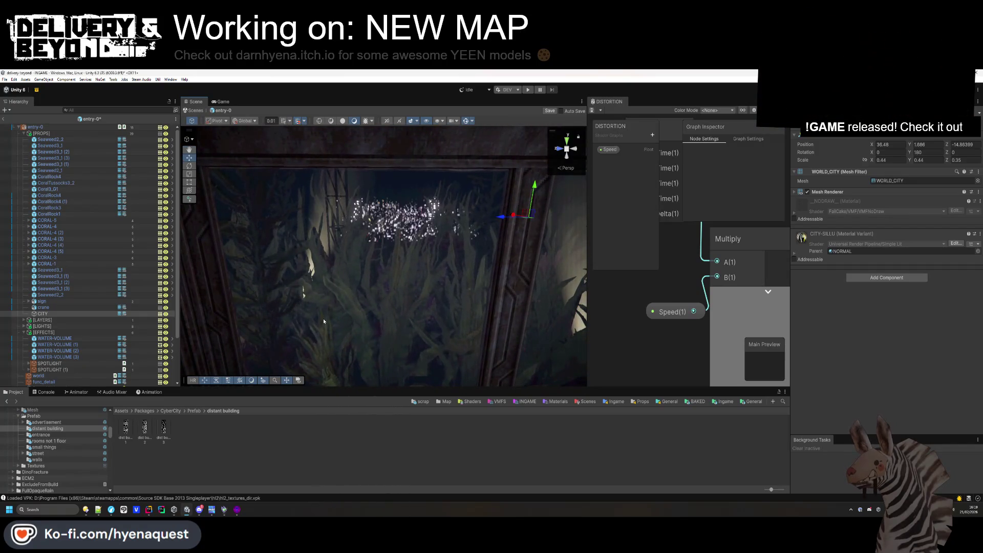
Reset the CITY object's scale to 1, 1, 1.
{"action": "left_click", "coordinate": [46, 314]}
{"action": "left_click", "coordinate": [890, 159]}
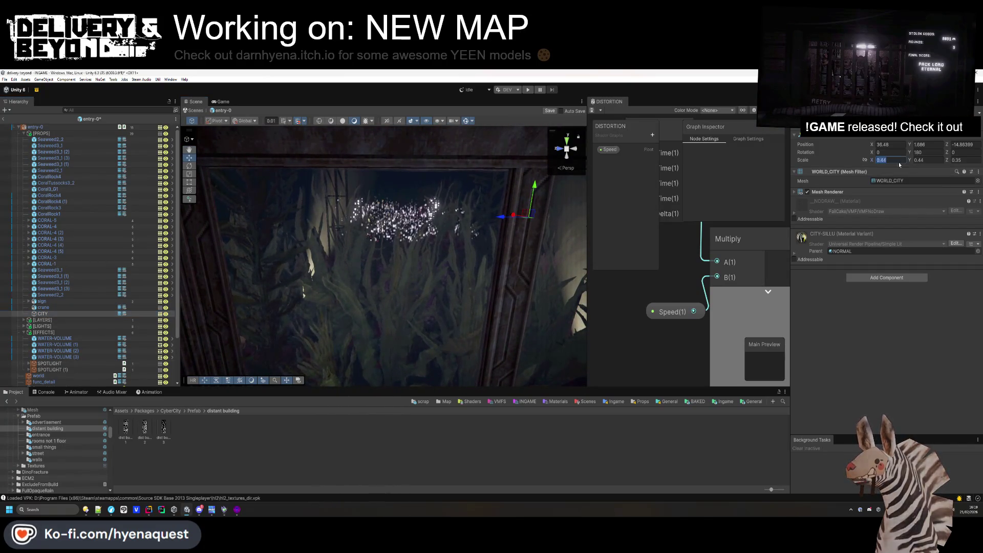
{"action": "type", "text": "1"}
{"action": "key", "text": "Tab"}
{"action": "type", "text": "1"}
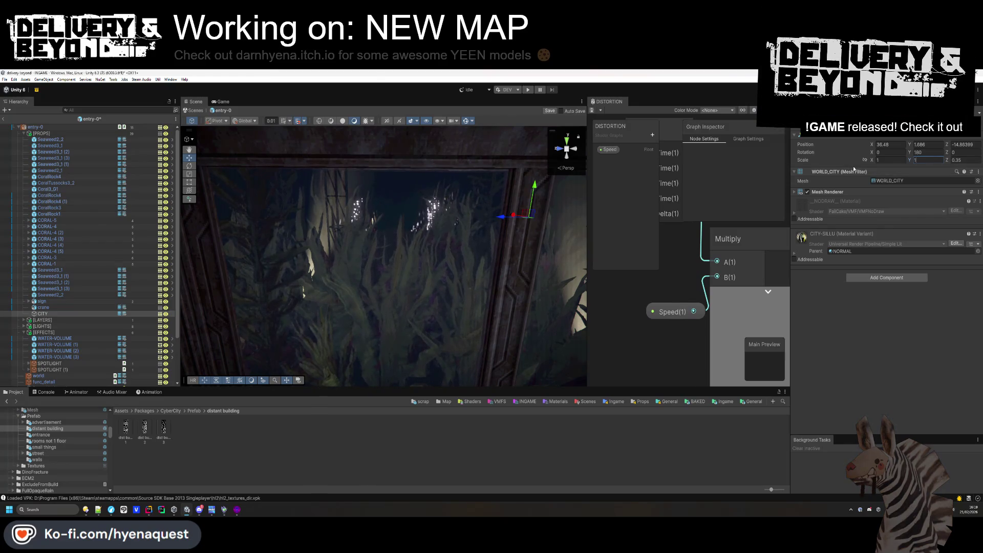
{"action": "key", "text": "Tab"}
{"action": "type", "text": "1f"}
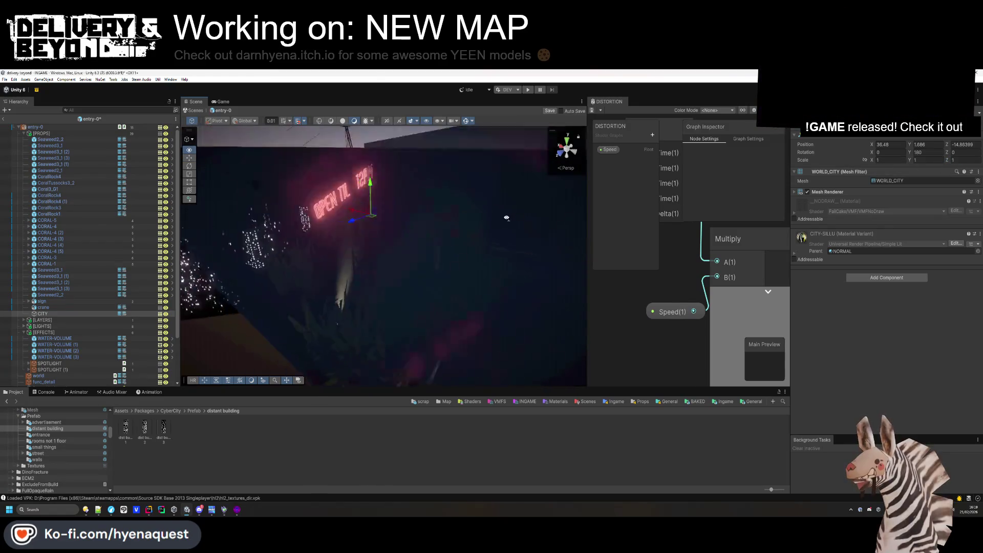
Move the CITY backdrop farther out and slightly higher, checking it through the window.
{"action": "mouse_move", "coordinate": [422, 236]}
{"action": "left_mouse_down"}
{"action": "mouse_move", "coordinate": [500, 226]}
{"action": "mouse_move", "coordinate": [500, 215]}
{"action": "mouse_move", "coordinate": [417, 261]}
{"action": "mouse_move", "coordinate": [270, 206]}
{"action": "mouse_move", "coordinate": [489, 216]}
{"action": "left_mouse_up"}
{"action": "left_click_drag", "start_coordinate": [564, 196], "coordinate": [564, 186]}
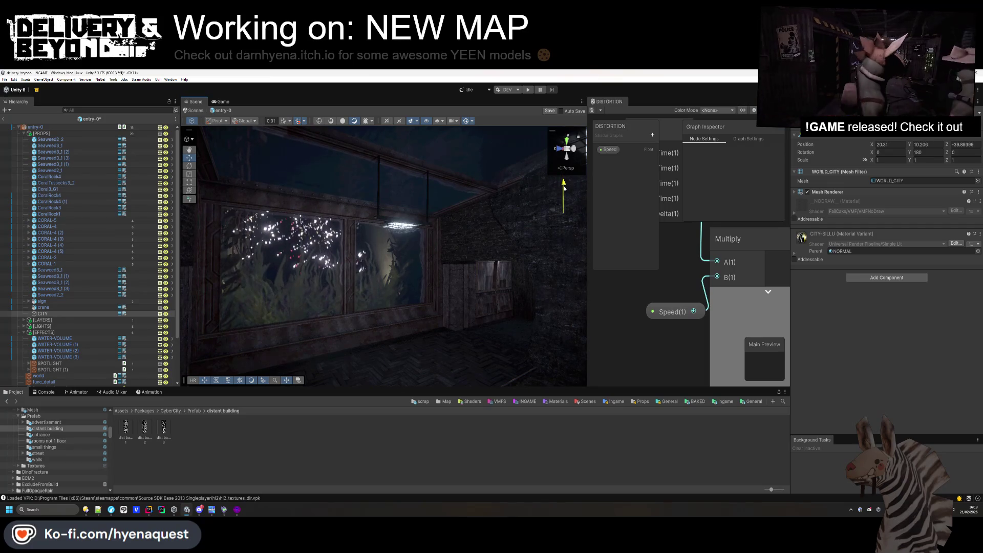
{"action": "mouse_move", "coordinate": [451, 246]}
{"action": "left_mouse_down"}
{"action": "mouse_move", "coordinate": [381, 259]}
{"action": "mouse_move", "coordinate": [475, 241]}
{"action": "mouse_move", "coordinate": [440, 224]}
{"action": "mouse_move", "coordinate": [390, 334]}
{"action": "left_mouse_up"}
{"action": "key", "text": "alt+Tab"}
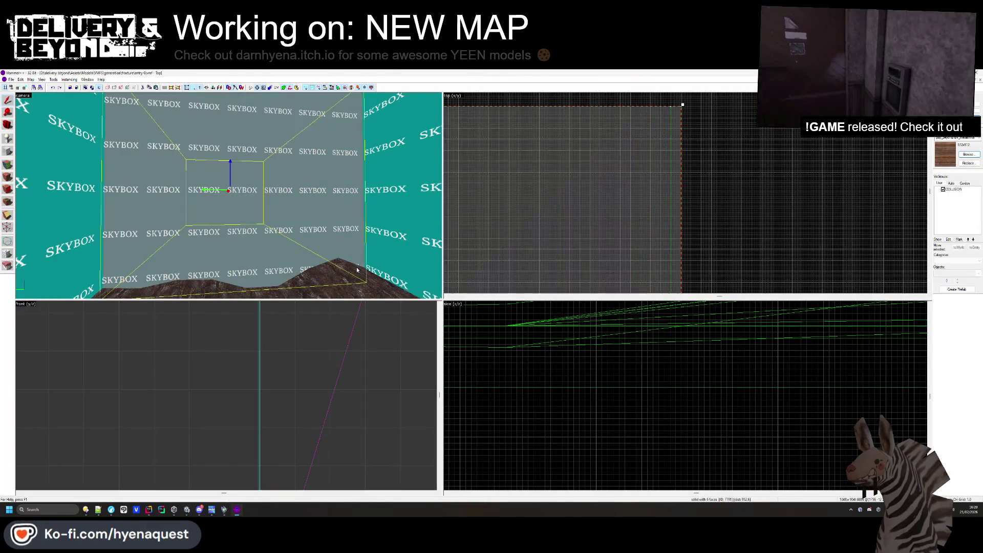
{"action": "left_click", "coordinate": [357, 270]}
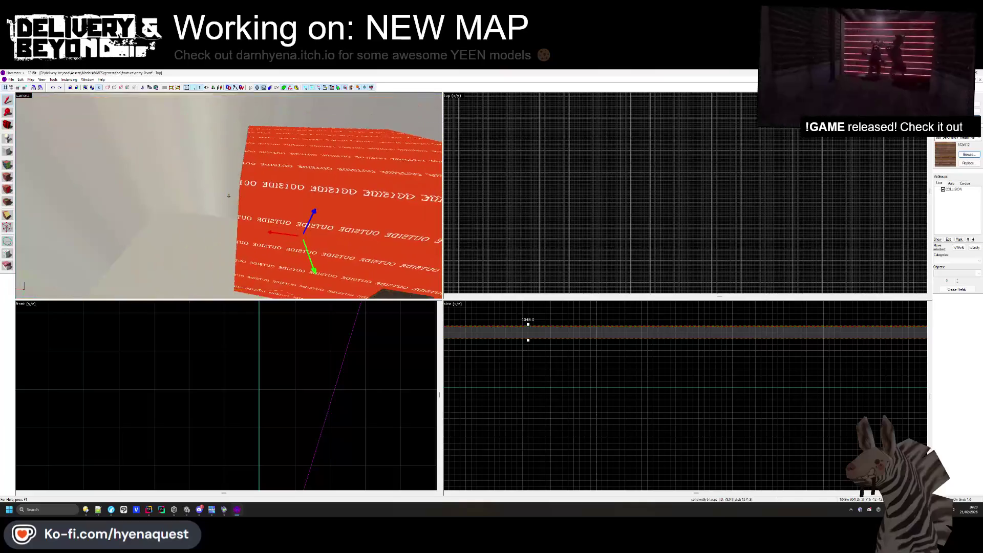
{"action": "key", "text": "alt+Tab"}
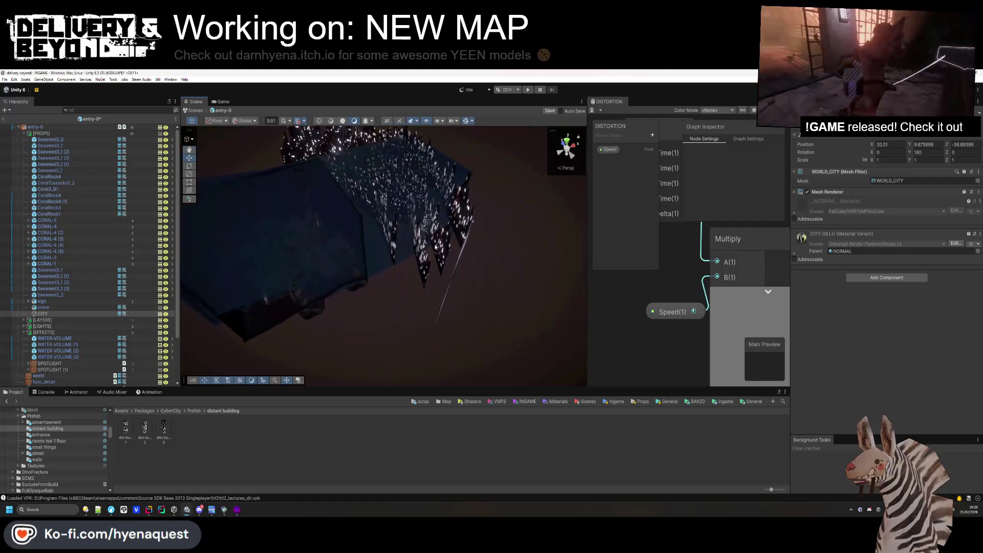
Delete the CITY backdrop from the scene.
{"action": "left_click", "coordinate": [439, 247]}
{"action": "left_click", "coordinate": [42, 301]}
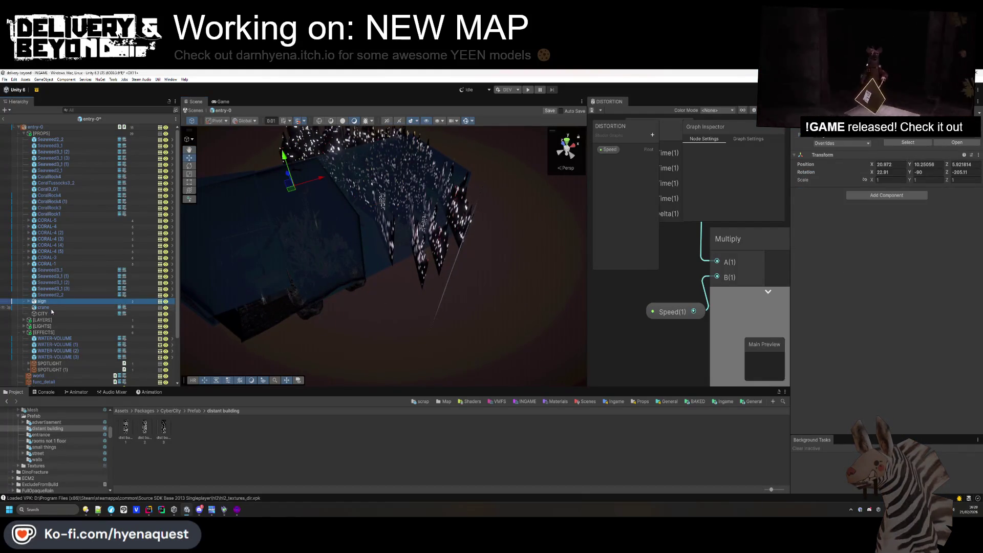
{"action": "left_click", "coordinate": [51, 313]}
{"action": "key", "text": "Delete"}
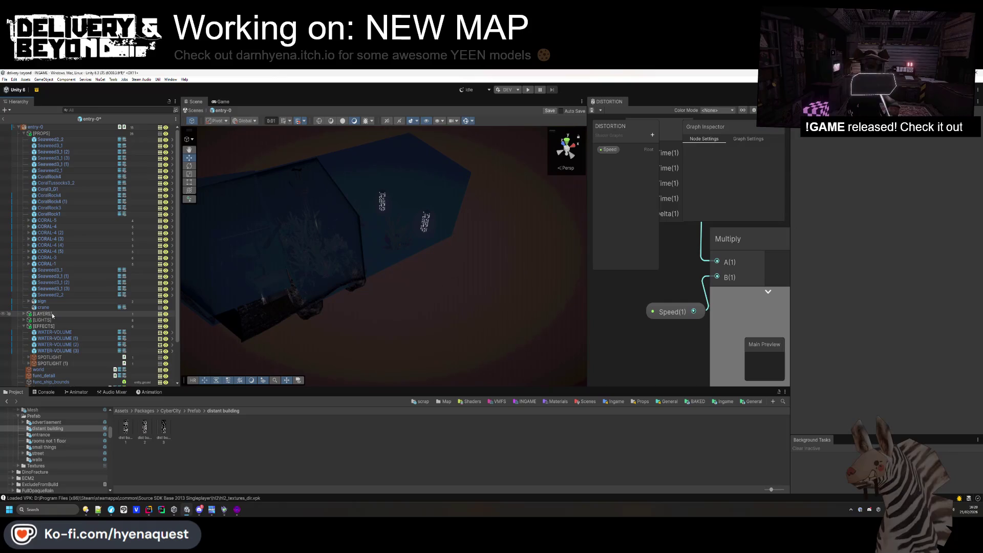
Shrink WATER-VOLUME (2) to about half its width with the Rect tool.
{"action": "left_click", "coordinate": [429, 222]}
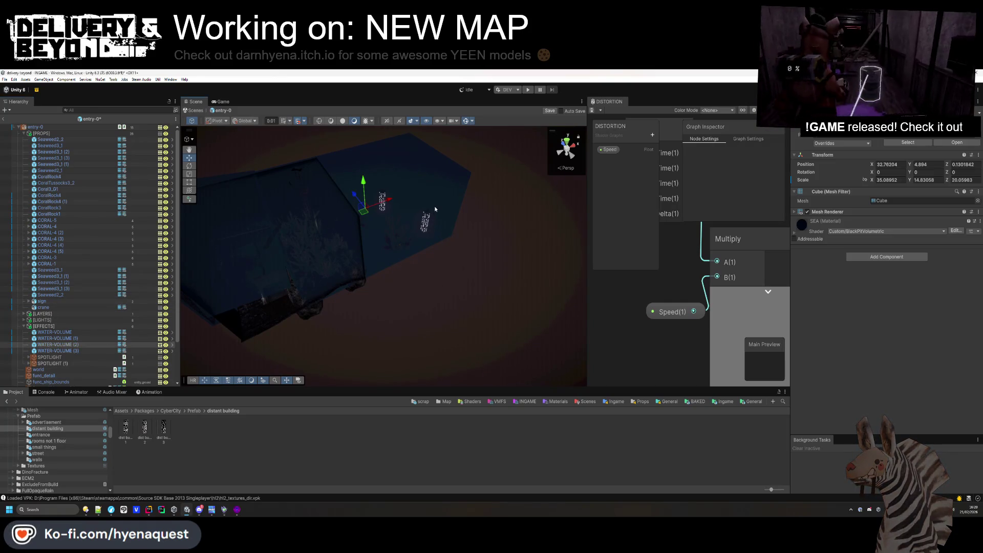
{"action": "left_click", "coordinate": [189, 182]}
{"action": "left_click_drag", "start_coordinate": [359, 210], "coordinate": [392, 214], "text": "alt"}
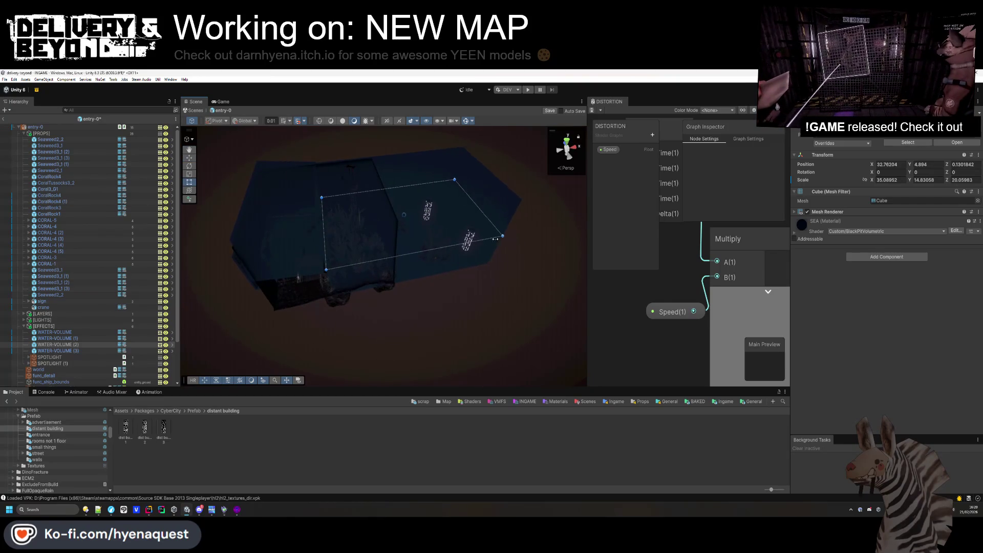
{"action": "left_click_drag", "start_coordinate": [502, 237], "coordinate": [409, 252]}
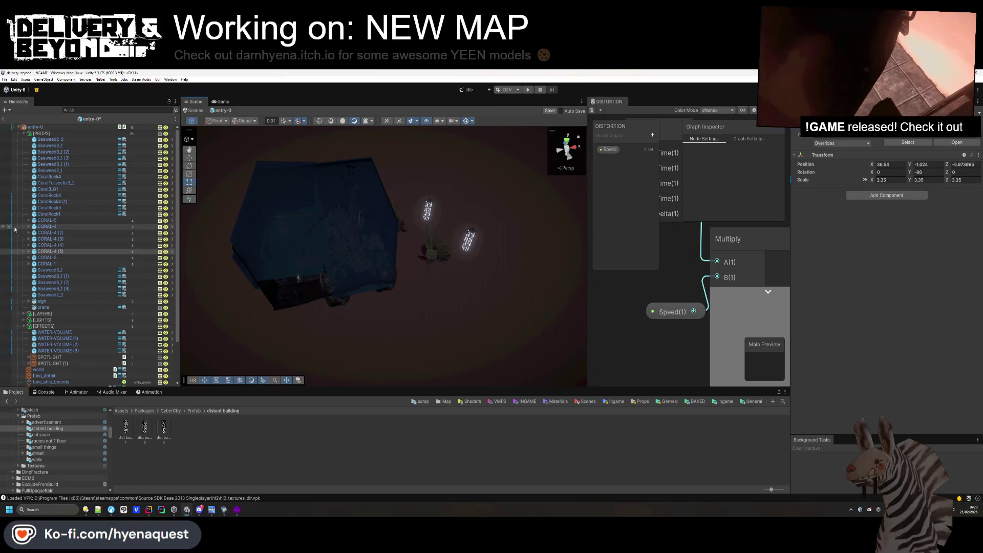
Delete the CORAL-4 (4) and (5) coral pieces.
{"action": "left_click", "coordinate": [49, 245], "text": "shift"}
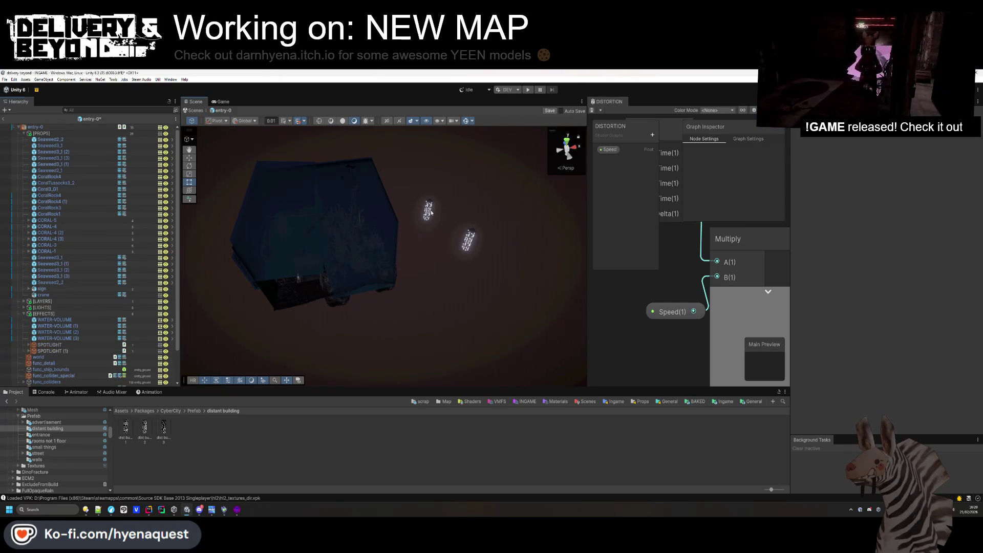
{"action": "key", "text": "Delete"}
{"action": "scroll", "coordinate": [87, 256], "scroll_direction": "down", "scroll_amount": 2}
{"action": "mouse_move", "coordinate": [442, 296]}
{"action": "left_mouse_down"}
{"action": "mouse_move", "coordinate": [370, 305]}
{"action": "mouse_move", "coordinate": [588, 177]}
{"action": "mouse_move", "coordinate": [600, 203]}
{"action": "mouse_move", "coordinate": [593, 189]}
{"action": "mouse_move", "coordinate": [333, 240]}
{"action": "left_mouse_up"}
Check the main WATER-VOLUME's renderer settings and save the scene.
{"action": "left_click", "coordinate": [84, 296]}
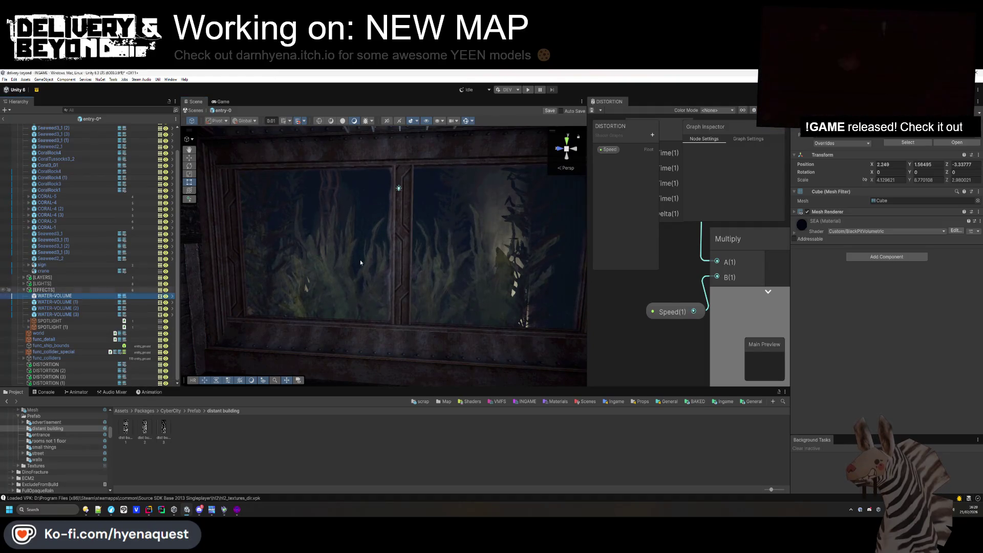
{"action": "left_click", "coordinate": [847, 212]}
{"action": "left_click", "coordinate": [844, 213]}
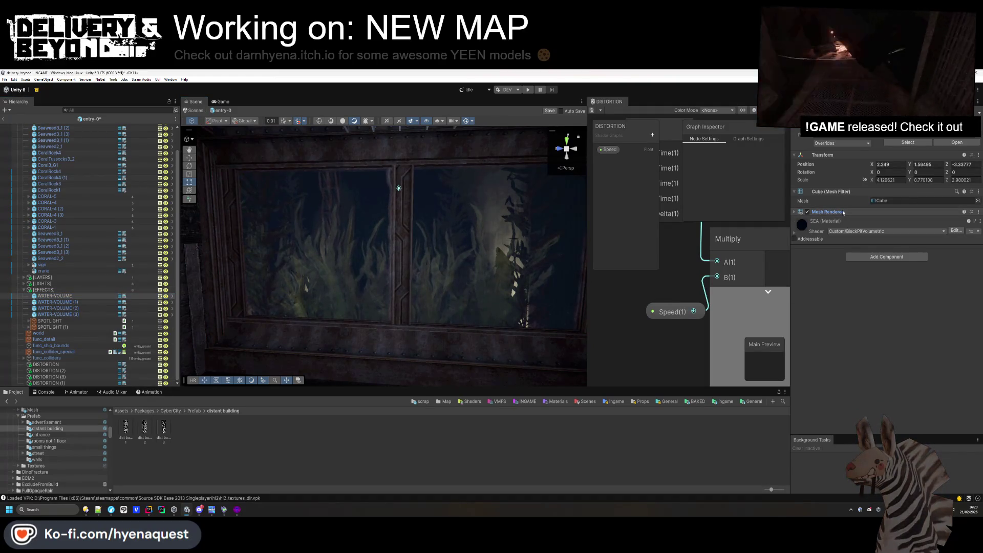
{"action": "left_click", "coordinate": [429, 453]}
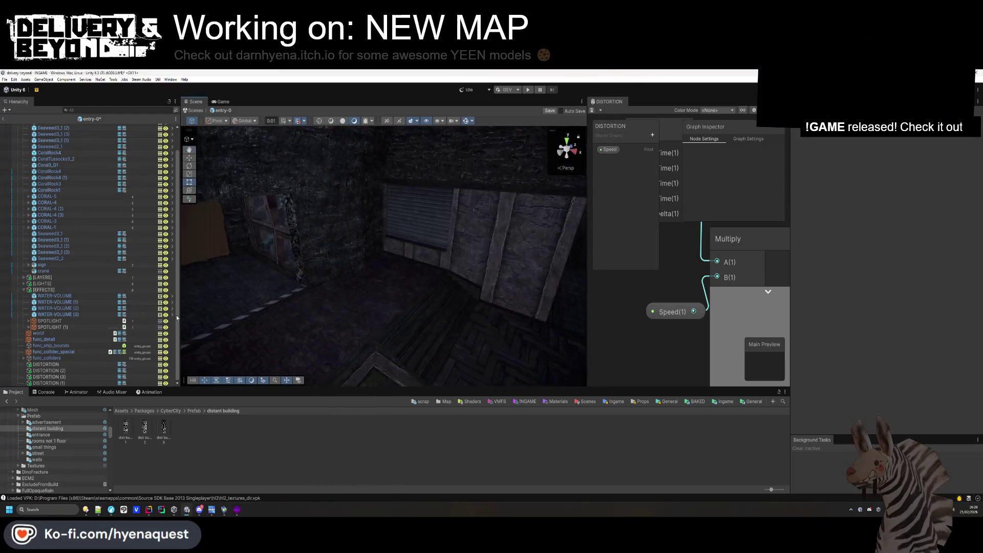
{"action": "key", "text": "ctrl+s"}
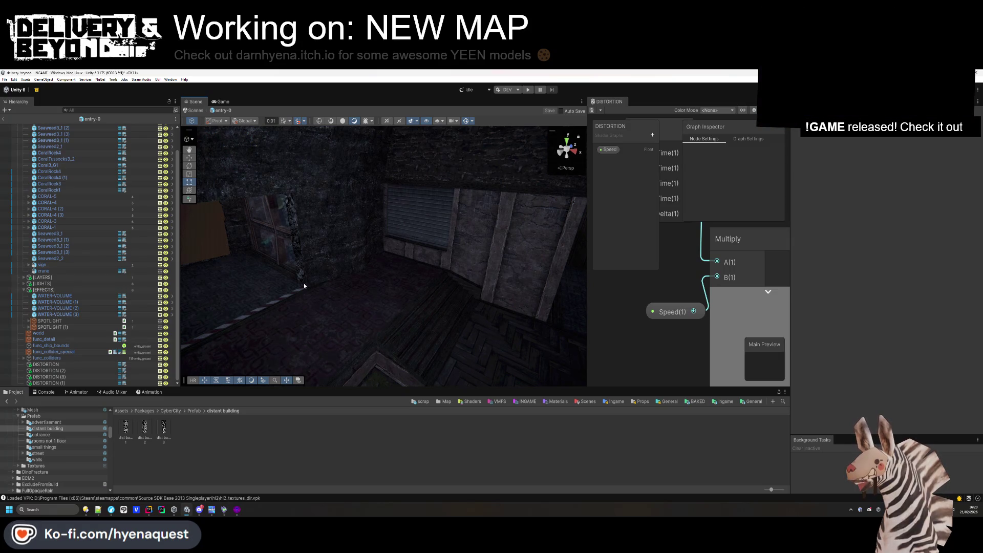
{"action": "mouse_move", "coordinate": [358, 307]}
{"action": "left_mouse_down"}
{"action": "mouse_move", "coordinate": [389, 256]}
{"action": "mouse_move", "coordinate": [564, 168]}
{"action": "mouse_move", "coordinate": [612, 223]}
{"action": "mouse_move", "coordinate": [629, 215]}
{"action": "mouse_move", "coordinate": [647, 205]}
{"action": "mouse_move", "coordinate": [639, 165]}
{"action": "mouse_move", "coordinate": [629, 158]}
{"action": "mouse_move", "coordinate": [628, 182]}
{"action": "mouse_move", "coordinate": [340, 288]}
{"action": "left_mouse_up"}
{"action": "scroll", "coordinate": [131, 283], "scroll_direction": "up", "scroll_amount": 2}
{"action": "left_click", "coordinate": [24, 134]}
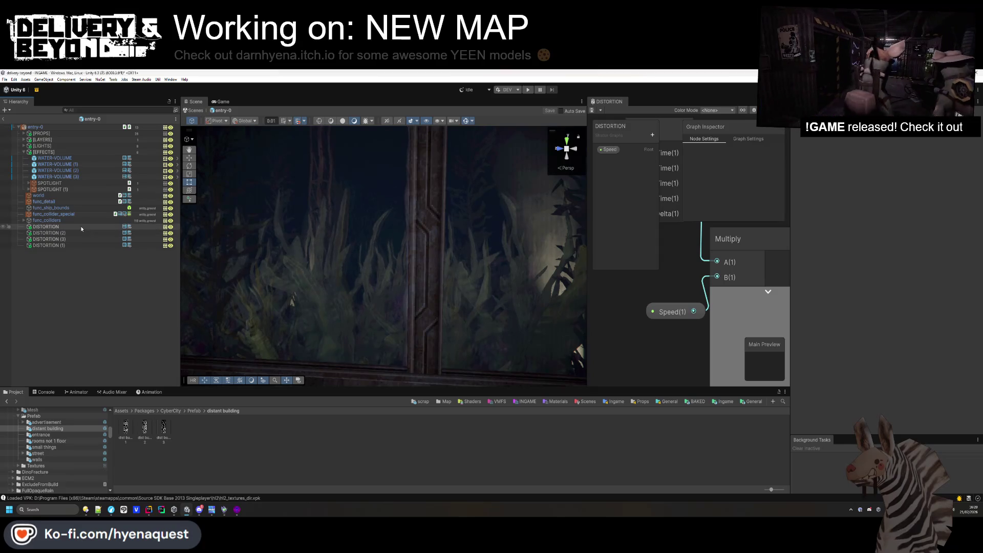
Move all four DISTORTION objects into the [EFFECTS] group and collapse it.
{"action": "left_click", "coordinate": [55, 228]}
{"action": "left_click", "coordinate": [52, 247], "text": "shift"}
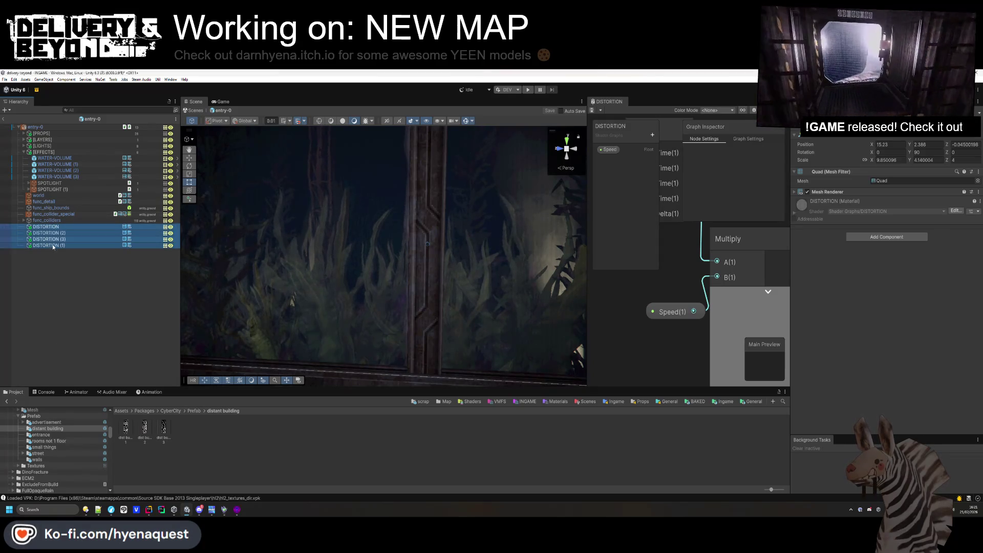
{"action": "left_click_drag", "start_coordinate": [63, 183], "coordinate": [63, 181]}
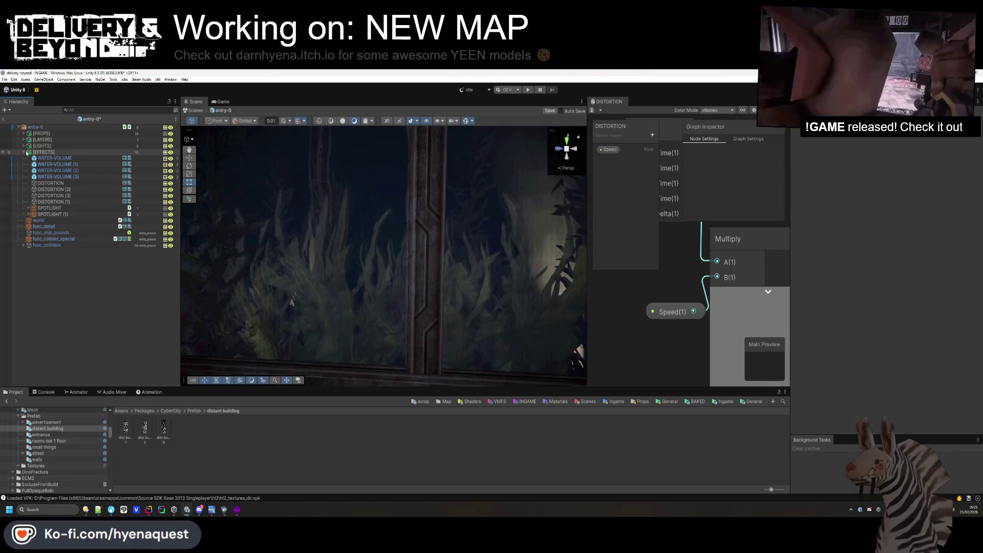
{"action": "left_click", "coordinate": [27, 152]}
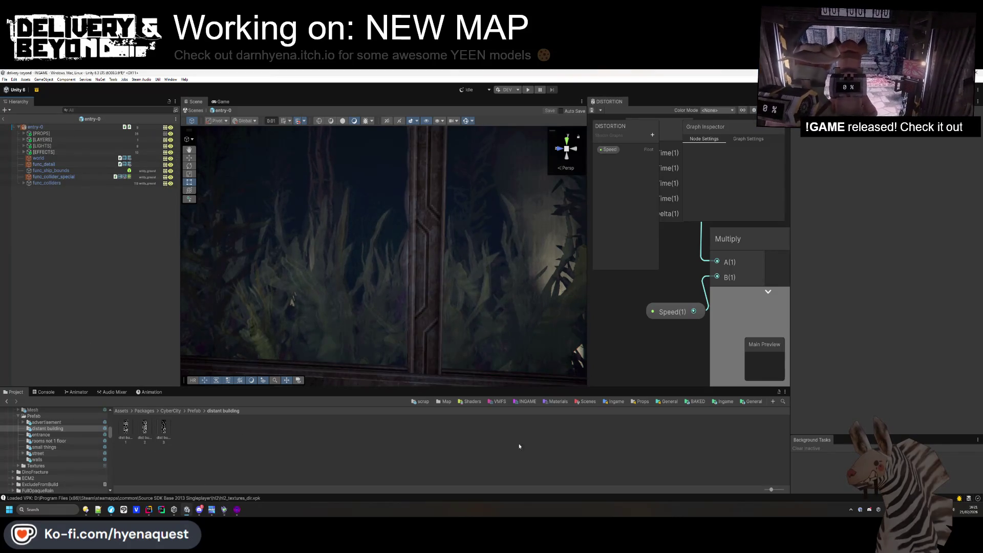
Collapse Stylized Water 3 and open PSX Mega Pack II's Modular Structures model folder.
{"action": "scroll", "coordinate": [59, 445], "scroll_direction": "down", "scroll_amount": 3}
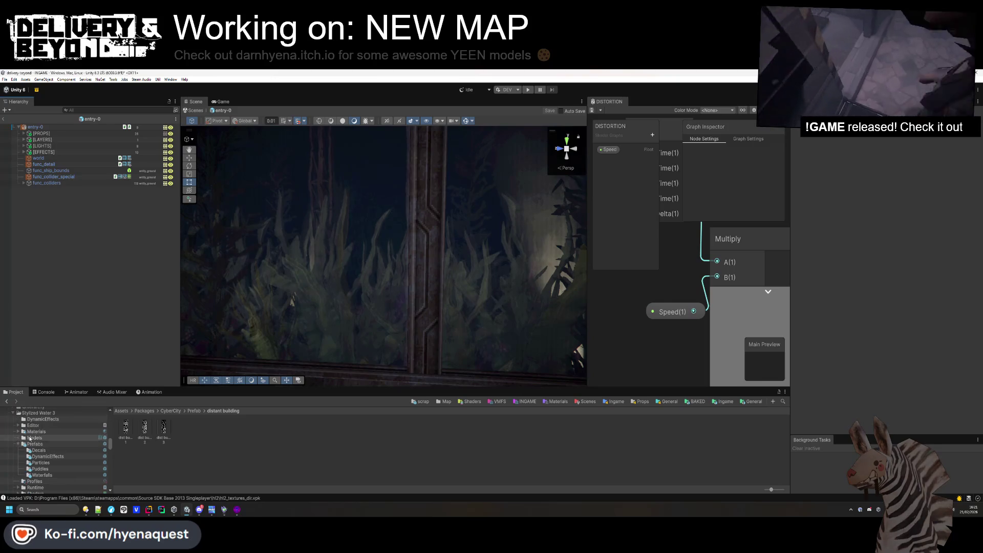
{"action": "scroll", "coordinate": [17, 448], "scroll_direction": "up", "scroll_amount": 3}
{"action": "left_click", "coordinate": [13, 459]}
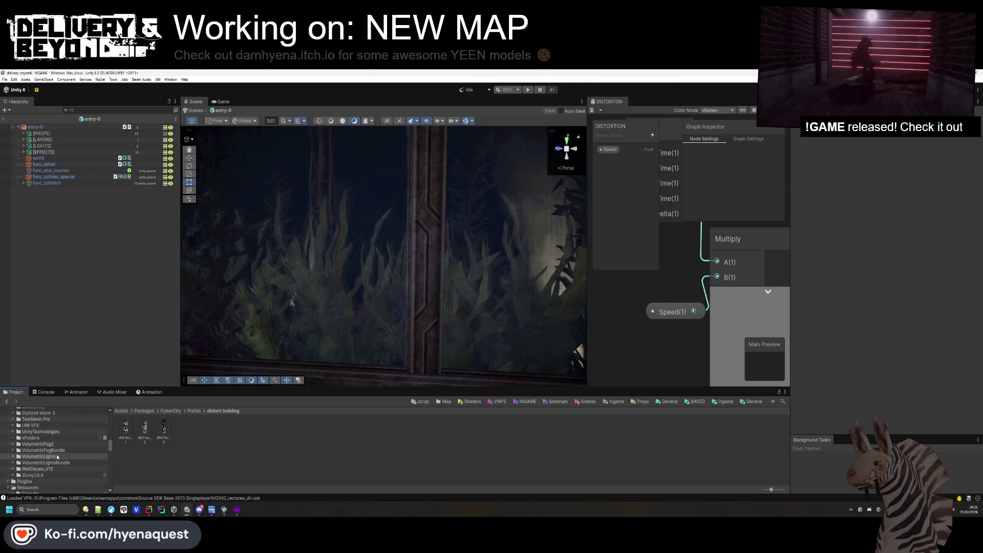
{"action": "scroll", "coordinate": [57, 459], "scroll_direction": "up", "scroll_amount": 2}
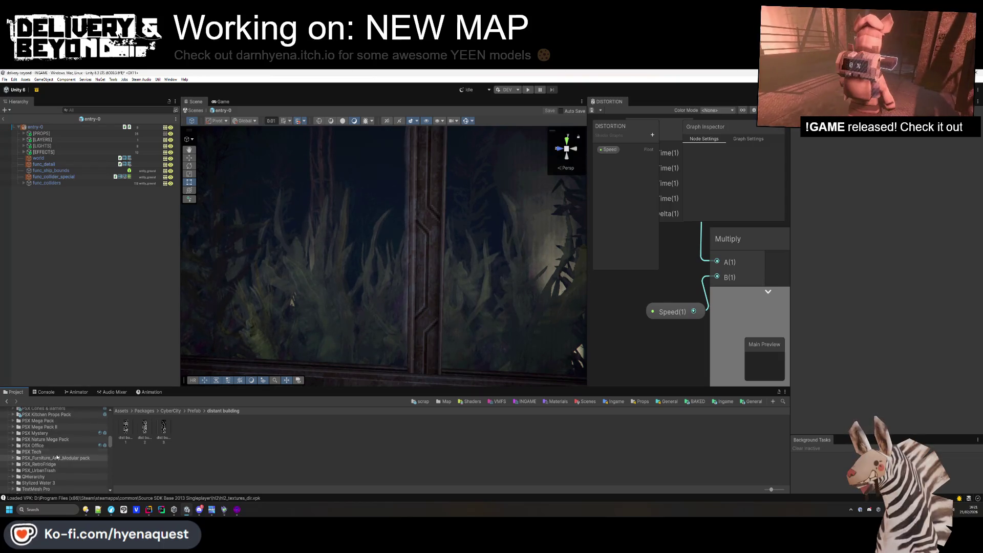
{"action": "left_click", "coordinate": [45, 428]}
{"action": "left_click", "coordinate": [13, 427]}
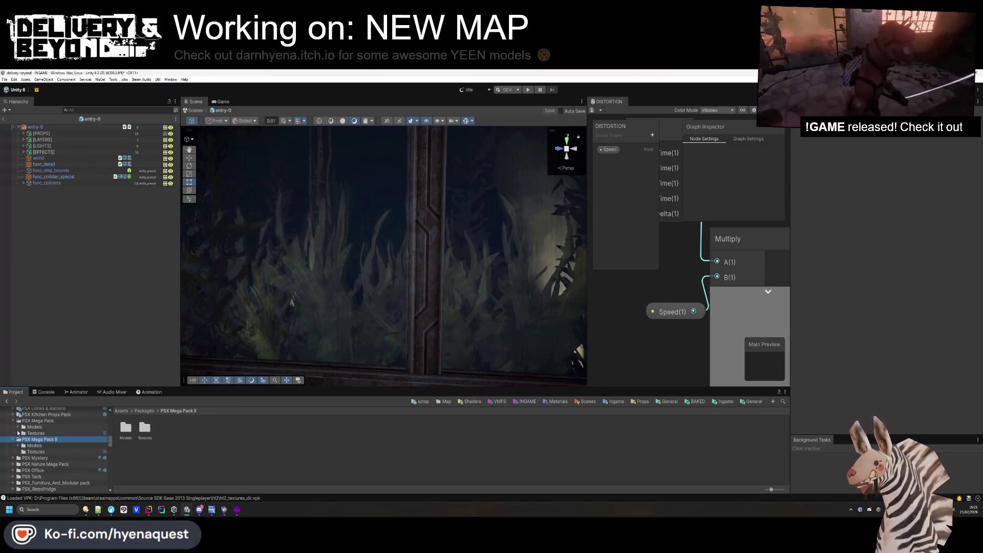
{"action": "scroll", "coordinate": [33, 414], "scroll_direction": "down", "scroll_amount": 2}
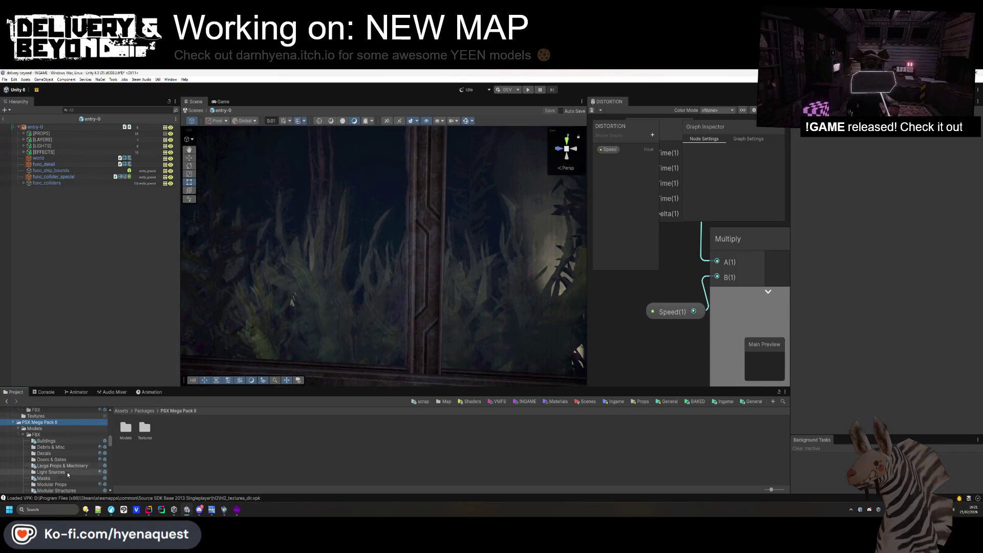
{"action": "left_click", "coordinate": [66, 491]}
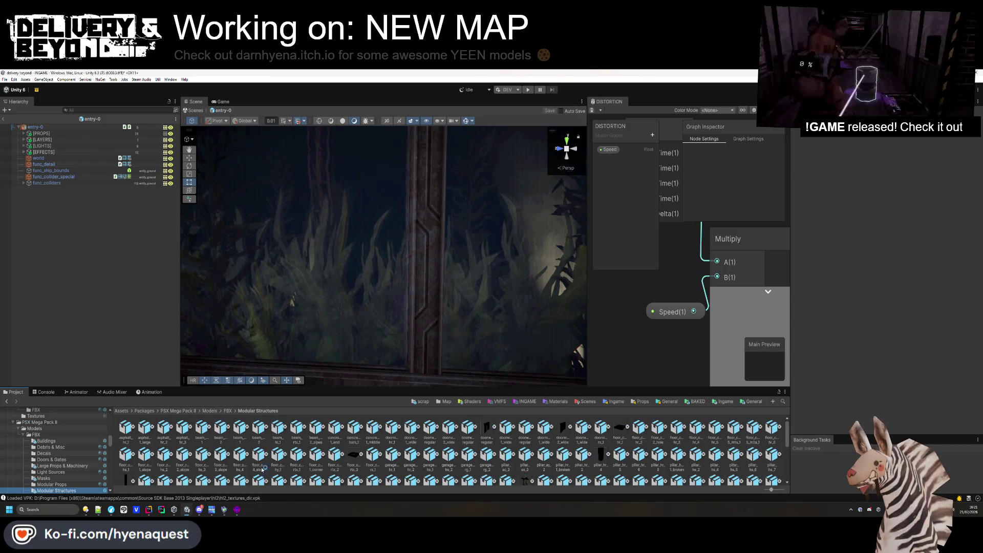
{"action": "scroll", "coordinate": [74, 464], "scroll_direction": "down", "scroll_amount": 2}
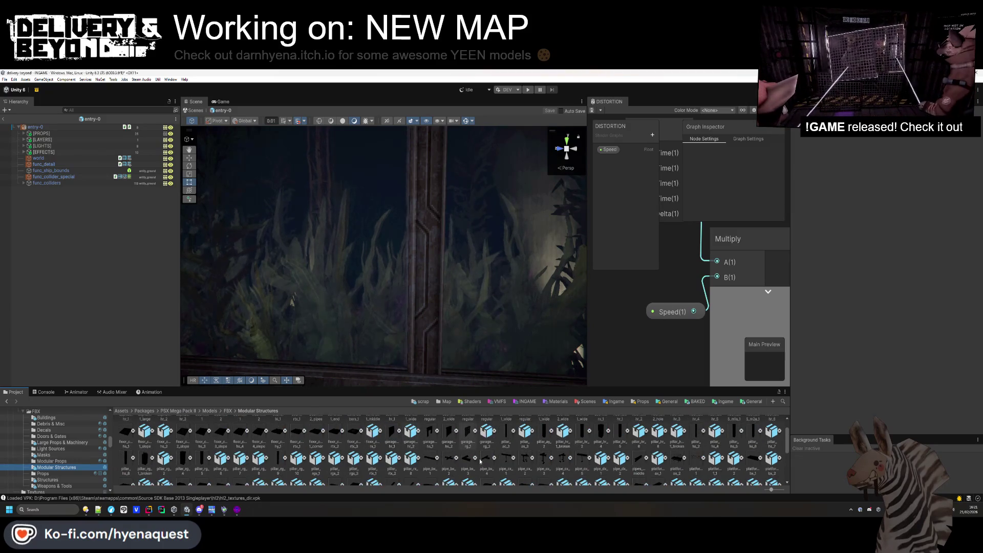
{"action": "left_click_drag", "start_coordinate": [427, 349], "coordinate": [425, 372]}
Place the pipe_dx_2 model near the tank frame and scale it to 1.7.
{"action": "mouse_move", "coordinate": [376, 348]}
{"action": "left_mouse_down"}
{"action": "mouse_move", "coordinate": [325, 351]}
{"action": "mouse_move", "coordinate": [362, 300]}
{"action": "mouse_move", "coordinate": [350, 374]}
{"action": "left_mouse_up"}
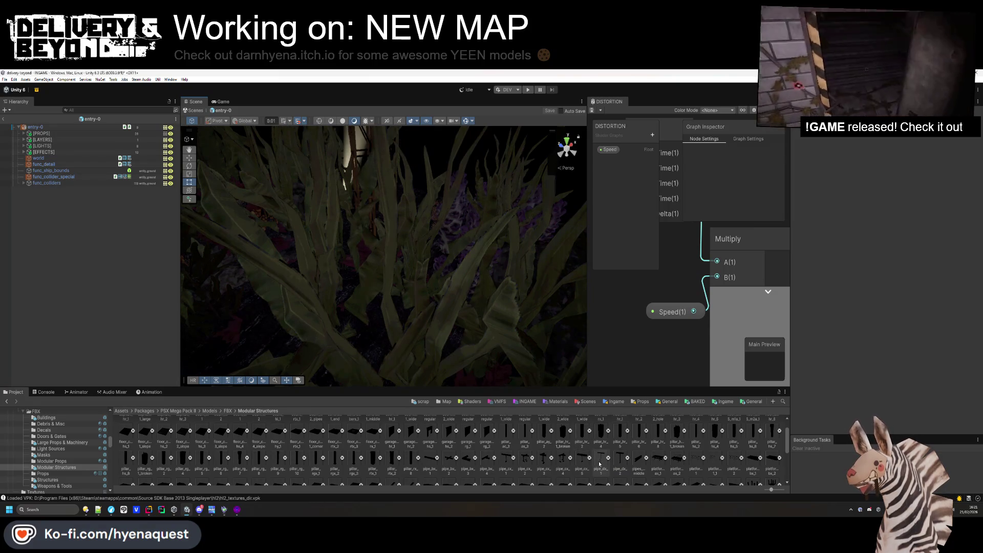
{"action": "left_click_drag", "start_coordinate": [597, 462], "coordinate": [569, 397]}
{"action": "left_click_drag", "start_coordinate": [378, 384], "coordinate": [390, 242]}
{"action": "key", "text": "f"}
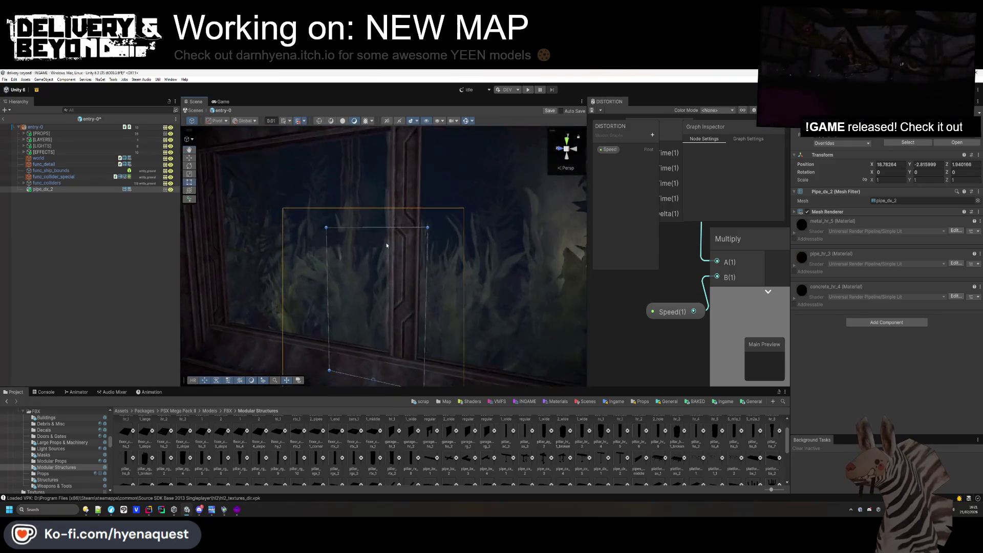
{"action": "mouse_move", "coordinate": [377, 361]}
{"action": "left_mouse_down"}
{"action": "mouse_move", "coordinate": [377, 263]}
{"action": "mouse_move", "coordinate": [377, 330]}
{"action": "mouse_move", "coordinate": [423, 316]}
{"action": "mouse_move", "coordinate": [404, 302]}
{"action": "left_mouse_up"}
{"action": "type", "text": "1.7"}
{"action": "key", "text": "Return"}
Rotate pipe_dx_2 to 90 on Y and slide it along the tank frame's edge.
{"action": "left_click", "coordinate": [149, 307]}
{"action": "mouse_move", "coordinate": [389, 246]}
{"action": "left_mouse_down"}
{"action": "mouse_move", "coordinate": [420, 220]}
{"action": "mouse_move", "coordinate": [417, 349]}
{"action": "left_mouse_up"}
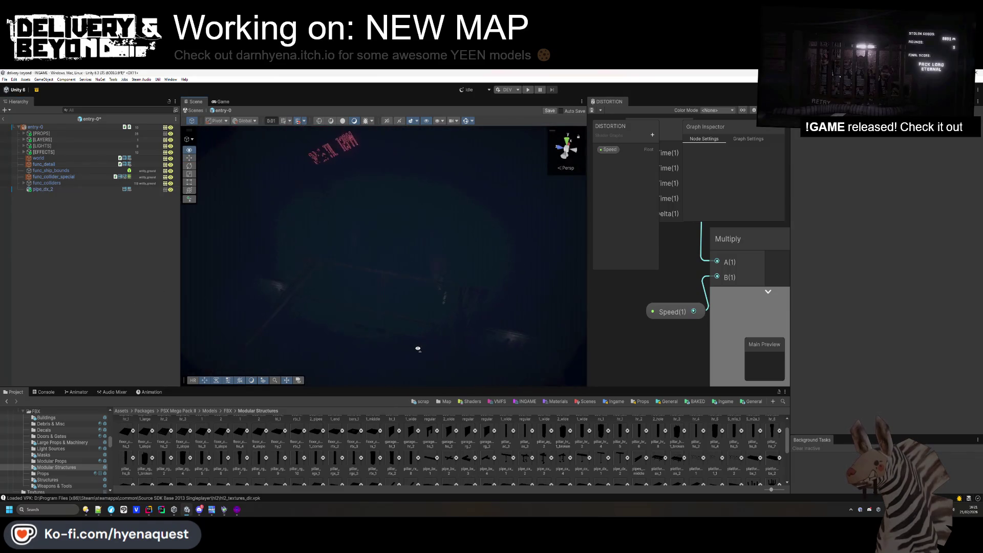
{"action": "key", "text": "ctrl+z"}
{"action": "key", "text": "f"}
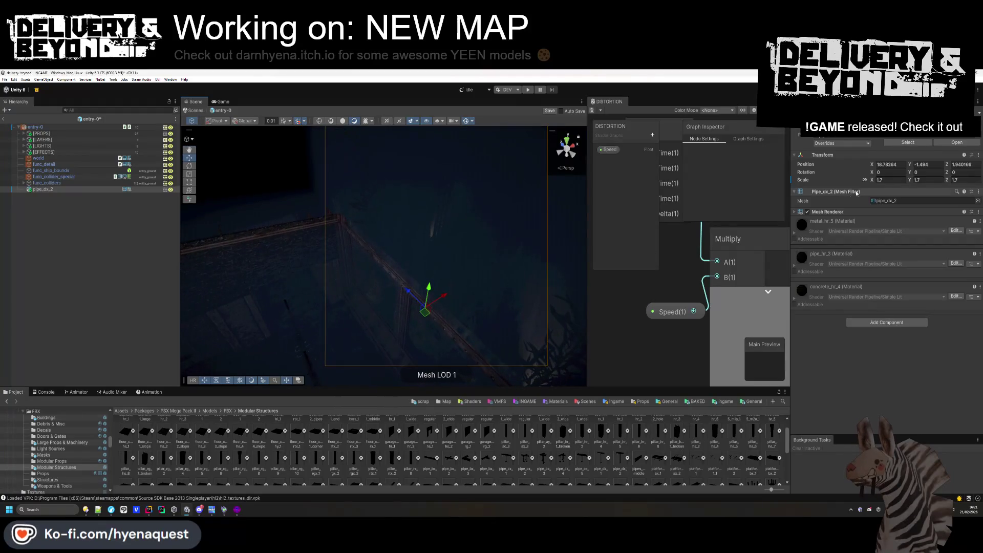
{"action": "type", "text": "90"}
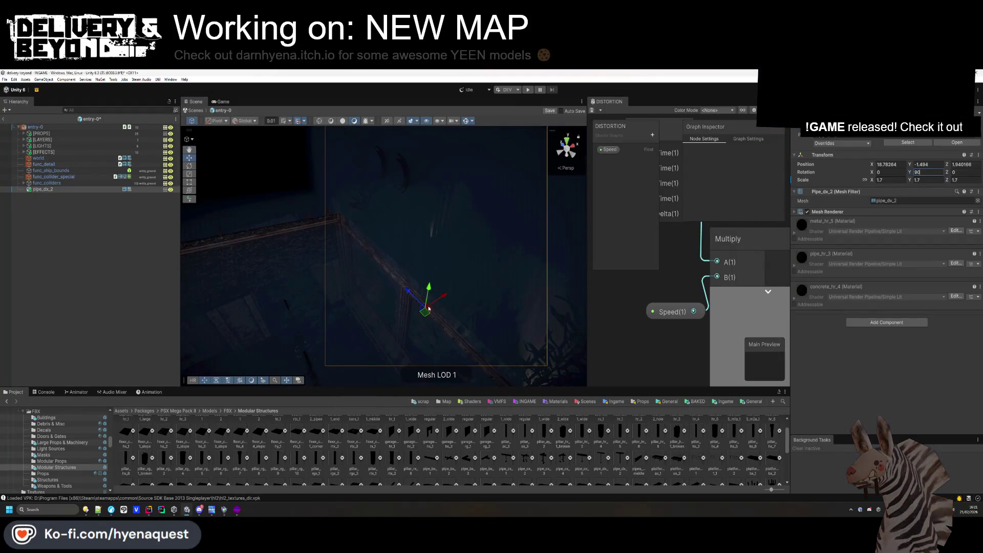
{"action": "mouse_move", "coordinate": [429, 313]}
{"action": "left_mouse_down"}
{"action": "mouse_move", "coordinate": [464, 296]}
{"action": "mouse_move", "coordinate": [404, 307]}
{"action": "mouse_move", "coordinate": [420, 313]}
{"action": "mouse_move", "coordinate": [374, 280]}
{"action": "mouse_move", "coordinate": [379, 240]}
{"action": "mouse_move", "coordinate": [565, 121]}
{"action": "left_mouse_up"}
{"action": "left_click", "coordinate": [142, 311]}
{"action": "left_click", "coordinate": [44, 189]}
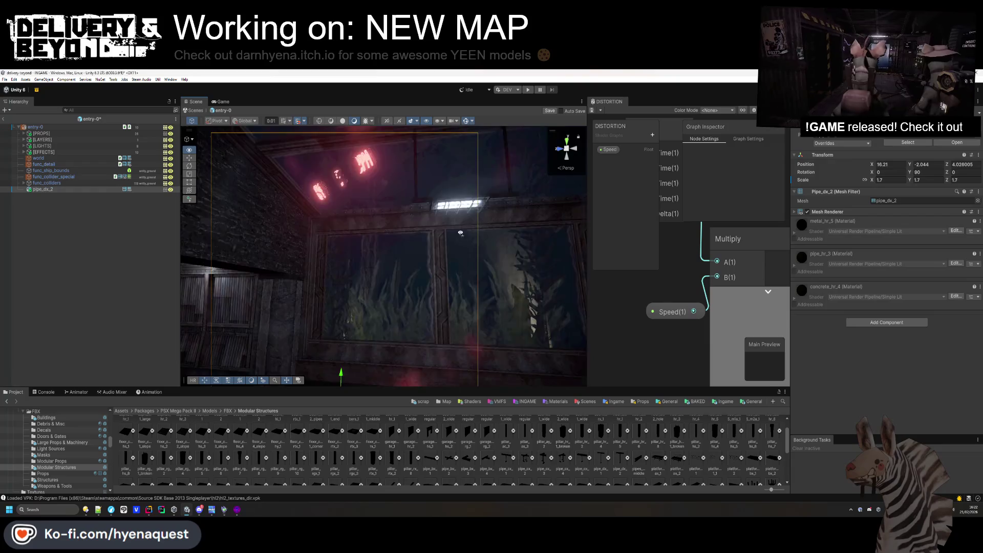
{"action": "key", "text": "f"}
{"action": "mouse_move", "coordinate": [401, 315]}
{"action": "left_mouse_down"}
{"action": "mouse_move", "coordinate": [358, 330]}
{"action": "mouse_move", "coordinate": [423, 341]}
{"action": "left_mouse_up"}
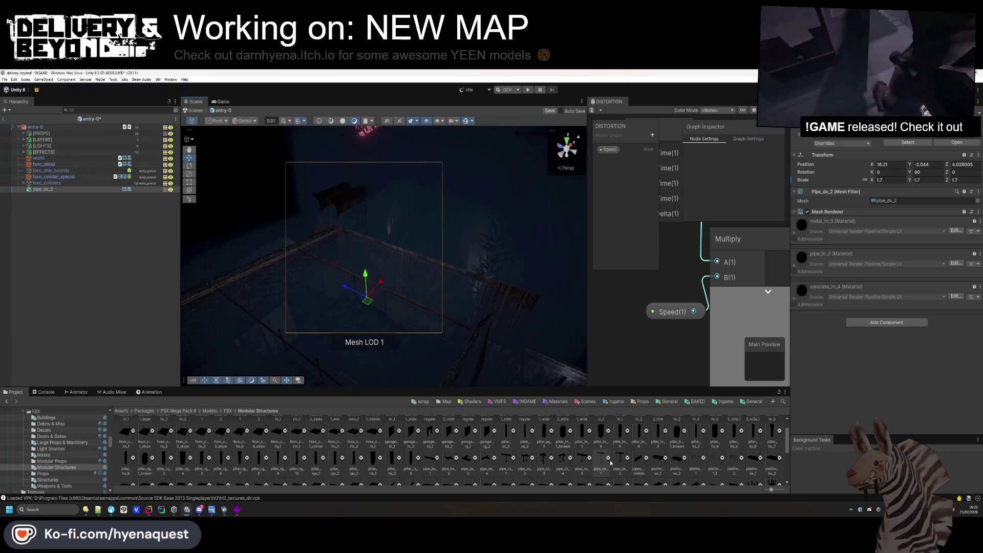
Delete the pipe_dx_2 pipe from the scene.
{"action": "scroll", "coordinate": [517, 461], "scroll_direction": "down", "scroll_amount": 1}
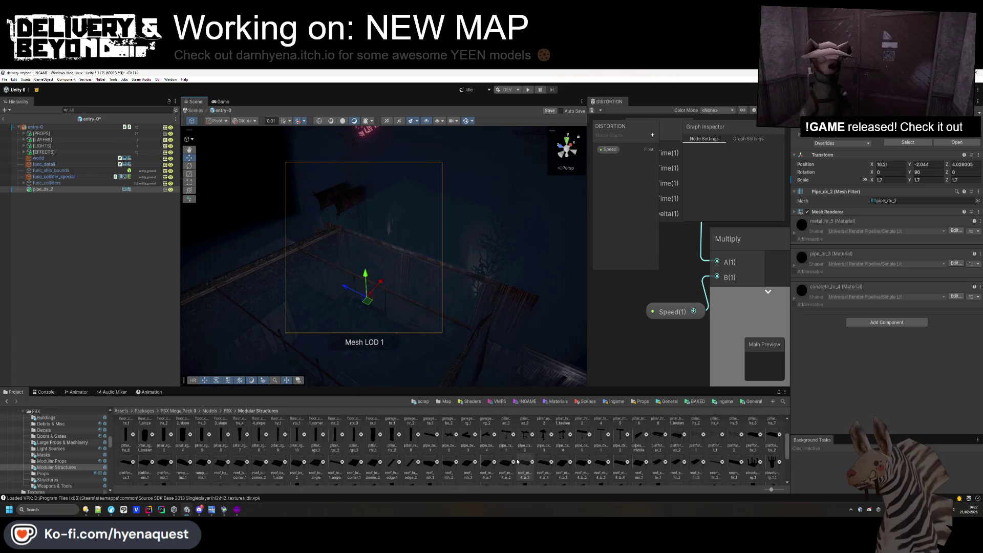
{"action": "scroll", "coordinate": [518, 461], "scroll_direction": "down", "scroll_amount": 2}
{"action": "scroll", "coordinate": [514, 462], "scroll_direction": "up", "scroll_amount": 3}
{"action": "scroll", "coordinate": [515, 461], "scroll_direction": "up", "scroll_amount": 1}
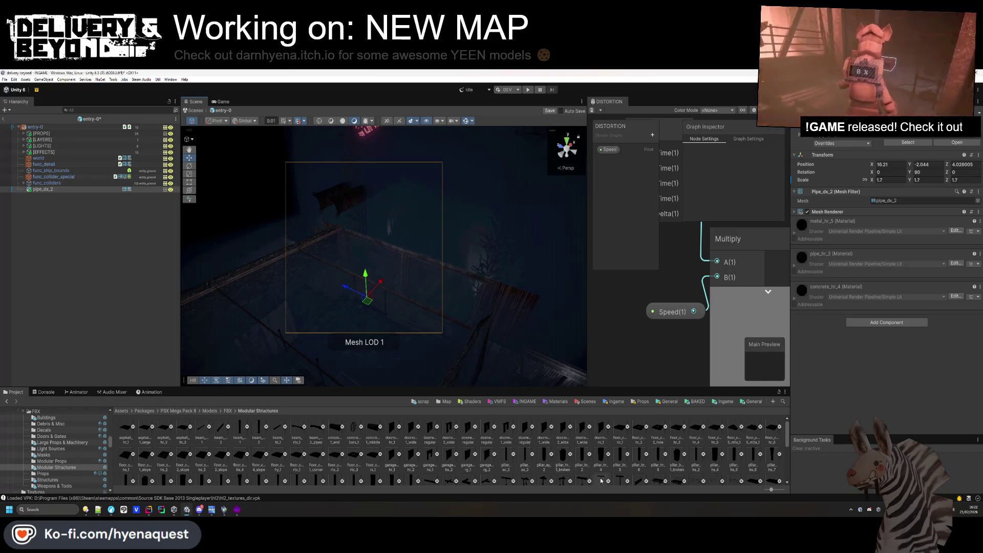
{"action": "scroll", "coordinate": [589, 462], "scroll_direction": "down", "scroll_amount": 1}
{"action": "key", "text": "Delete"}
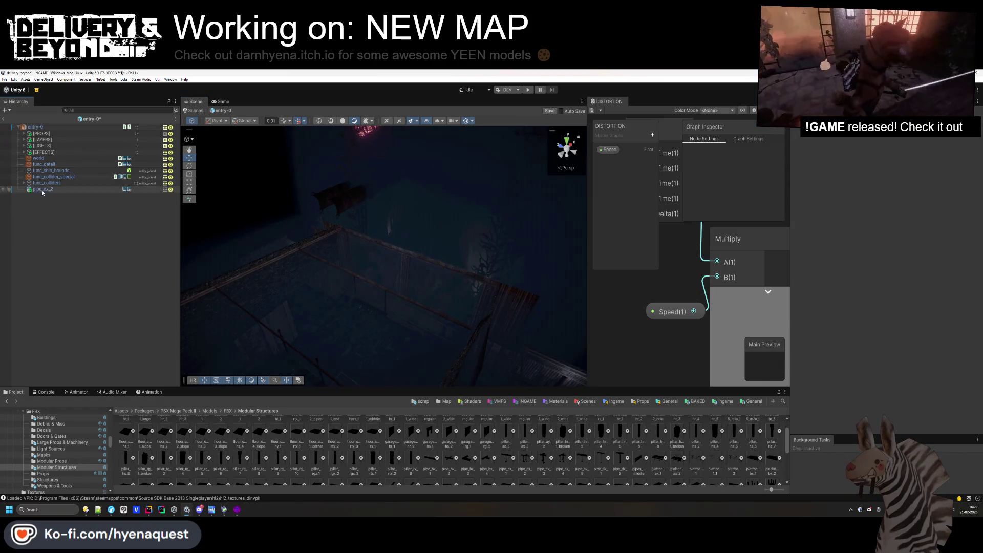
{"action": "mouse_move", "coordinate": [351, 279]}
{"action": "left_mouse_down"}
{"action": "mouse_move", "coordinate": [352, 263]}
{"action": "mouse_move", "coordinate": [246, 314]}
{"action": "mouse_move", "coordinate": [234, 332]}
{"action": "left_mouse_up"}
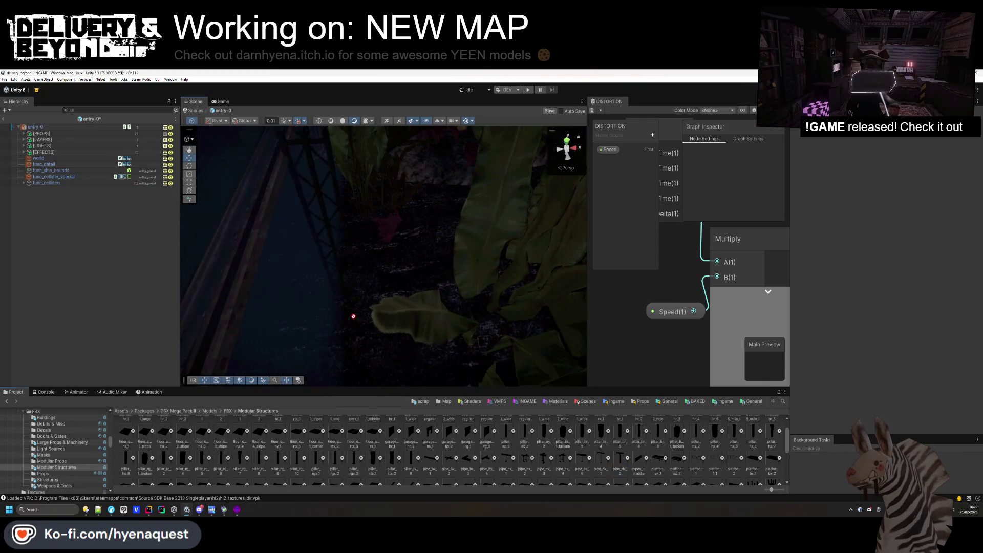
{"action": "key", "text": "ctrl+z"}
{"action": "mouse_move", "coordinate": [391, 306]}
{"action": "left_mouse_down"}
{"action": "mouse_move", "coordinate": [355, 324]}
{"action": "mouse_move", "coordinate": [315, 307]}
{"action": "mouse_move", "coordinate": [326, 312]}
{"action": "left_mouse_up"}
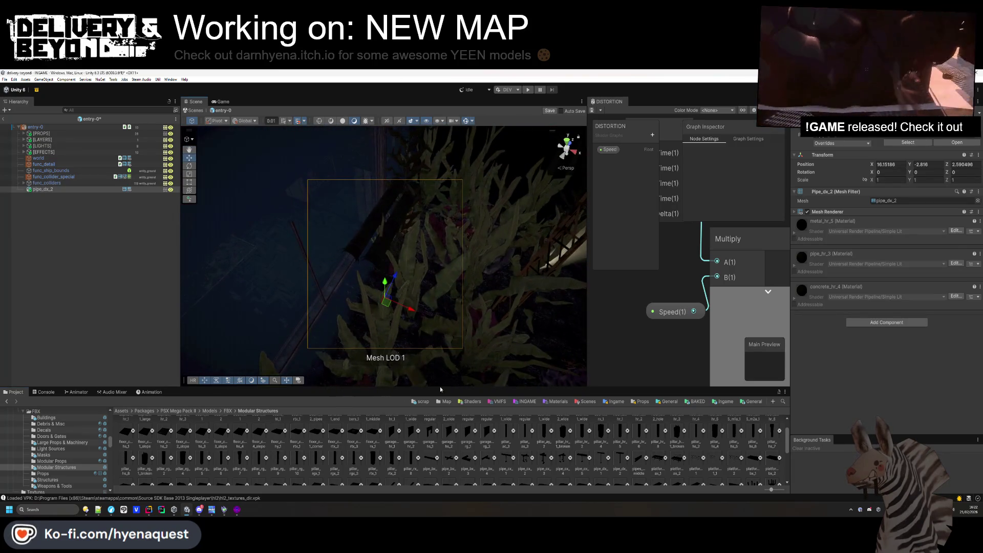
{"action": "key", "text": "Delete"}
Place a pipe_dx_1 pipe among the seaweed, scaled to 1.8 and rotated 90° on Y.
{"action": "mouse_move", "coordinate": [424, 356]}
{"action": "left_mouse_down"}
{"action": "mouse_move", "coordinate": [373, 326]}
{"action": "mouse_move", "coordinate": [372, 314]}
{"action": "left_mouse_up"}
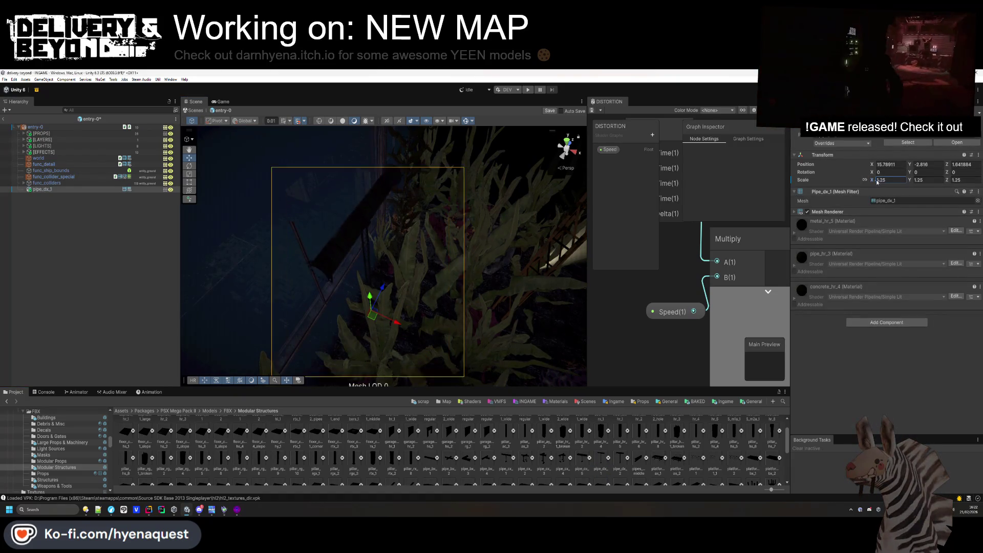
{"action": "type", "text": "1.8"}
{"action": "key", "text": "Return"}
{"action": "mouse_move", "coordinate": [378, 274]}
{"action": "left_mouse_down"}
{"action": "mouse_move", "coordinate": [311, 193]}
{"action": "mouse_move", "coordinate": [333, 214]}
{"action": "mouse_move", "coordinate": [353, 215]}
{"action": "left_mouse_up"}
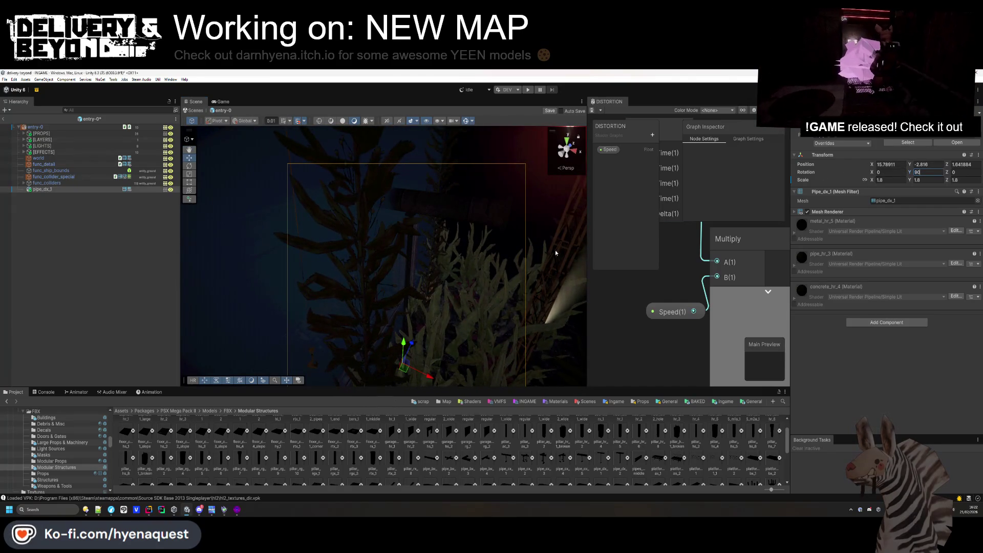
{"action": "mouse_move", "coordinate": [407, 321]}
{"action": "left_mouse_down"}
{"action": "mouse_move", "coordinate": [389, 328]}
{"action": "mouse_move", "coordinate": [407, 333]}
{"action": "mouse_move", "coordinate": [351, 308]}
{"action": "mouse_move", "coordinate": [379, 317]}
{"action": "mouse_move", "coordinate": [369, 342]}
{"action": "mouse_move", "coordinate": [358, 317]}
{"action": "left_mouse_up"}
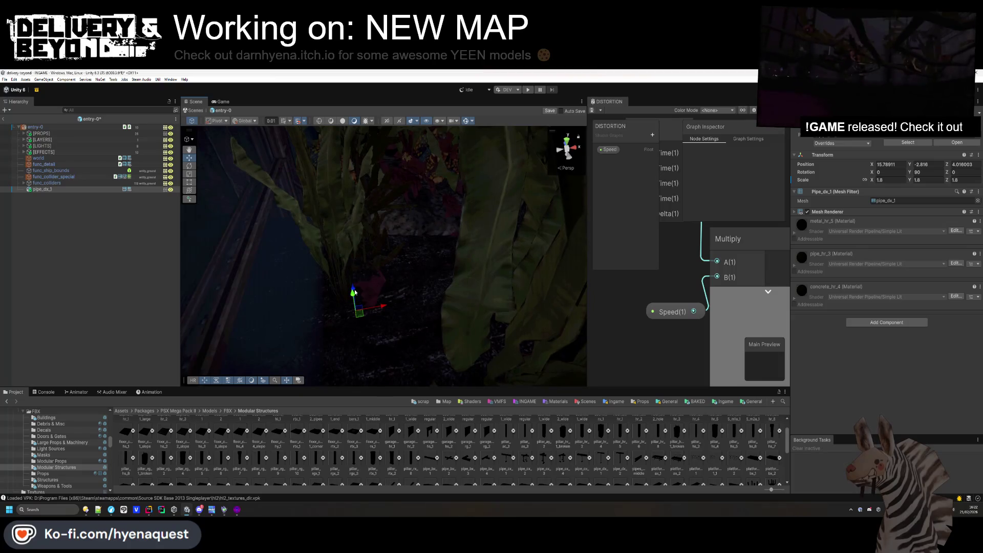
Orbit past the neon signs and frame the existing pipe_dx_1 pipe.
{"action": "left_click", "coordinate": [137, 297]}
{"action": "mouse_move", "coordinate": [358, 256]}
{"action": "left_mouse_down"}
{"action": "mouse_move", "coordinate": [398, 169]}
{"action": "mouse_move", "coordinate": [374, 108]}
{"action": "mouse_move", "coordinate": [410, 122]}
{"action": "mouse_move", "coordinate": [289, 209]}
{"action": "mouse_move", "coordinate": [397, 217]}
{"action": "mouse_move", "coordinate": [348, 230]}
{"action": "mouse_move", "coordinate": [266, 204]}
{"action": "left_mouse_up"}
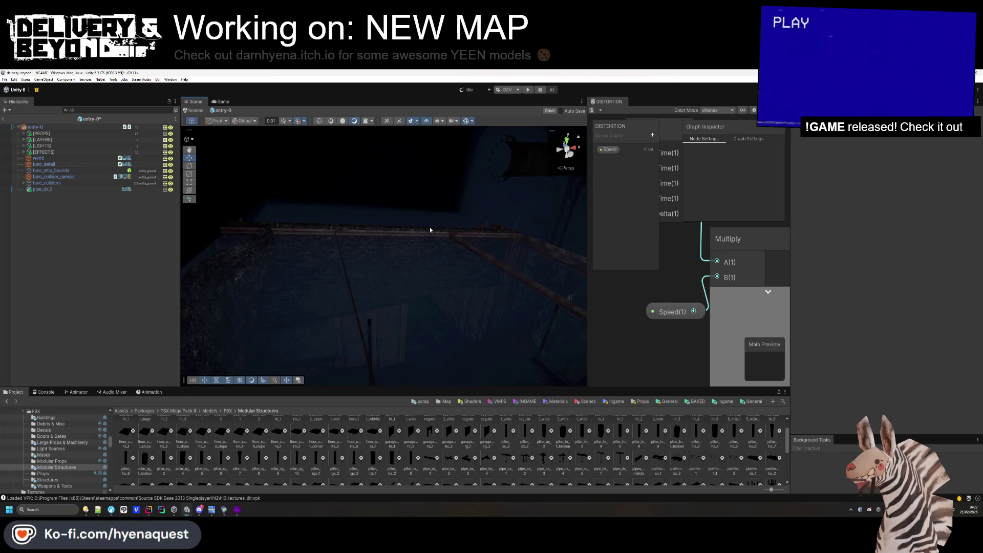
{"action": "mouse_move", "coordinate": [430, 230]}
{"action": "left_mouse_down"}
{"action": "mouse_move", "coordinate": [406, 248]}
{"action": "mouse_move", "coordinate": [614, 227]}
{"action": "mouse_move", "coordinate": [297, 307]}
{"action": "mouse_move", "coordinate": [319, 209]}
{"action": "left_mouse_up"}
{"action": "left_click_drag", "start_coordinate": [490, 222], "coordinate": [258, 172]}
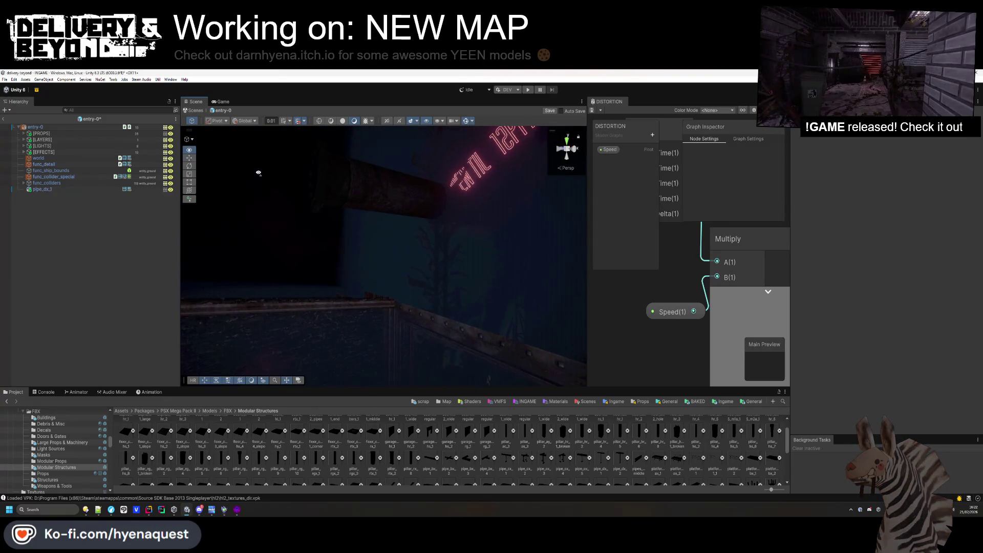
{"action": "left_click", "coordinate": [368, 208]}
{"action": "key", "text": "f"}
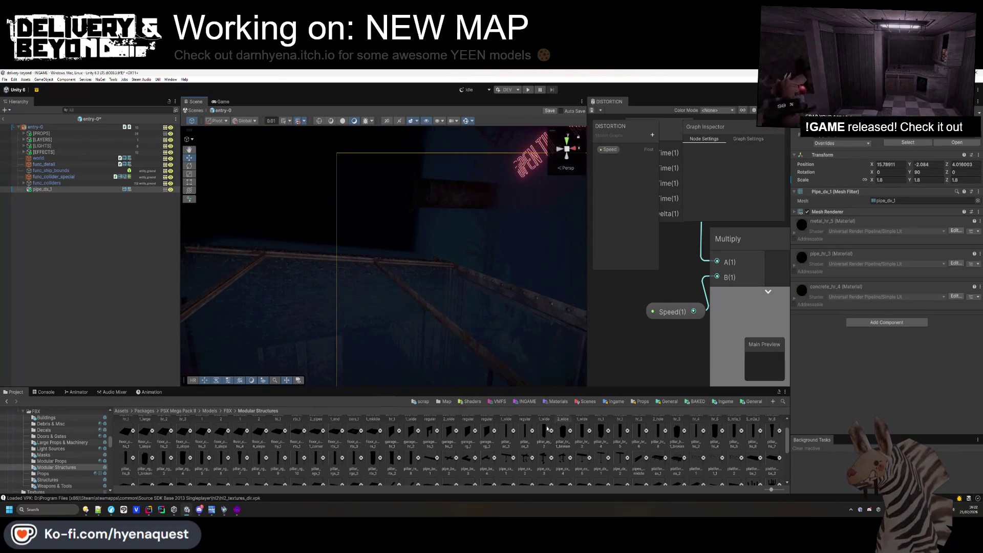
{"action": "scroll", "coordinate": [678, 451], "scroll_direction": "up", "scroll_amount": 1}
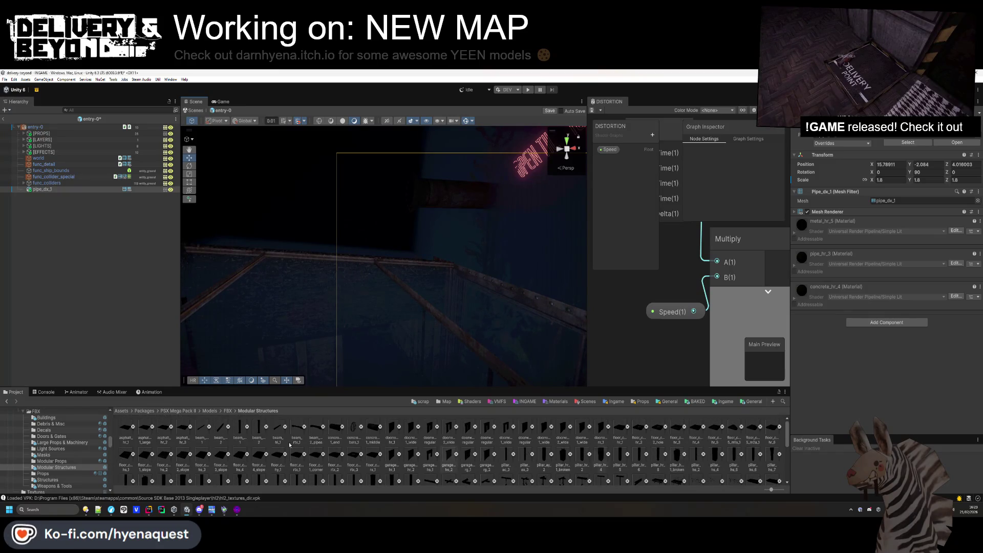
{"action": "scroll", "coordinate": [302, 437], "scroll_direction": "down", "scroll_amount": 5}
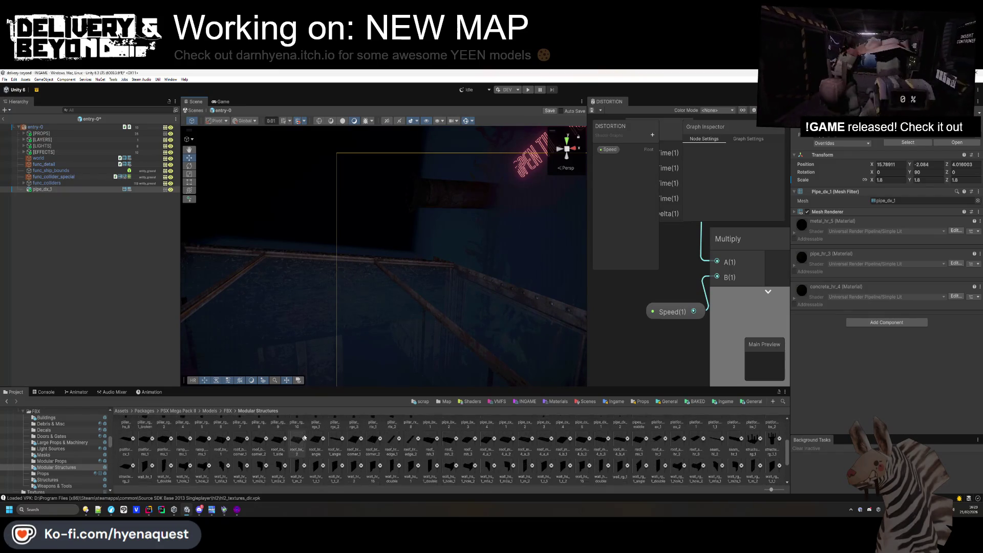
{"action": "scroll", "coordinate": [308, 441], "scroll_direction": "up", "scroll_amount": 5}
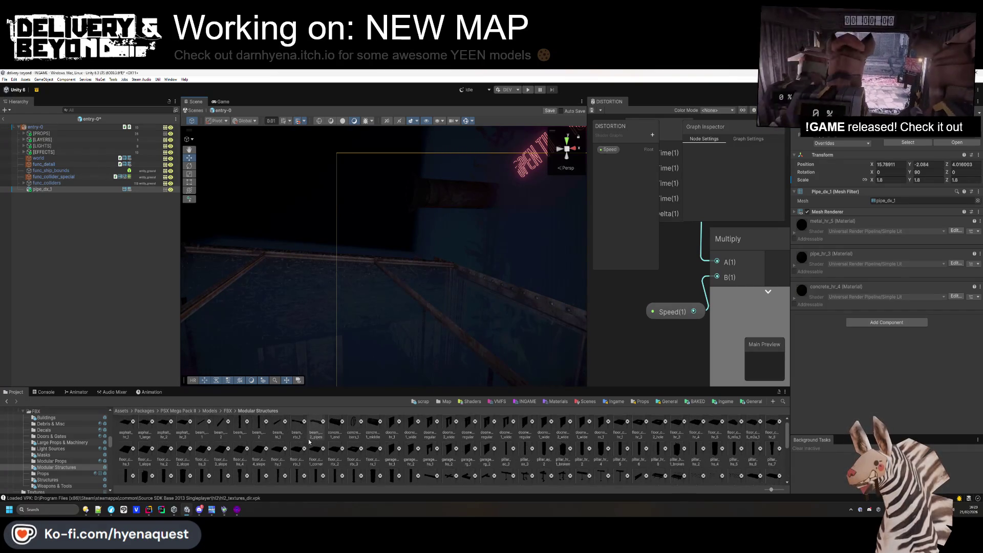
Place a pipe_bx_1 pipe in the scene with scale 1.8 and Y rotation 90.
{"action": "mouse_move", "coordinate": [426, 477]}
{"action": "left_mouse_down"}
{"action": "mouse_move", "coordinate": [390, 171]}
{"action": "mouse_move", "coordinate": [391, 233]}
{"action": "mouse_move", "coordinate": [362, 297]}
{"action": "mouse_move", "coordinate": [414, 332]}
{"action": "left_mouse_up"}
{"action": "left_click", "coordinate": [413, 331]}
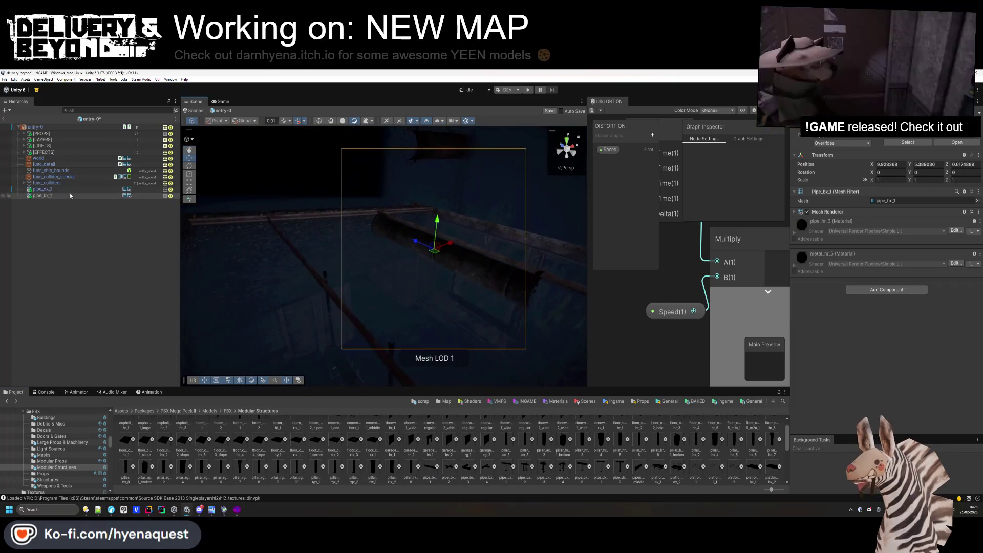
{"action": "left_click", "coordinate": [892, 179]}
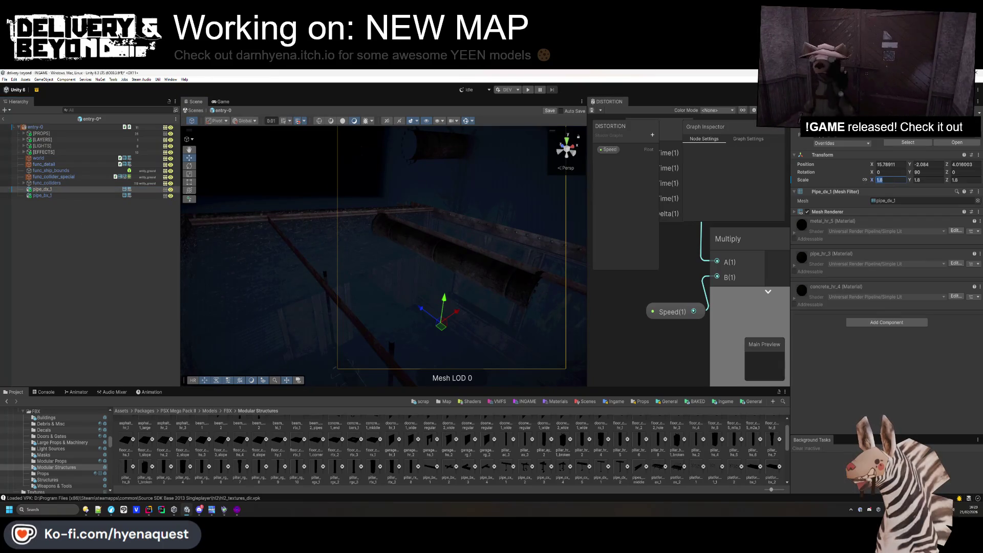
{"action": "key", "text": "ctrl+z"}
{"action": "type", "text": "1.8"}
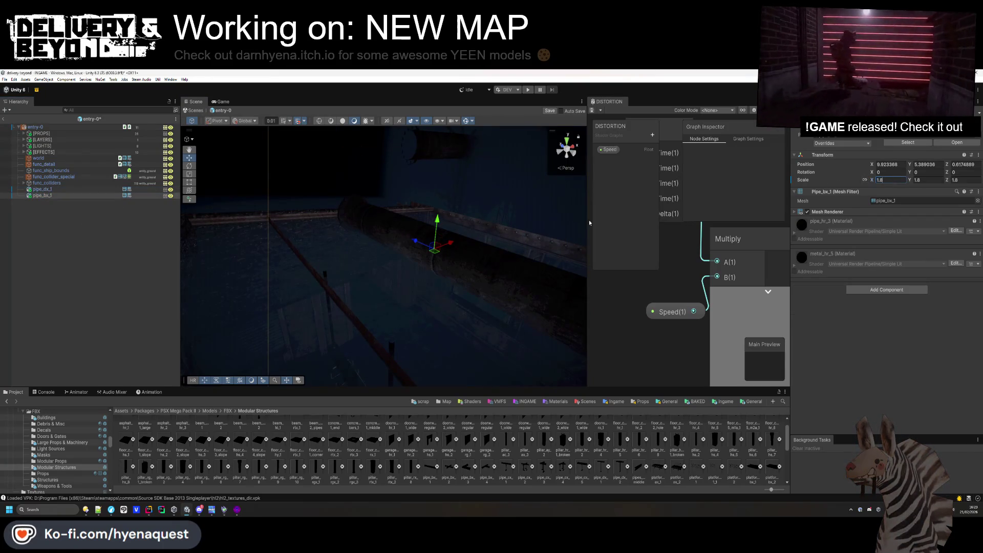
{"action": "type", "text": "90"}
{"action": "key", "text": "Return"}
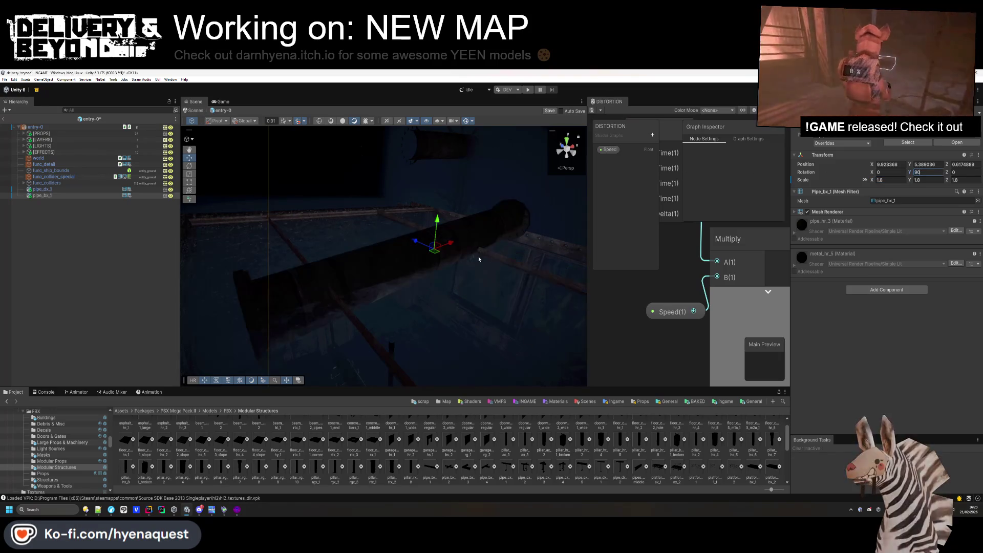
Lift the new pipe onto the tank frame and align it along X and Z.
{"action": "mouse_move", "coordinate": [495, 238]}
{"action": "left_mouse_down"}
{"action": "mouse_move", "coordinate": [517, 134]}
{"action": "mouse_move", "coordinate": [512, 153]}
{"action": "mouse_move", "coordinate": [422, 163]}
{"action": "mouse_move", "coordinate": [400, 154]}
{"action": "mouse_move", "coordinate": [418, 129]}
{"action": "left_mouse_up"}
{"action": "key", "text": "f"}
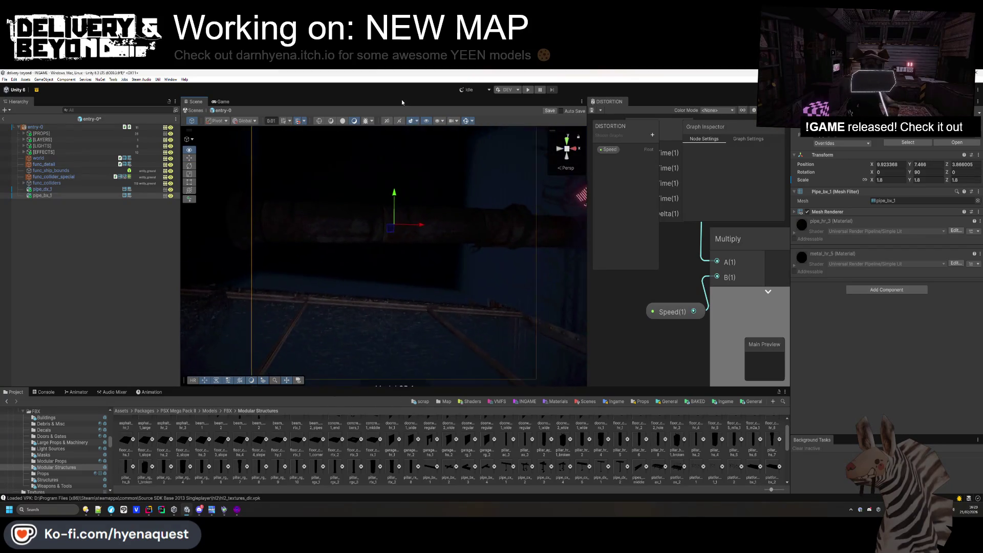
{"action": "mouse_move", "coordinate": [422, 230]}
{"action": "left_mouse_down"}
{"action": "mouse_move", "coordinate": [356, 230]}
{"action": "mouse_move", "coordinate": [320, 211]}
{"action": "mouse_move", "coordinate": [309, 217]}
{"action": "left_mouse_up"}
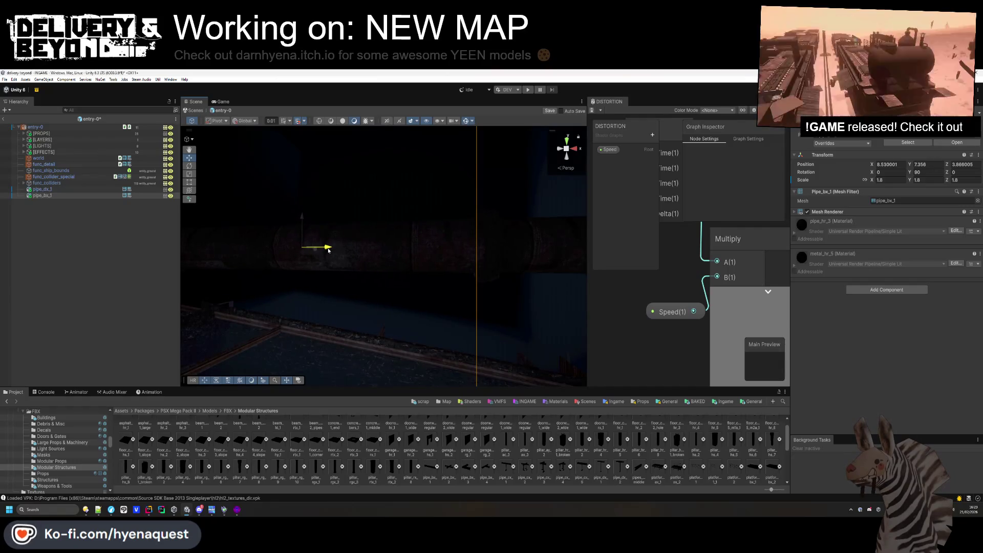
{"action": "mouse_move", "coordinate": [365, 254]}
{"action": "left_mouse_down"}
{"action": "mouse_move", "coordinate": [461, 215]}
{"action": "mouse_move", "coordinate": [358, 303]}
{"action": "left_mouse_up"}
{"action": "mouse_move", "coordinate": [428, 219]}
{"action": "left_mouse_down"}
{"action": "mouse_move", "coordinate": [465, 274]}
{"action": "mouse_move", "coordinate": [467, 252]}
{"action": "left_mouse_up"}
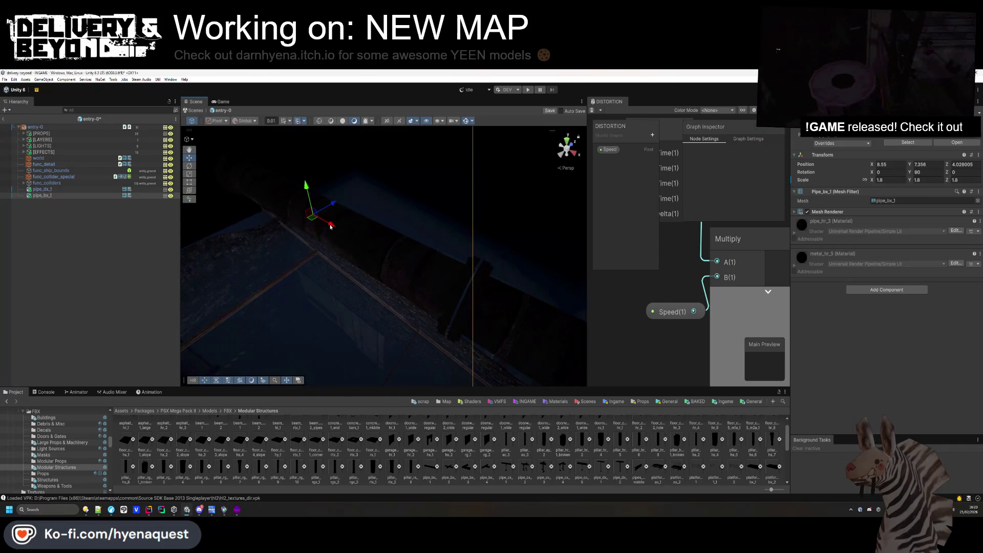
{"action": "mouse_move", "coordinate": [332, 226]}
{"action": "left_mouse_down"}
{"action": "mouse_move", "coordinate": [318, 235]}
{"action": "mouse_move", "coordinate": [398, 228]}
{"action": "left_mouse_up"}
{"action": "mouse_move", "coordinate": [446, 325]}
{"action": "left_mouse_down"}
{"action": "mouse_move", "coordinate": [269, 153]}
{"action": "mouse_move", "coordinate": [348, 96]}
{"action": "left_mouse_up"}
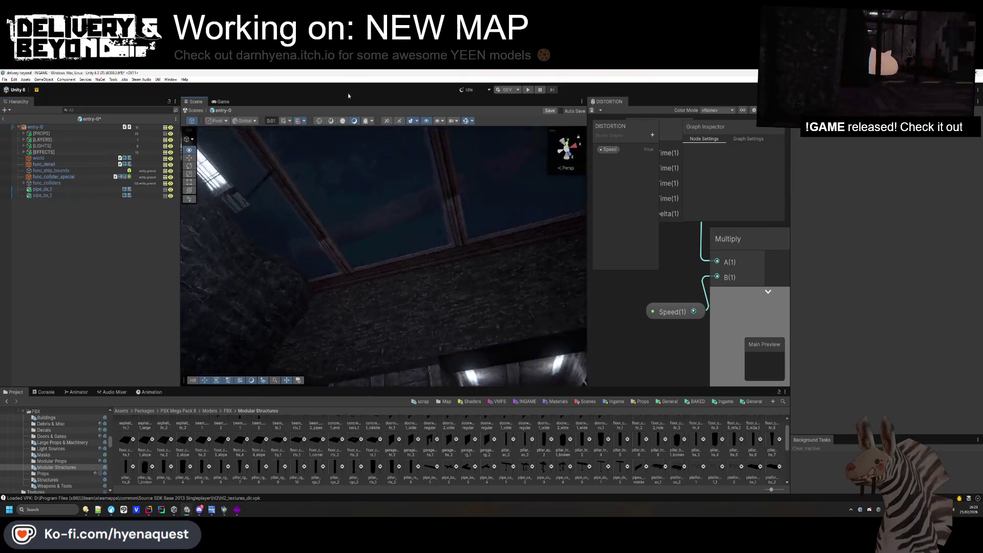
Slide the copied pipe along the frame and shorten it to Scale Z 0.82.
{"action": "key", "text": "ctrl+z"}
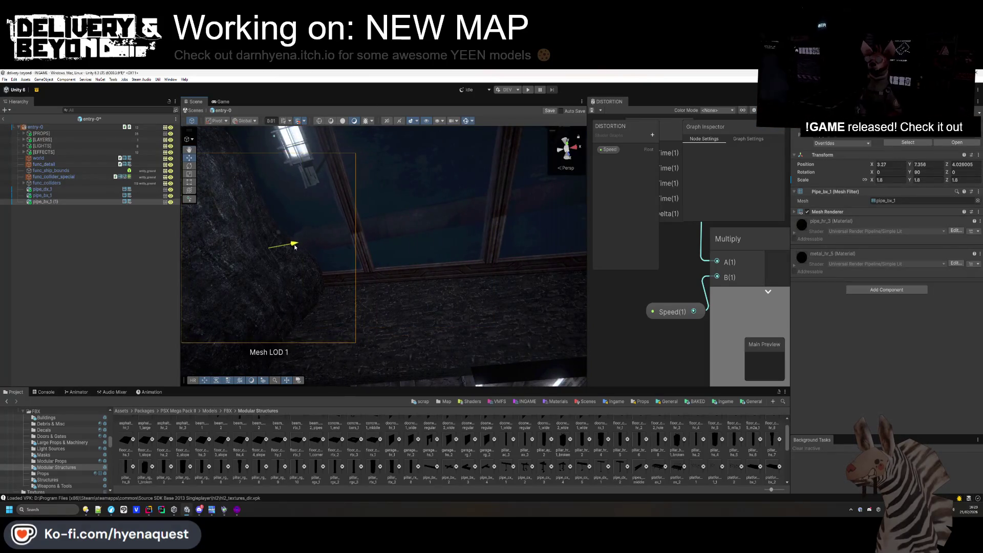
{"action": "mouse_move", "coordinate": [259, 249]}
{"action": "left_mouse_down"}
{"action": "mouse_move", "coordinate": [215, 269]}
{"action": "mouse_move", "coordinate": [360, 274]}
{"action": "mouse_move", "coordinate": [364, 344]}
{"action": "mouse_move", "coordinate": [443, 424]}
{"action": "mouse_move", "coordinate": [728, 461]}
{"action": "left_mouse_up"}
{"action": "left_click", "coordinate": [462, 248]}
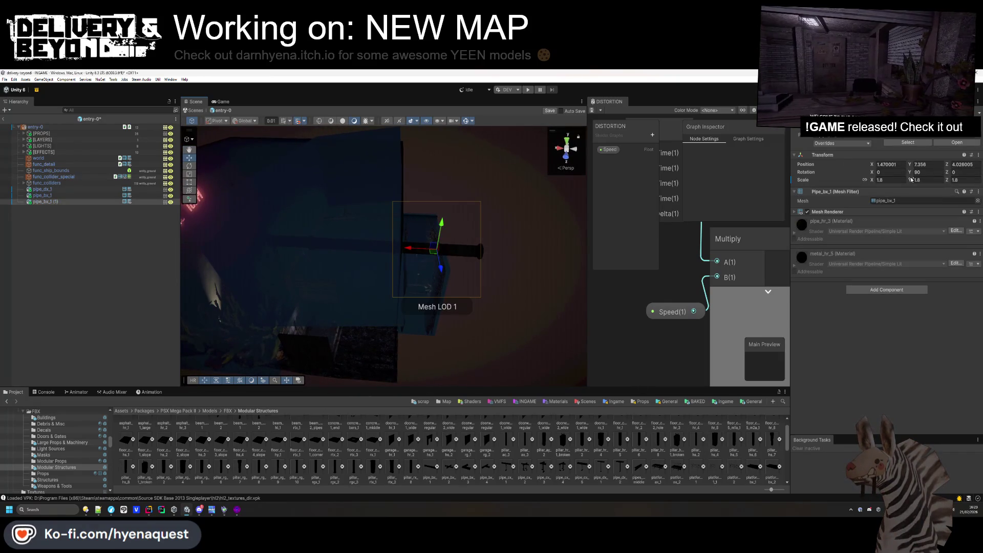
{"action": "left_click", "coordinate": [876, 180]}
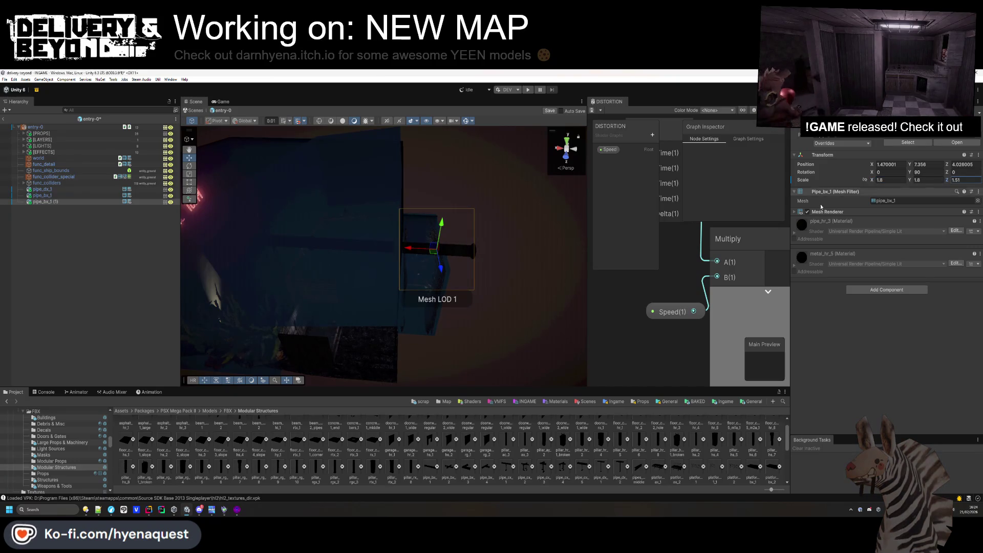
{"action": "scroll", "coordinate": [417, 270], "scroll_direction": "up", "scroll_amount": 3}
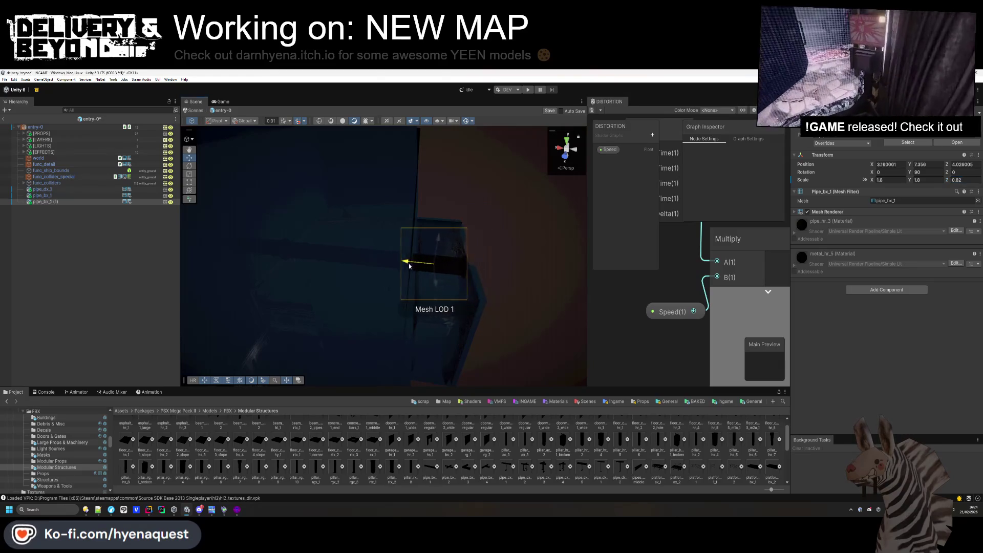
Select pipe_bx_1 again and duplicate it for another copy.
{"action": "left_click", "coordinate": [57, 298]}
{"action": "mouse_move", "coordinate": [264, 277]}
{"action": "left_mouse_down"}
{"action": "mouse_move", "coordinate": [422, 239]}
{"action": "mouse_move", "coordinate": [279, 251]}
{"action": "mouse_move", "coordinate": [317, 236]}
{"action": "mouse_move", "coordinate": [297, 259]}
{"action": "mouse_move", "coordinate": [362, 233]}
{"action": "mouse_move", "coordinate": [340, 230]}
{"action": "mouse_move", "coordinate": [406, 231]}
{"action": "mouse_move", "coordinate": [393, 229]}
{"action": "left_mouse_up"}
{"action": "left_click", "coordinate": [421, 240]}
{"action": "left_click", "coordinate": [74, 275]}
{"action": "left_click", "coordinate": [456, 246]}
{"action": "key", "text": "ctrl+d"}
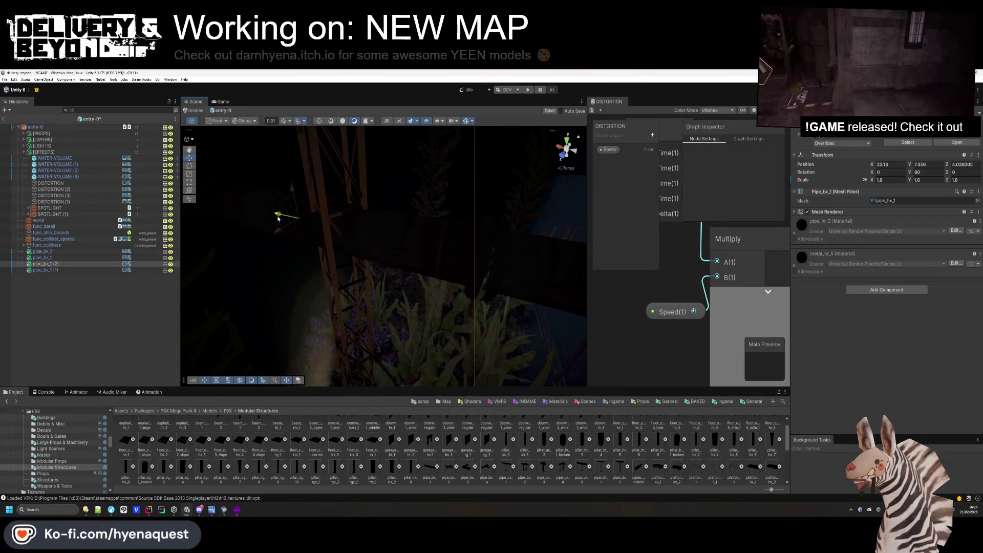
{"action": "left_click", "coordinate": [324, 244]}
{"action": "mouse_move", "coordinate": [325, 243]}
{"action": "left_mouse_down"}
{"action": "mouse_move", "coordinate": [384, 278]}
{"action": "mouse_move", "coordinate": [336, 234]}
{"action": "mouse_move", "coordinate": [382, 252]}
{"action": "mouse_move", "coordinate": [296, 347]}
{"action": "mouse_move", "coordinate": [340, 342]}
{"action": "left_mouse_up"}
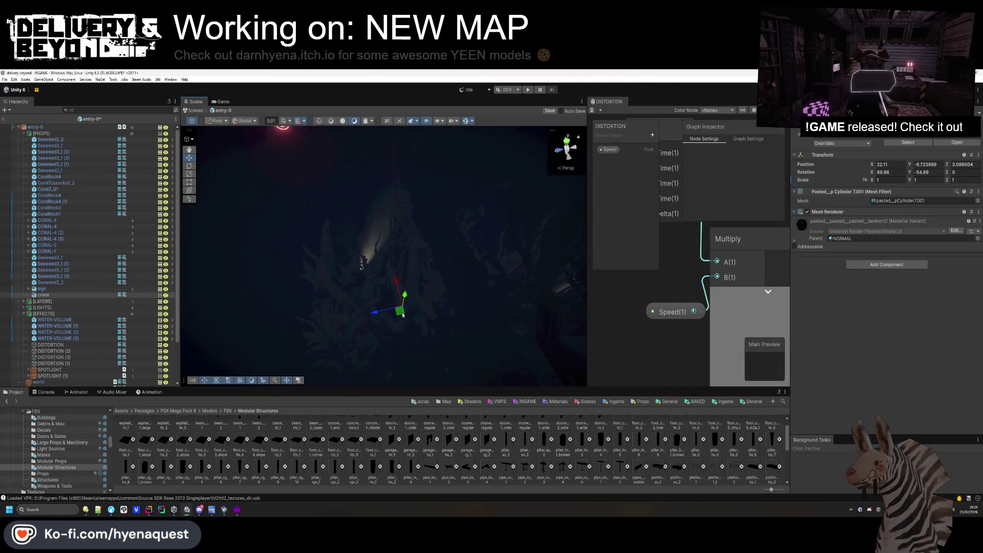
{"action": "mouse_move", "coordinate": [251, 317]}
{"action": "left_mouse_down"}
{"action": "mouse_move", "coordinate": [292, 307]}
{"action": "mouse_move", "coordinate": [336, 272]}
{"action": "mouse_move", "coordinate": [349, 289]}
{"action": "left_mouse_up"}
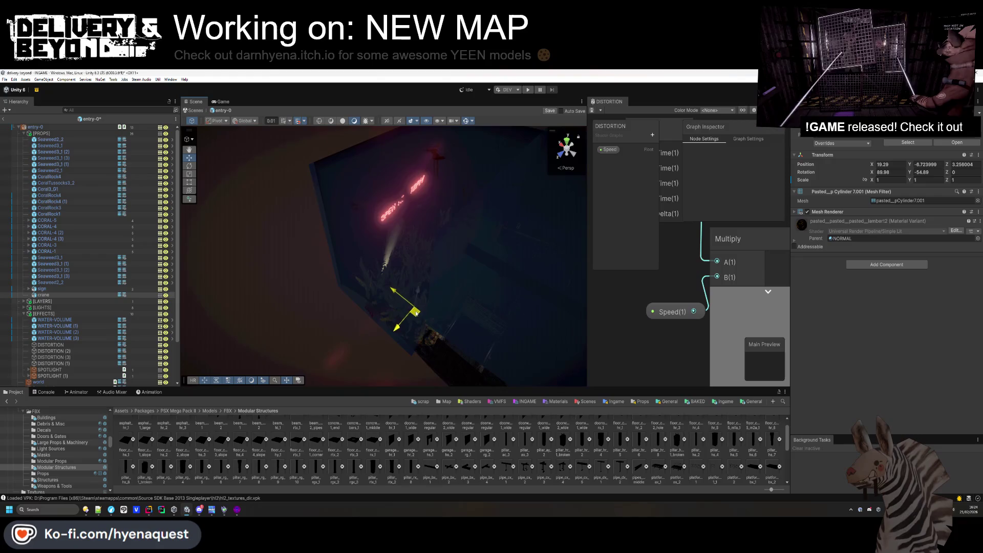
{"action": "mouse_move", "coordinate": [274, 334]}
{"action": "left_mouse_down"}
{"action": "mouse_move", "coordinate": [220, 167]}
{"action": "mouse_move", "coordinate": [256, 226]}
{"action": "mouse_move", "coordinate": [202, 277]}
{"action": "mouse_move", "coordinate": [260, 251]}
{"action": "mouse_move", "coordinate": [443, 313]}
{"action": "mouse_move", "coordinate": [417, 228]}
{"action": "mouse_move", "coordinate": [459, 285]}
{"action": "mouse_move", "coordinate": [451, 266]}
{"action": "mouse_move", "coordinate": [445, 302]}
{"action": "mouse_move", "coordinate": [494, 193]}
{"action": "mouse_move", "coordinate": [456, 346]}
{"action": "mouse_move", "coordinate": [413, 391]}
{"action": "mouse_move", "coordinate": [336, 380]}
{"action": "left_mouse_up"}
{"action": "left_click", "coordinate": [445, 307]}
{"action": "left_click", "coordinate": [466, 337]}
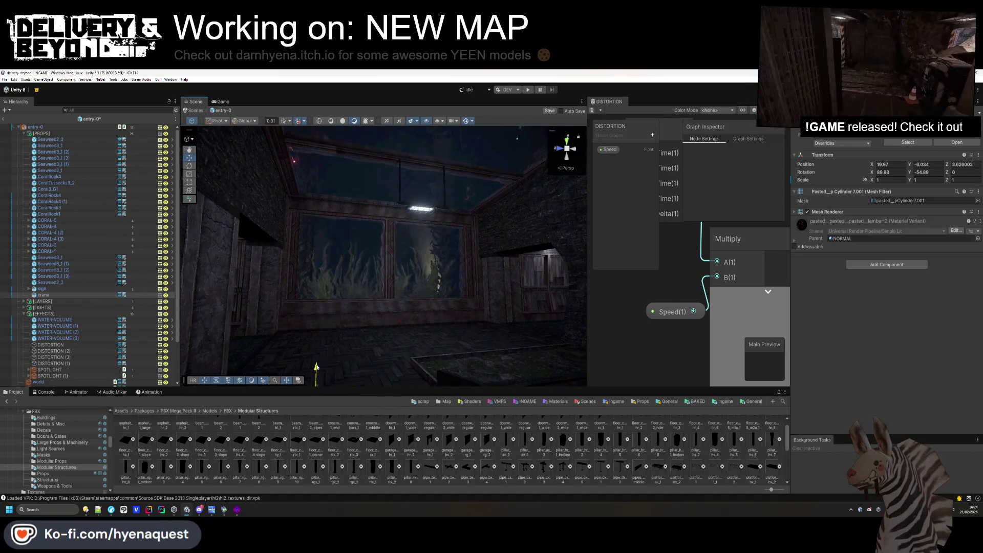
{"action": "key", "text": "f"}
{"action": "mouse_move", "coordinate": [421, 299]}
{"action": "left_mouse_down"}
{"action": "mouse_move", "coordinate": [388, 287]}
{"action": "mouse_move", "coordinate": [436, 308]}
{"action": "mouse_move", "coordinate": [354, 289]}
{"action": "left_mouse_up"}
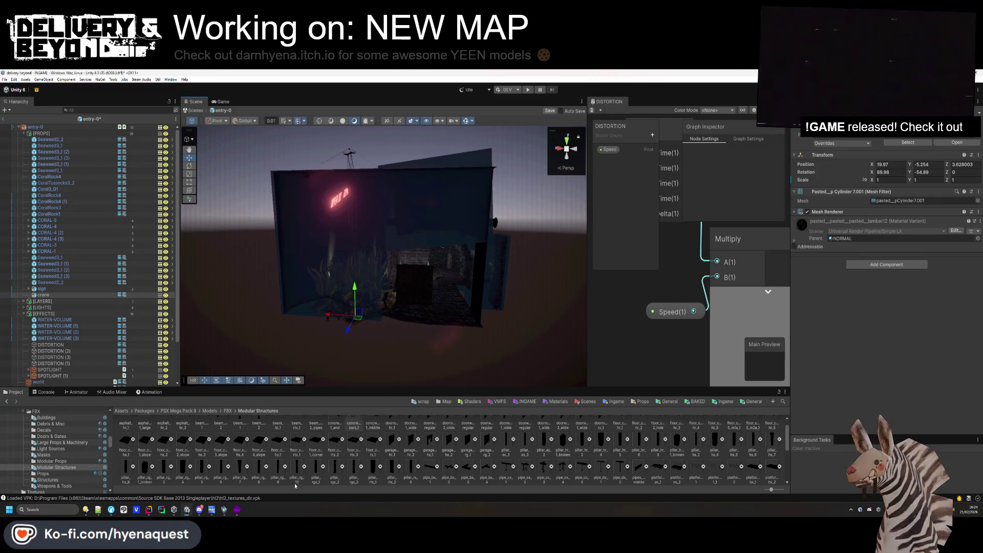
In Hammer's side view, raise the skybox box top and stretch the lower red box taller.
{"action": "left_click", "coordinate": [240, 512]}
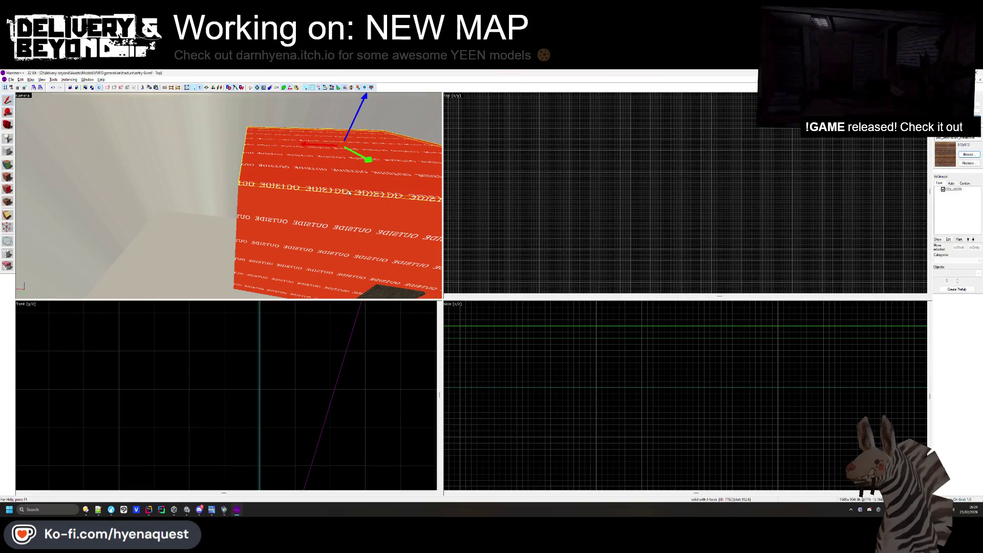
{"action": "scroll", "coordinate": [601, 433], "scroll_direction": "down", "scroll_amount": 3}
{"action": "scroll", "coordinate": [665, 358], "scroll_direction": "up", "scroll_amount": 3}
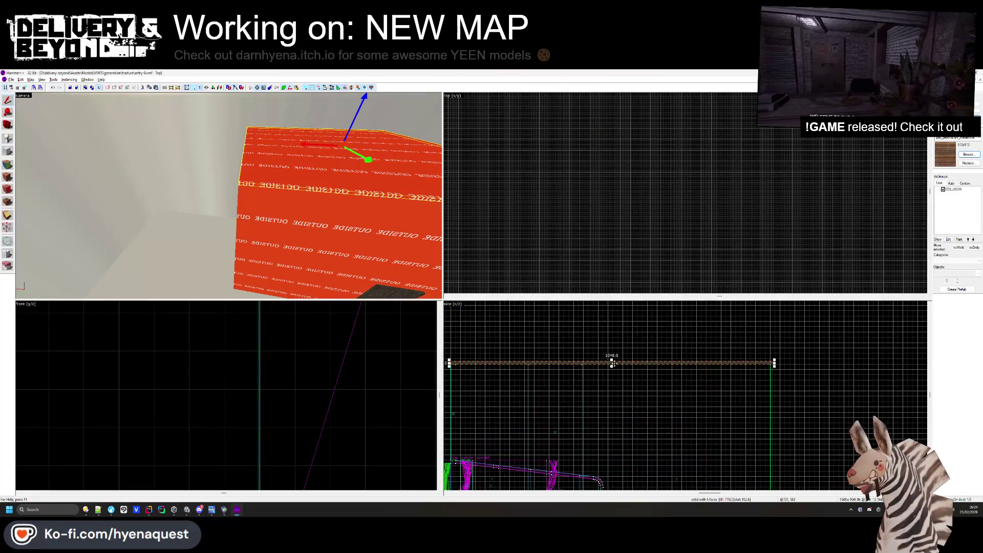
{"action": "scroll", "coordinate": [727, 331], "scroll_direction": "up", "scroll_amount": 4}
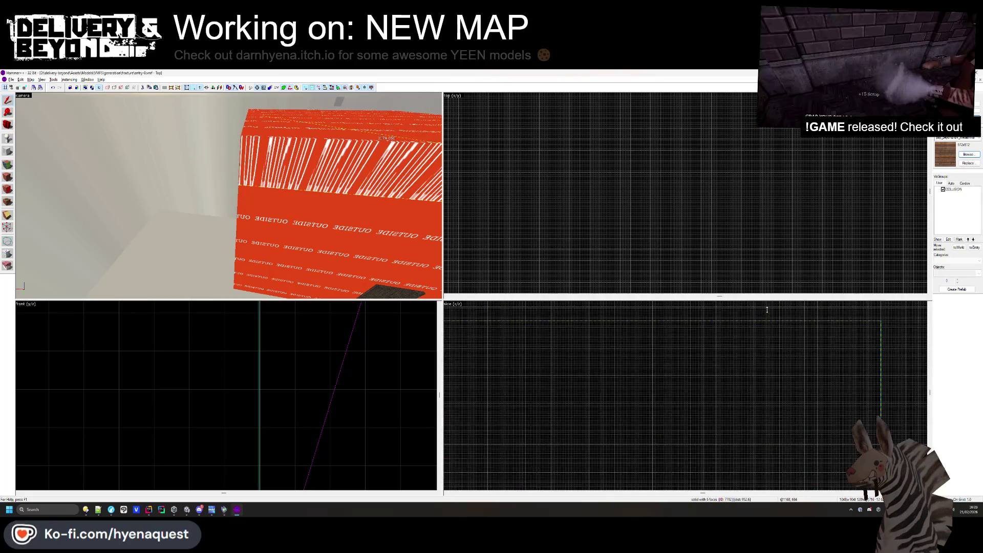
{"action": "scroll", "coordinate": [769, 307], "scroll_direction": "down", "scroll_amount": 3}
{"action": "left_click_drag", "start_coordinate": [770, 321], "coordinate": [774, 325]}
{"action": "scroll", "coordinate": [774, 326], "scroll_direction": "up", "scroll_amount": 3}
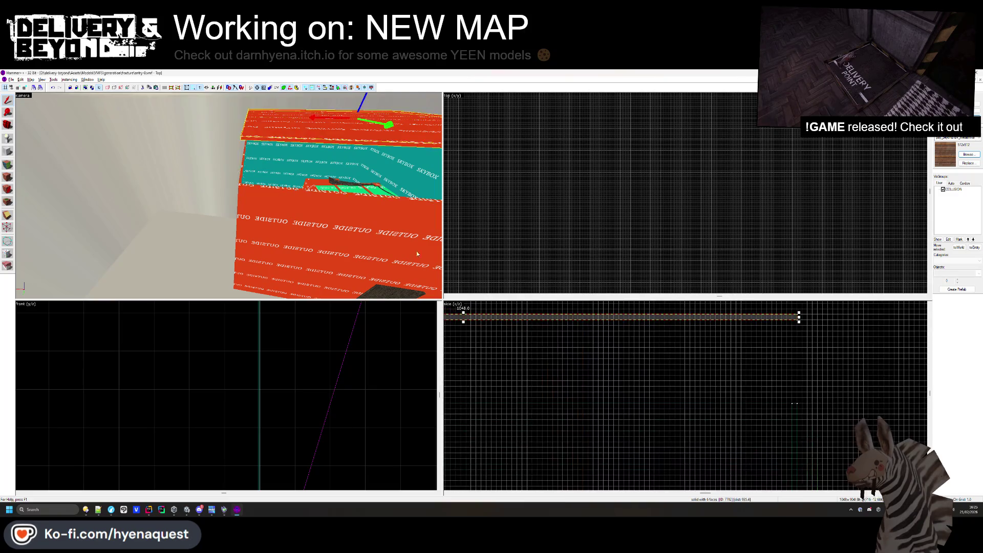
{"action": "left_click", "coordinate": [266, 189]}
{"action": "scroll", "coordinate": [630, 469], "scroll_direction": "down", "scroll_amount": 3}
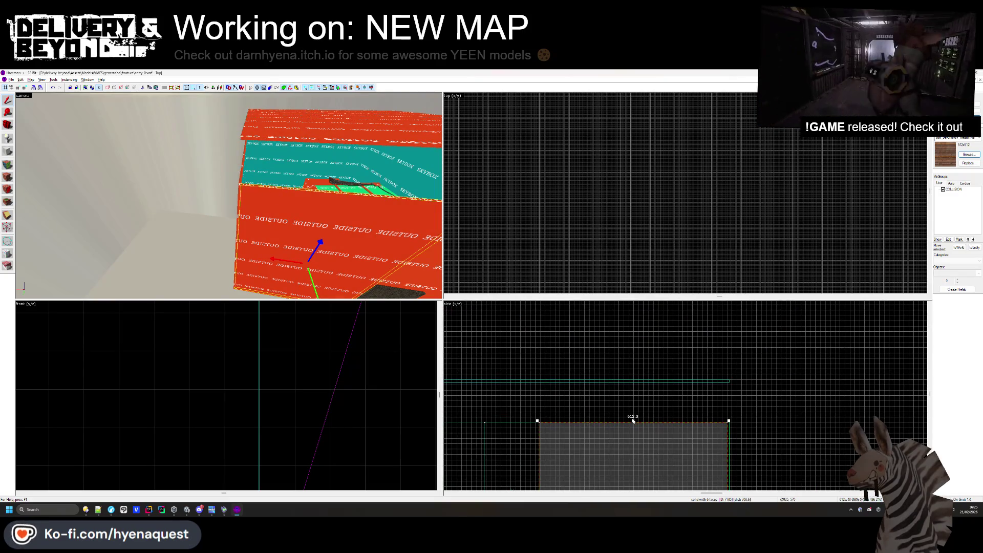
{"action": "left_click_drag", "start_coordinate": [720, 423], "coordinate": [722, 379]}
{"action": "scroll", "coordinate": [723, 367], "scroll_direction": "down", "scroll_amount": 3}
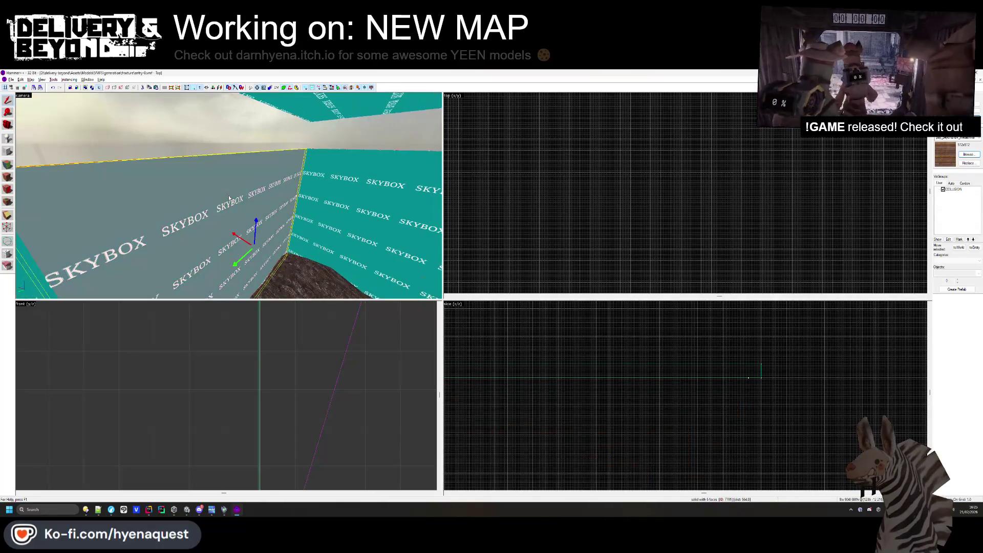
{"action": "scroll", "coordinate": [735, 394], "scroll_direction": "up", "scroll_amount": 3}
{"action": "scroll", "coordinate": [735, 394], "scroll_direction": "down", "scroll_amount": 5}
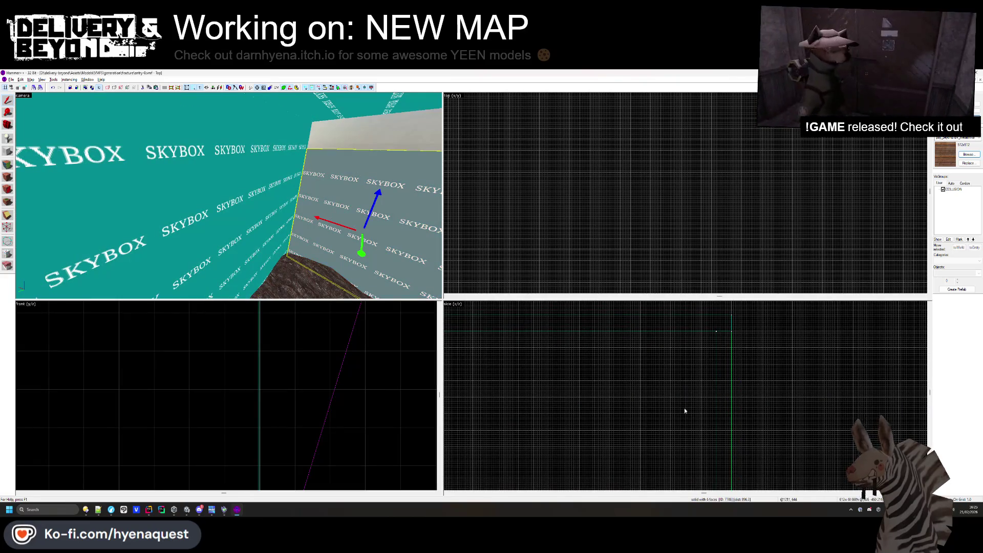
{"action": "scroll", "coordinate": [662, 441], "scroll_direction": "up", "scroll_amount": 3}
{"action": "scroll", "coordinate": [640, 459], "scroll_direction": "up", "scroll_amount": 3}
Draw a tall block and a 236-unit wide skybox wall brush with the Block tool.
{"action": "mouse_move", "coordinate": [642, 467]}
{"action": "left_mouse_down"}
{"action": "mouse_move", "coordinate": [642, 404]}
{"action": "mouse_move", "coordinate": [823, 364]}
{"action": "left_mouse_up"}
{"action": "scroll", "coordinate": [641, 405], "scroll_direction": "down", "scroll_amount": 2}
{"action": "key", "text": "Return"}
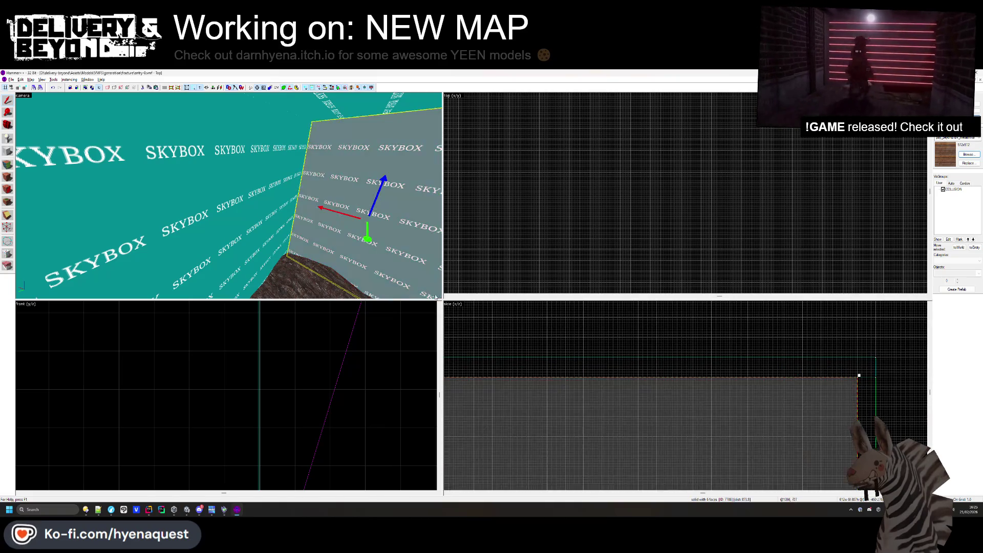
{"action": "left_click_drag", "start_coordinate": [152, 192], "coordinate": [412, 335]}
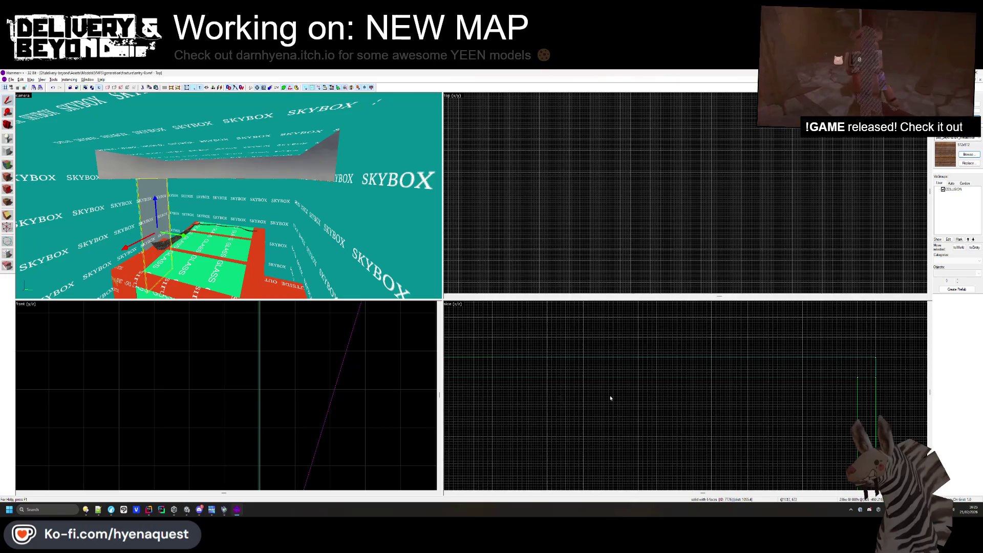
{"action": "scroll", "coordinate": [559, 402], "scroll_direction": "up", "scroll_amount": 3}
{"action": "left_click_drag", "start_coordinate": [507, 491], "coordinate": [613, 415]}
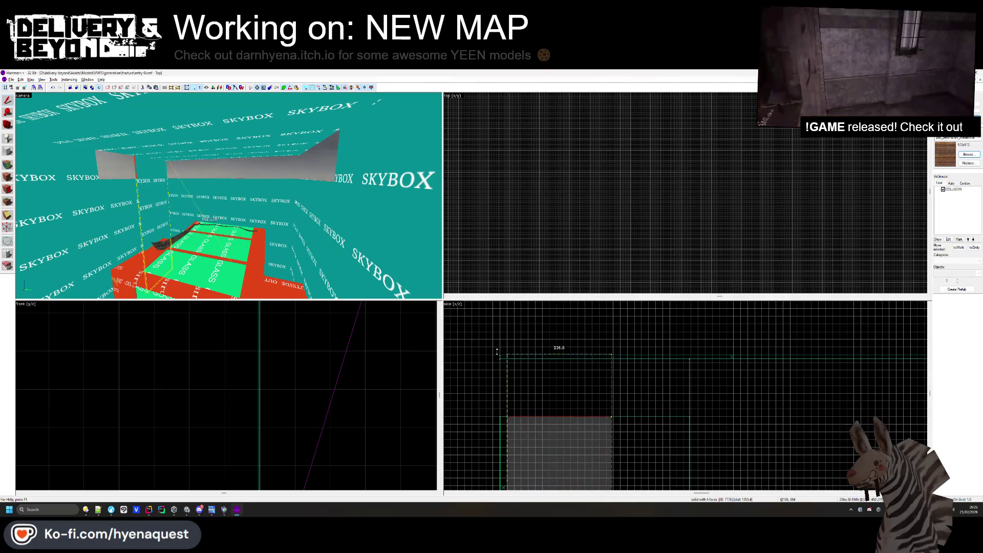
{"action": "scroll", "coordinate": [498, 351], "scroll_direction": "up", "scroll_amount": 3}
{"action": "key", "text": "Return"}
Check the thin left and other skybox walls, then return to Unity.
{"action": "scroll", "coordinate": [641, 363], "scroll_direction": "down", "scroll_amount": 2}
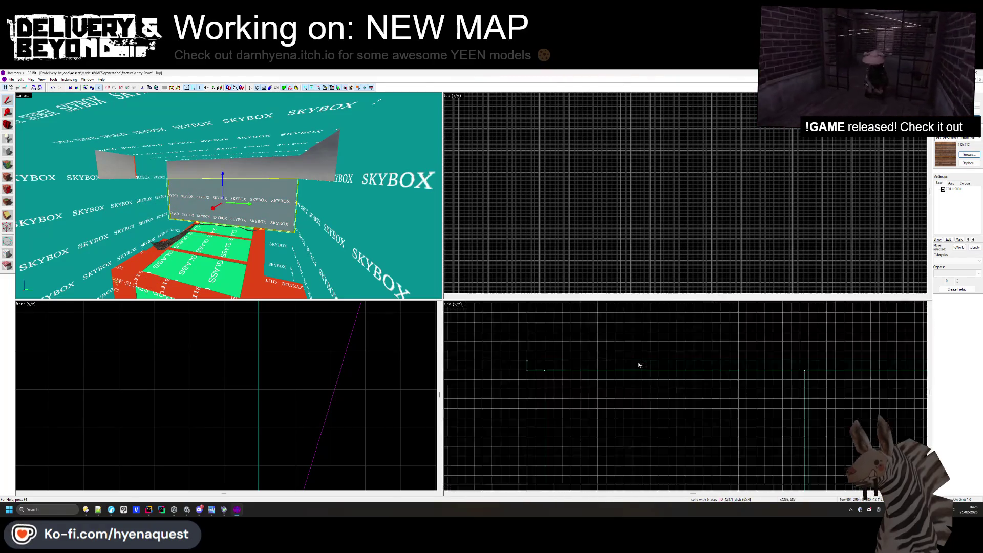
{"action": "scroll", "coordinate": [599, 454], "scroll_direction": "up", "scroll_amount": 3}
{"action": "scroll", "coordinate": [679, 398], "scroll_direction": "down", "scroll_amount": 3}
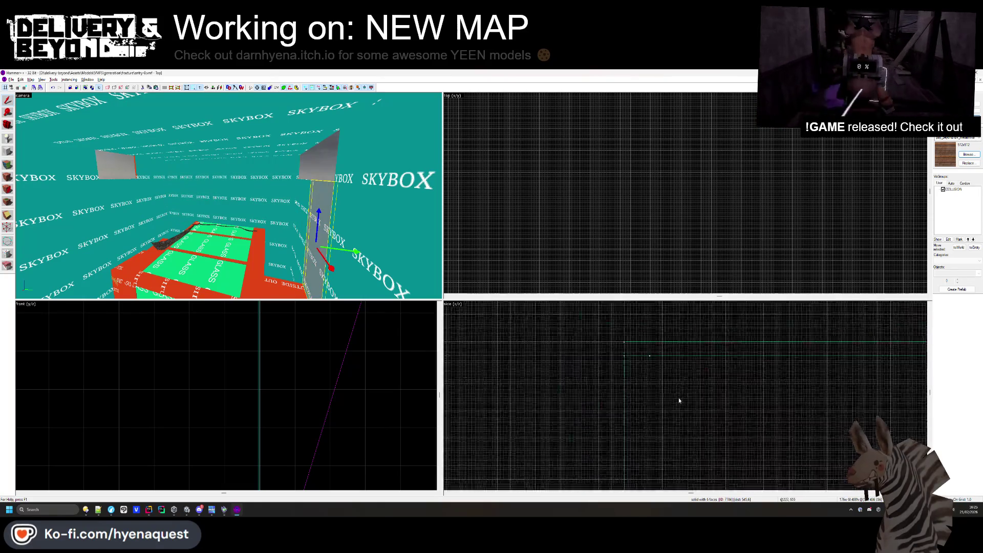
{"action": "scroll", "coordinate": [768, 358], "scroll_direction": "up", "scroll_amount": 1}
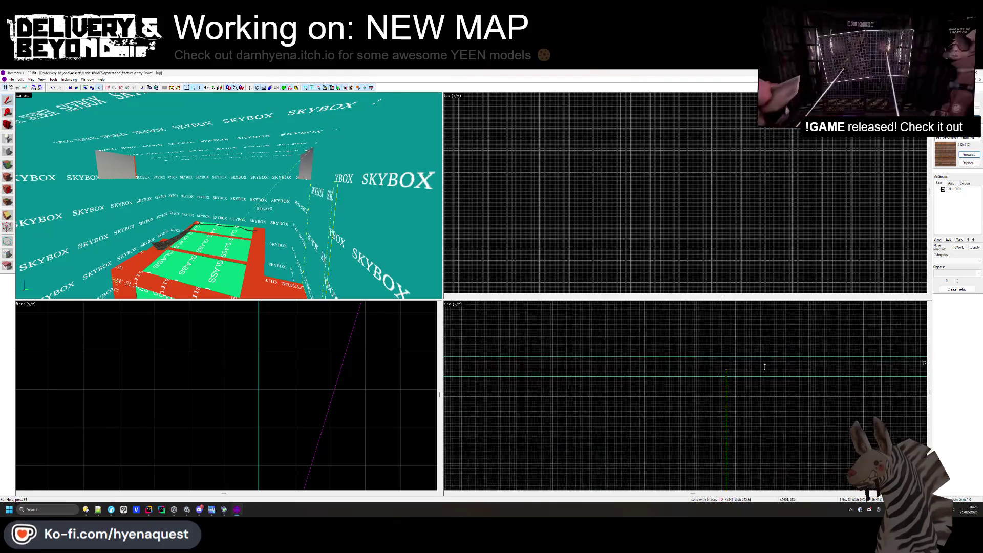
{"action": "scroll", "coordinate": [777, 372], "scroll_direction": "down", "scroll_amount": 1}
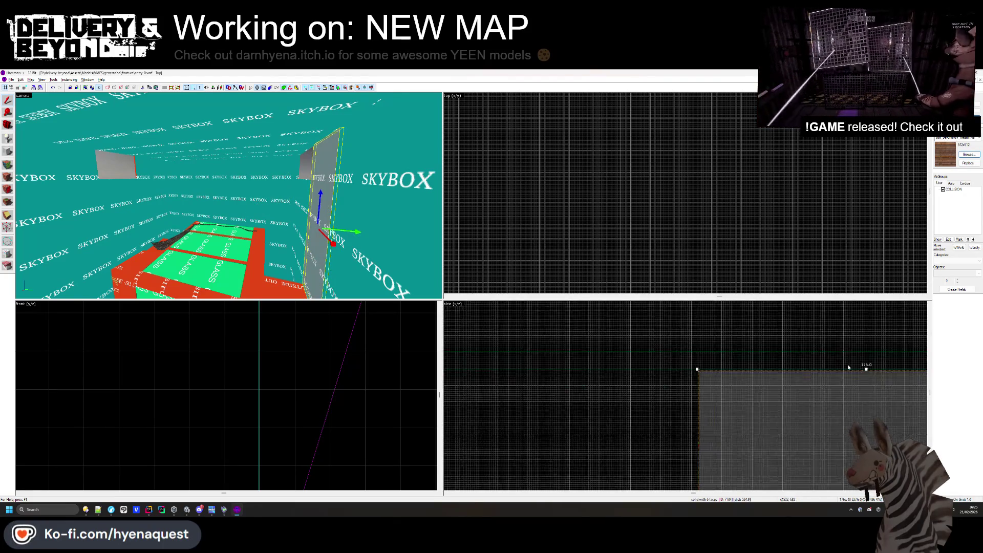
{"action": "left_click", "coordinate": [298, 186]}
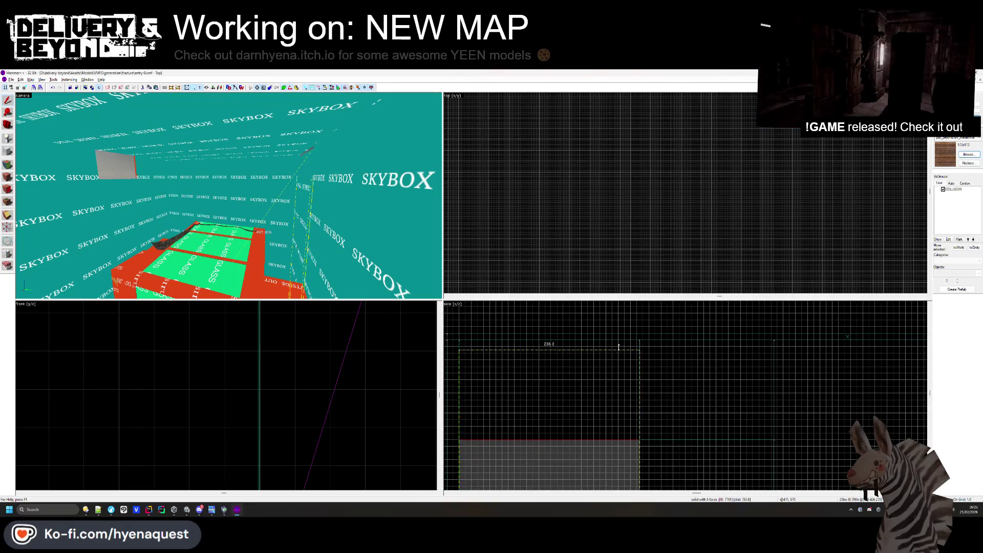
{"action": "scroll", "coordinate": [618, 349], "scroll_direction": "up", "scroll_amount": 2}
{"action": "left_click", "coordinate": [622, 328]}
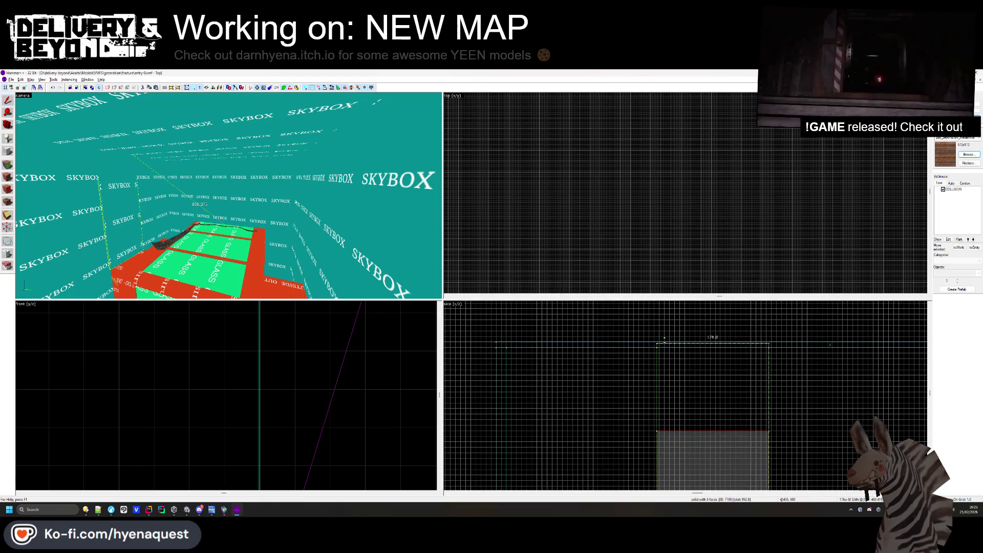
{"action": "scroll", "coordinate": [664, 339], "scroll_direction": "up", "scroll_amount": 3}
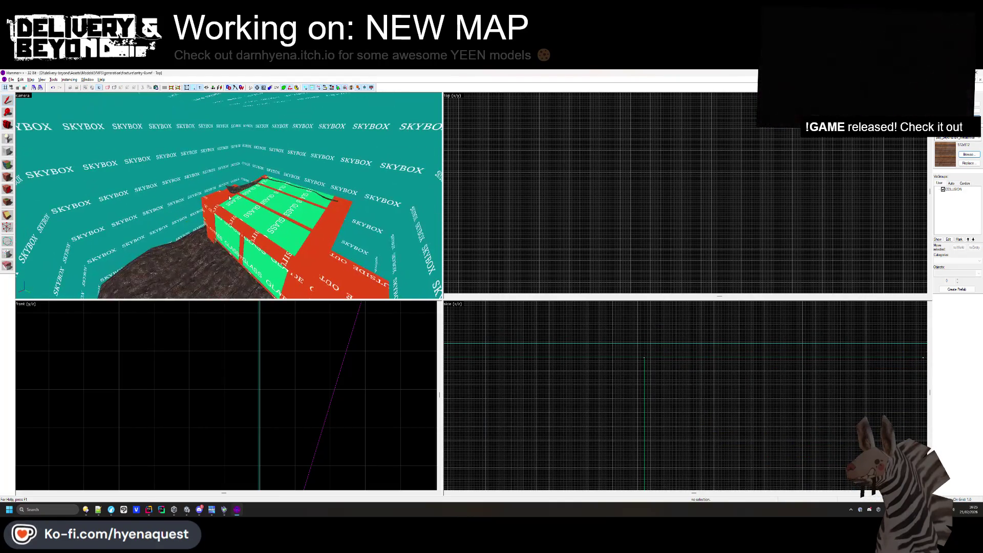
{"action": "key", "text": "alt+Tab"}
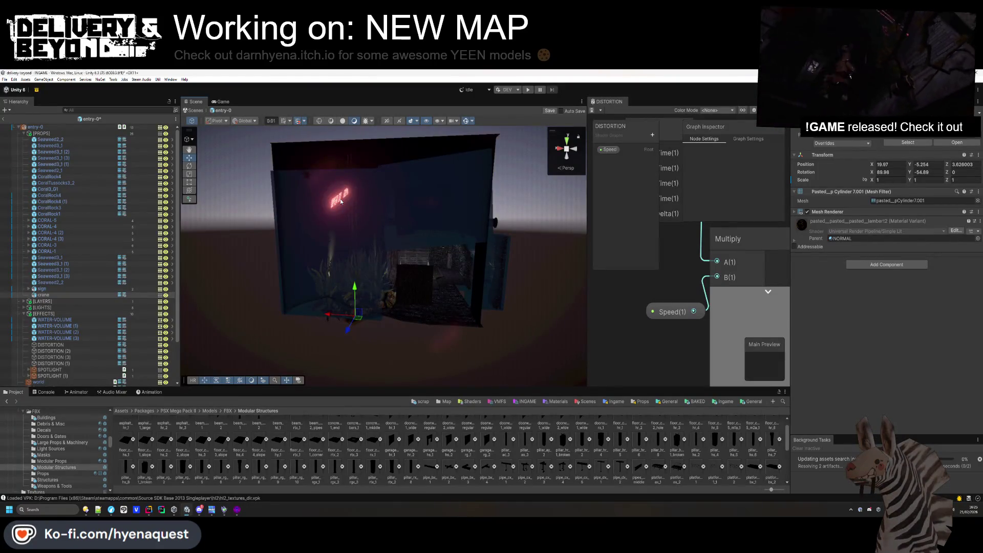
{"action": "left_click", "coordinate": [341, 201]}
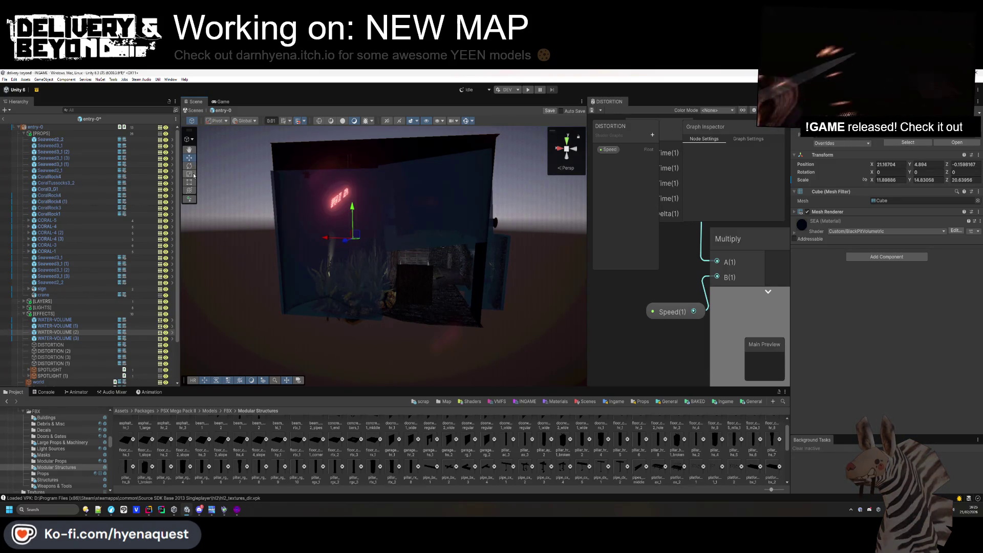
{"action": "mouse_move", "coordinate": [216, 194]}
{"action": "left_mouse_down"}
{"action": "mouse_move", "coordinate": [448, 218]}
{"action": "mouse_move", "coordinate": [354, 217]}
{"action": "left_mouse_up"}
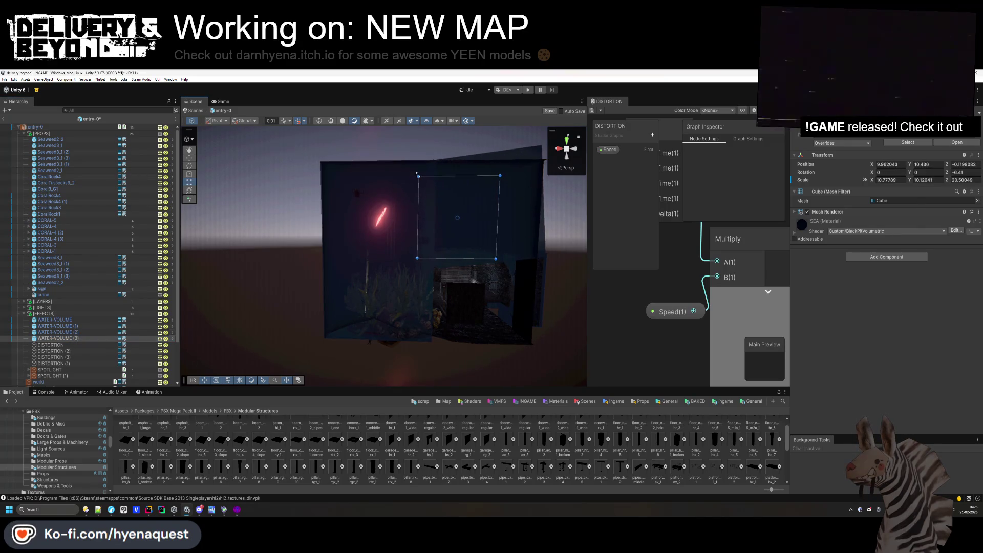
{"action": "mouse_move", "coordinate": [422, 358]}
{"action": "left_mouse_down"}
{"action": "mouse_move", "coordinate": [486, 336]}
{"action": "mouse_move", "coordinate": [455, 345]}
{"action": "mouse_move", "coordinate": [429, 323]}
{"action": "mouse_move", "coordinate": [449, 298]}
{"action": "left_mouse_up"}
{"action": "mouse_move", "coordinate": [312, 215]}
{"action": "left_mouse_down"}
{"action": "mouse_move", "coordinate": [340, 202]}
{"action": "mouse_move", "coordinate": [317, 277]}
{"action": "mouse_move", "coordinate": [321, 266]}
{"action": "mouse_move", "coordinate": [282, 264]}
{"action": "mouse_move", "coordinate": [297, 380]}
{"action": "mouse_move", "coordinate": [225, 316]}
{"action": "left_mouse_up"}
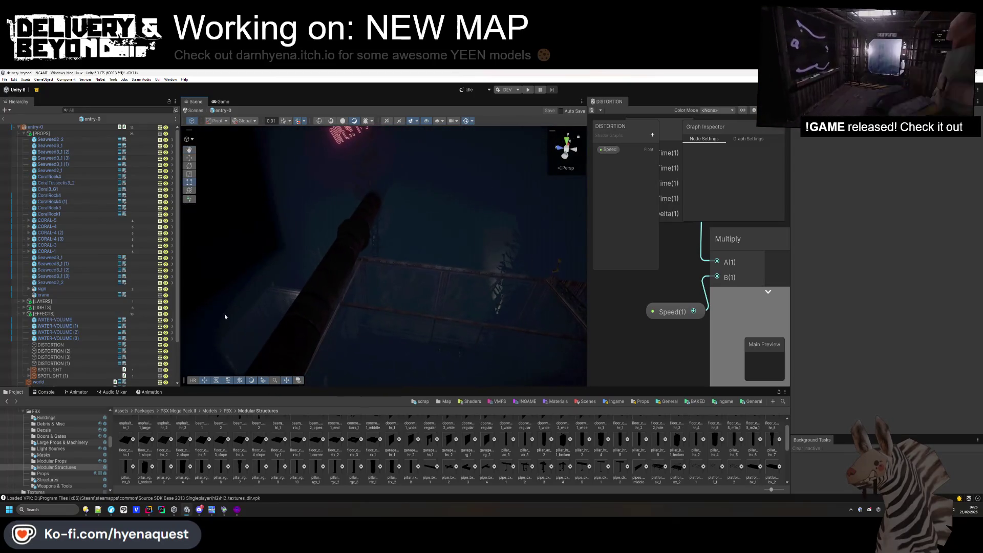
{"action": "left_click", "coordinate": [349, 247]}
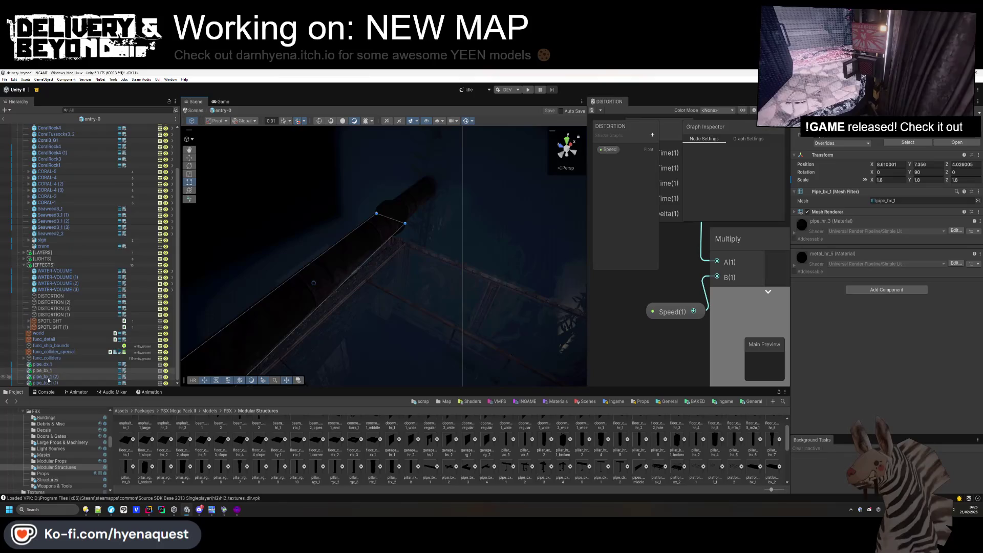
Raise pipe_dx_1 and pipe_bx_1 (1) together slightly along Y, then deselect them.
{"action": "left_click", "coordinate": [51, 364]}
{"action": "left_click", "coordinate": [57, 383], "text": "shift"}
{"action": "key", "text": "f"}
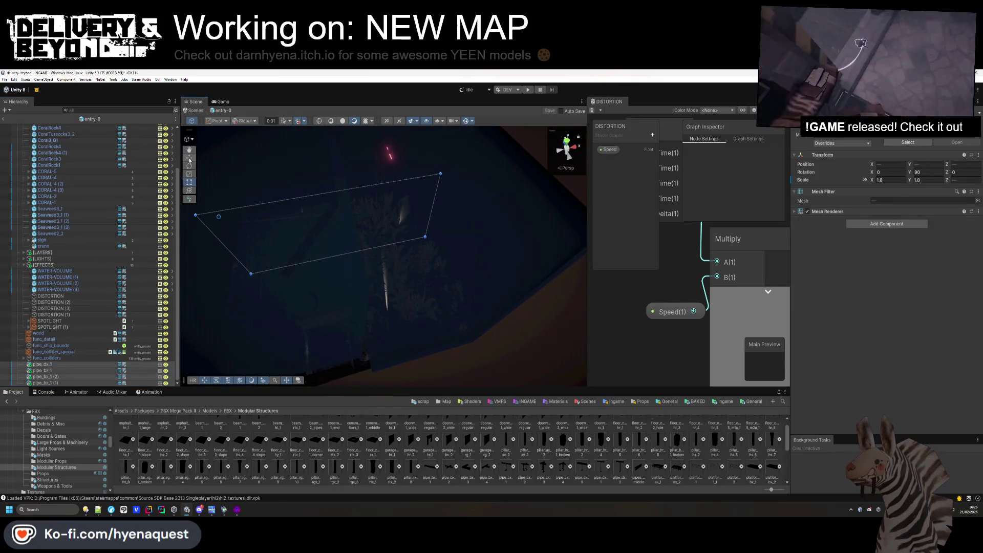
{"action": "left_click_drag", "start_coordinate": [245, 288], "coordinate": [250, 267]}
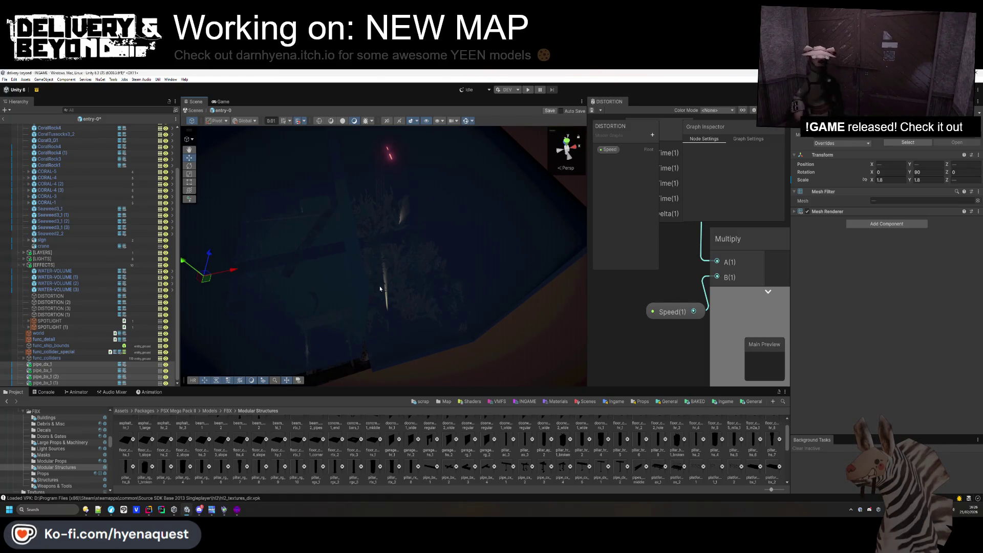
{"action": "key", "text": "f"}
{"action": "left_click", "coordinate": [390, 318]}
{"action": "mouse_move", "coordinate": [312, 336]}
{"action": "left_mouse_down"}
{"action": "mouse_move", "coordinate": [472, 340]}
{"action": "mouse_move", "coordinate": [455, 334]}
{"action": "mouse_move", "coordinate": [492, 134]}
{"action": "mouse_move", "coordinate": [459, 312]}
{"action": "mouse_move", "coordinate": [556, 295]}
{"action": "left_mouse_up"}
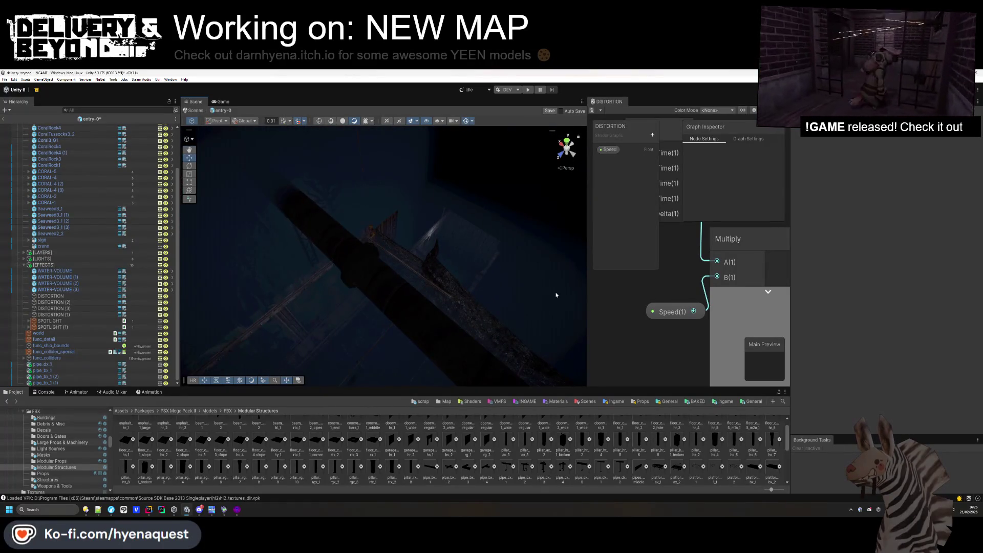